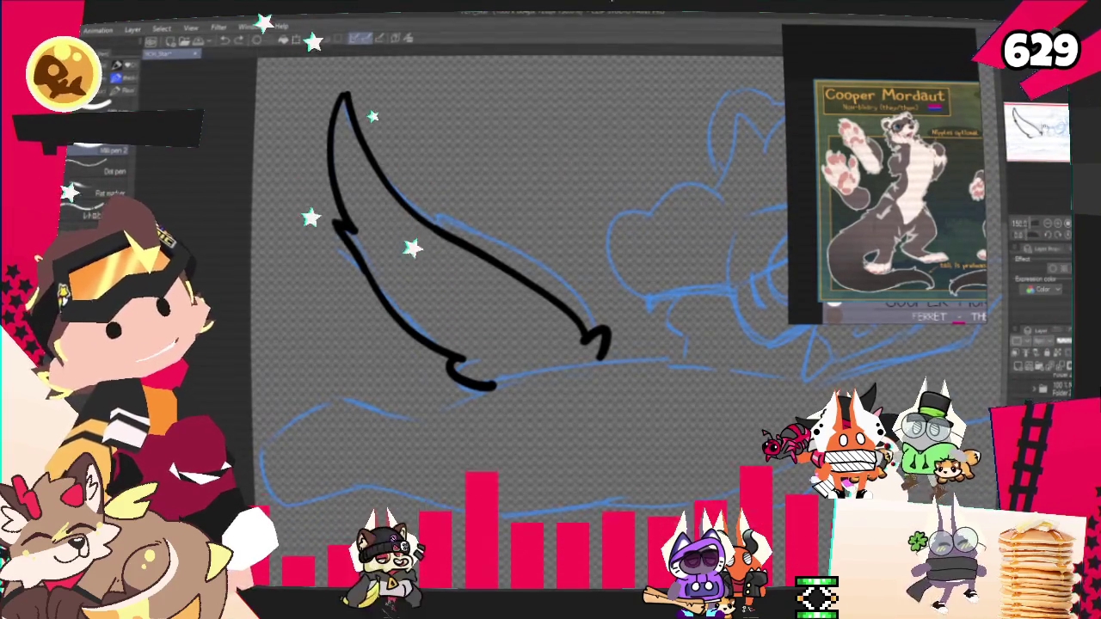
Rotate the black wing stroke counter-clockwise in two transform passes so it follows the blue sketch
key("ctrl+t")
mouse_move(550, 165)
left_mouse_down()
mouse_move(514, 142)
mouse_move(535, 157)
left_mouse_up()
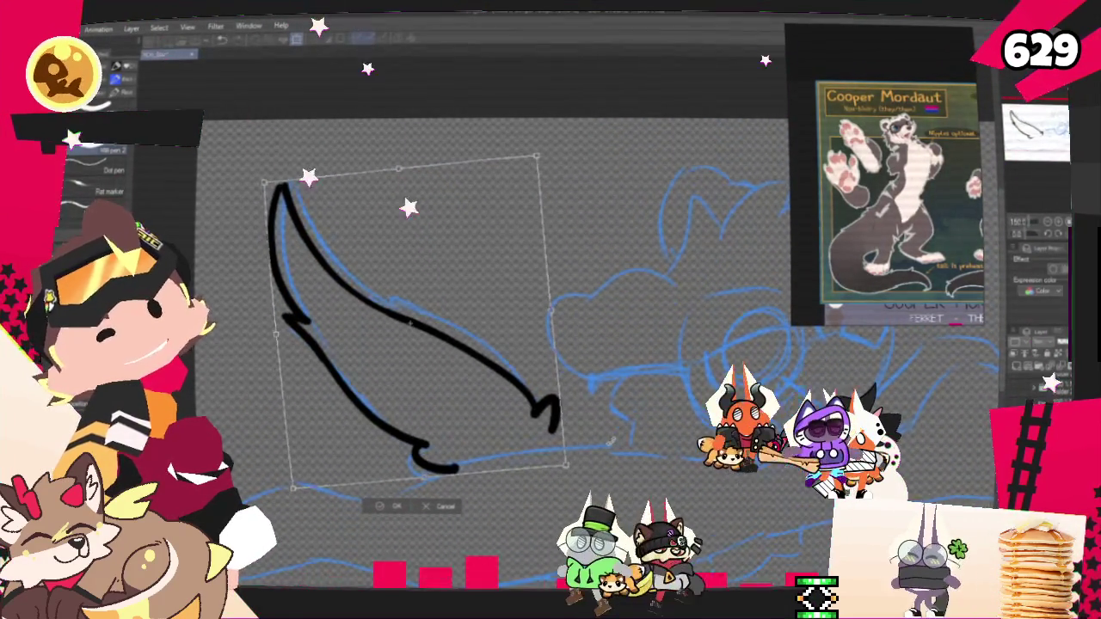
key("Return")
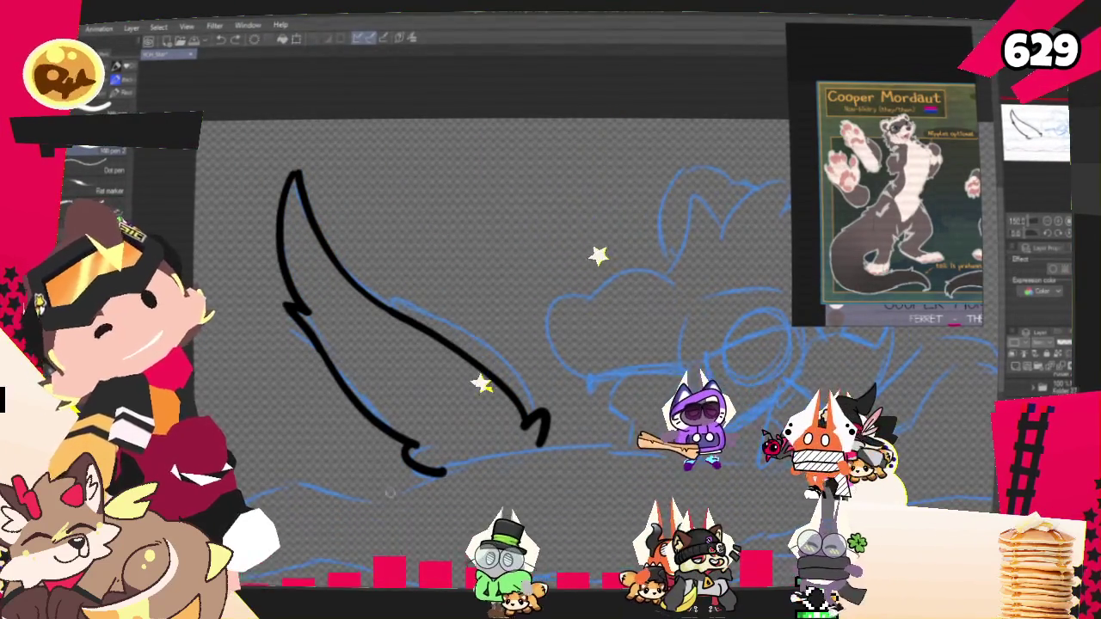
key("ctrl+t")
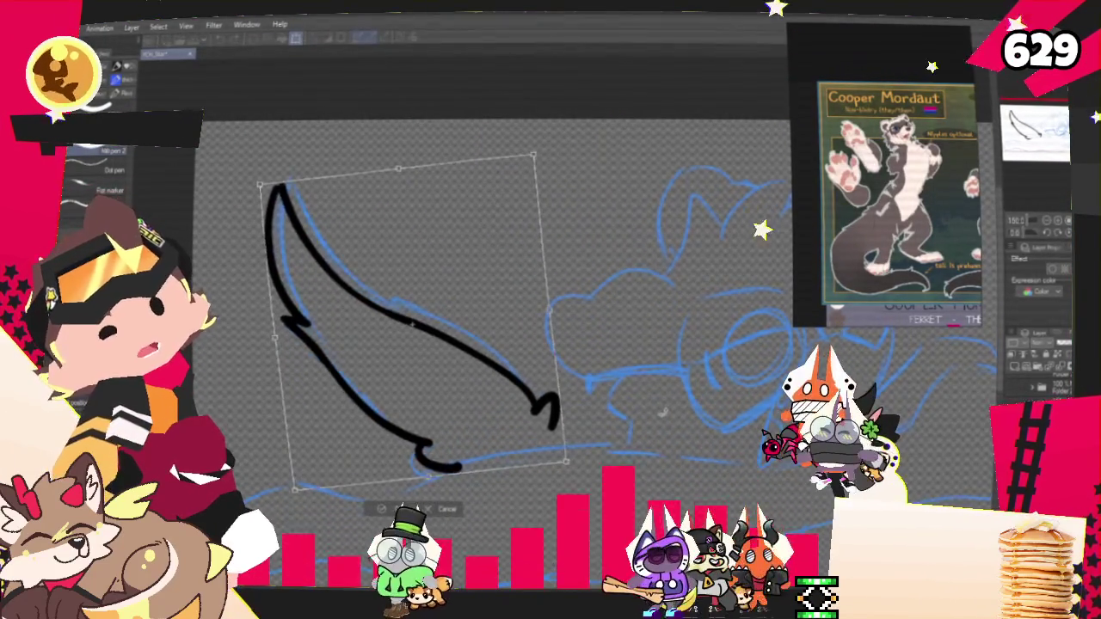
left_click_drag(632, 453, 525, 480)
left_click_drag(544, 435, 500, 465)
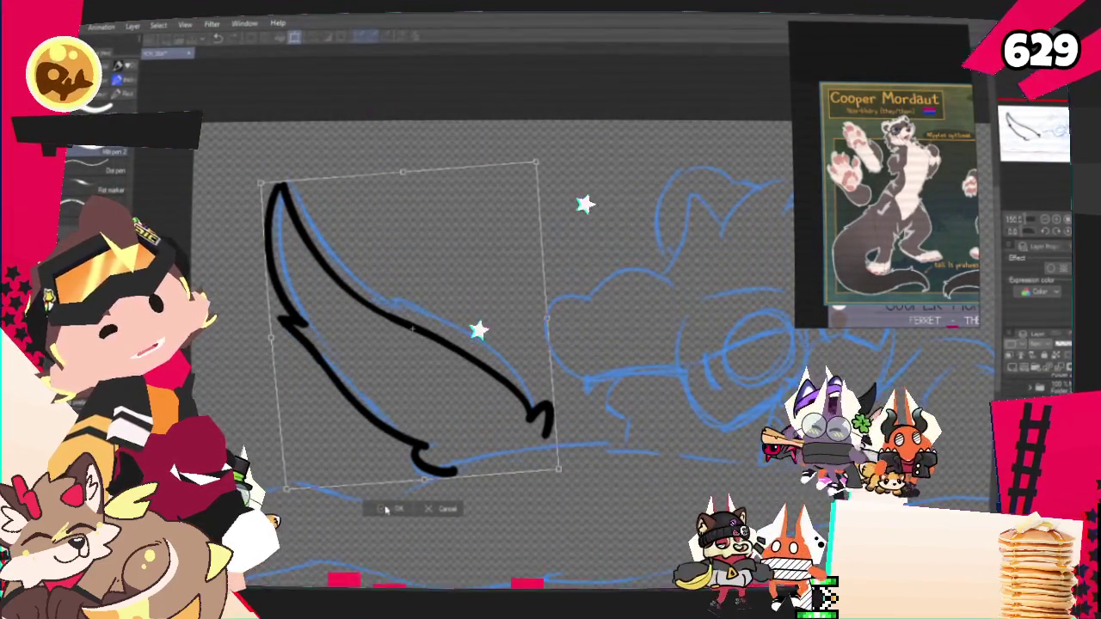
left_click(386, 509)
scroll(481, 301, "down", 3)
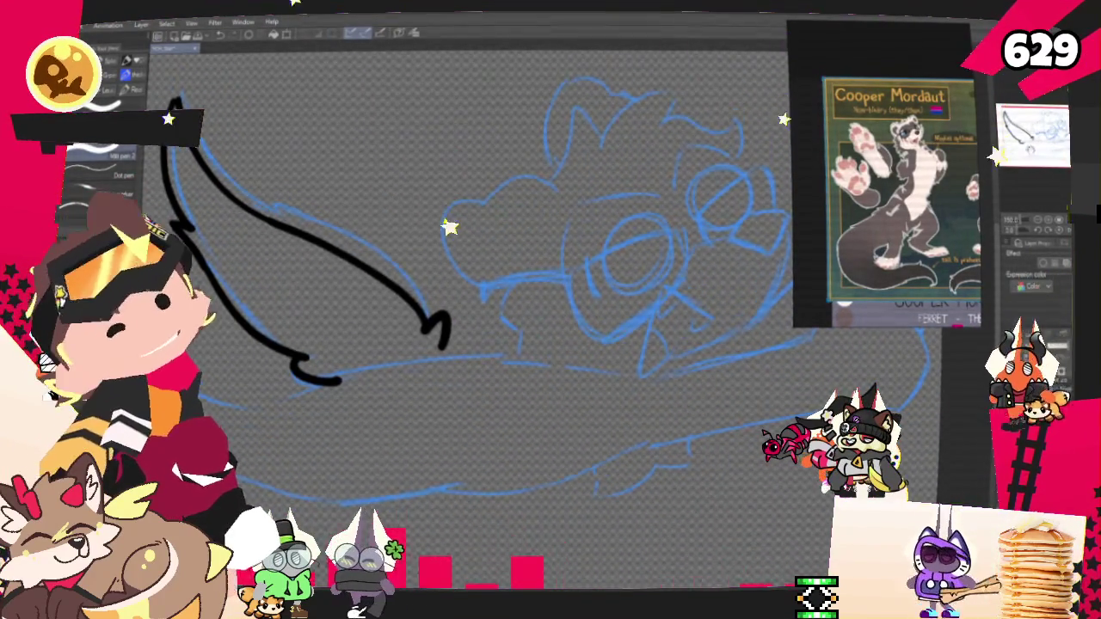
Ink a circle over the sketched left lens, redrawing it after undos, plus a small curve beside it
mouse_move(520, 258)
left_mouse_down()
mouse_move(475, 292)
mouse_move(499, 269)
left_mouse_up()
key("ctrl+z")
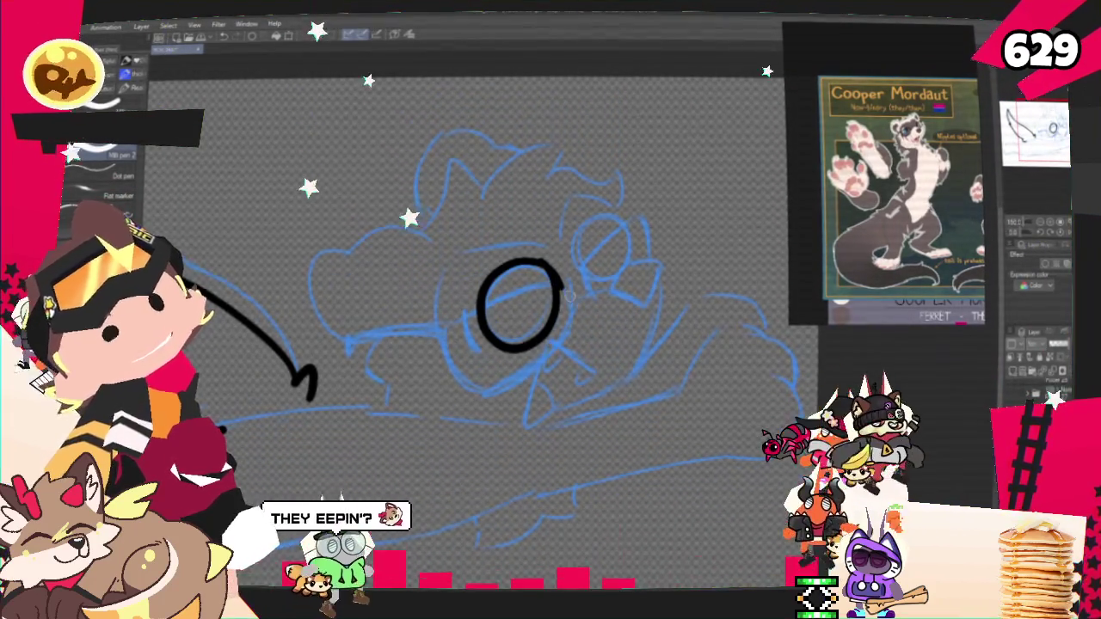
key("ctrl+z")
mouse_move(518, 268)
left_mouse_down()
mouse_move(480, 299)
mouse_move(520, 258)
mouse_move(514, 274)
left_mouse_up()
key("ctrl+z")
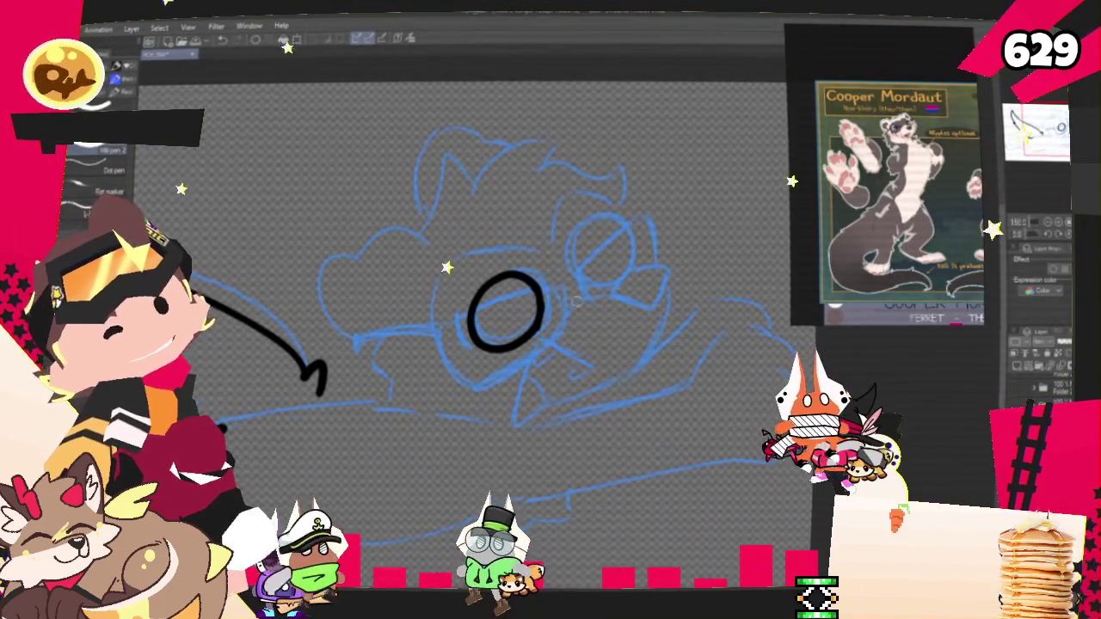
left_click_drag(465, 311, 466, 348)
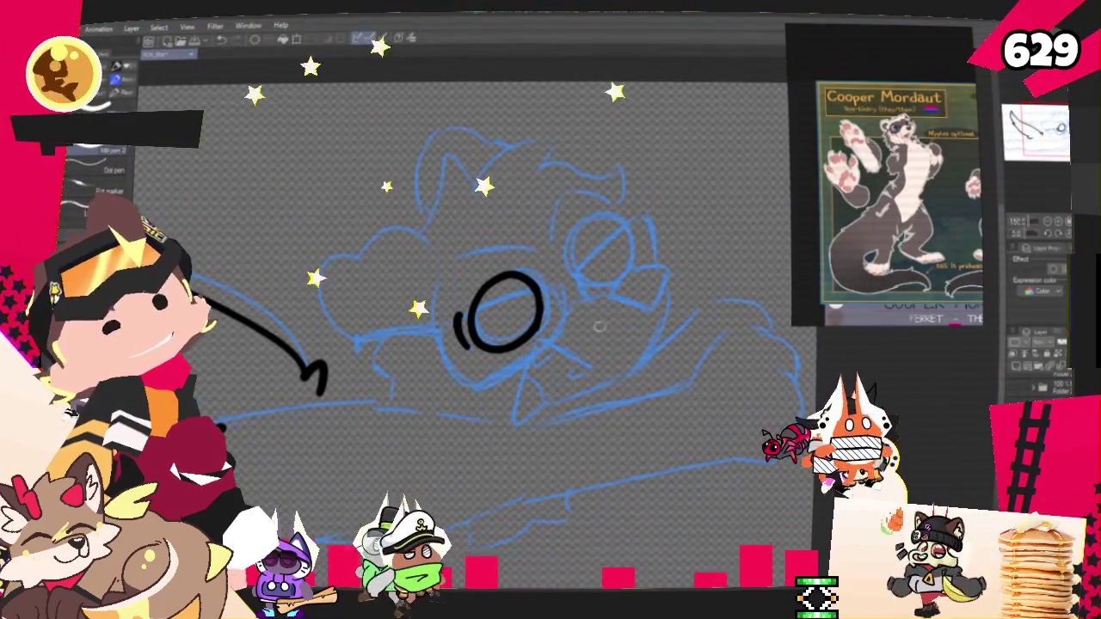
Ink the right lens oval, undoing stray retries, and draw a line down from it
mouse_move(607, 230)
left_mouse_down()
mouse_move(555, 258)
mouse_move(608, 239)
left_mouse_up()
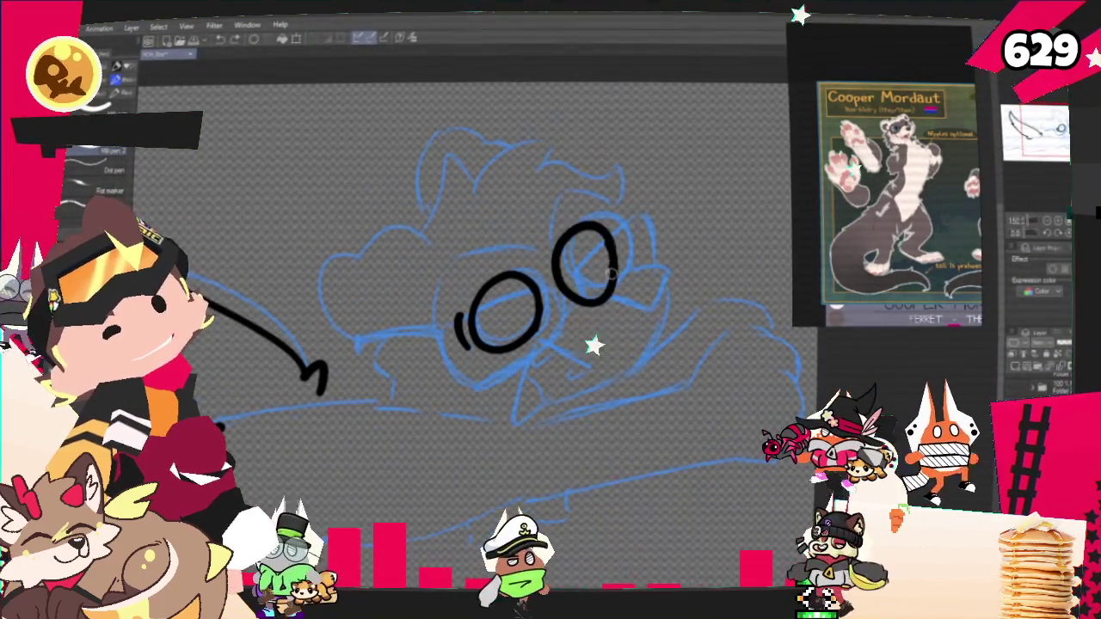
key("ctrl+z")
left_click_drag(607, 225, 604, 297)
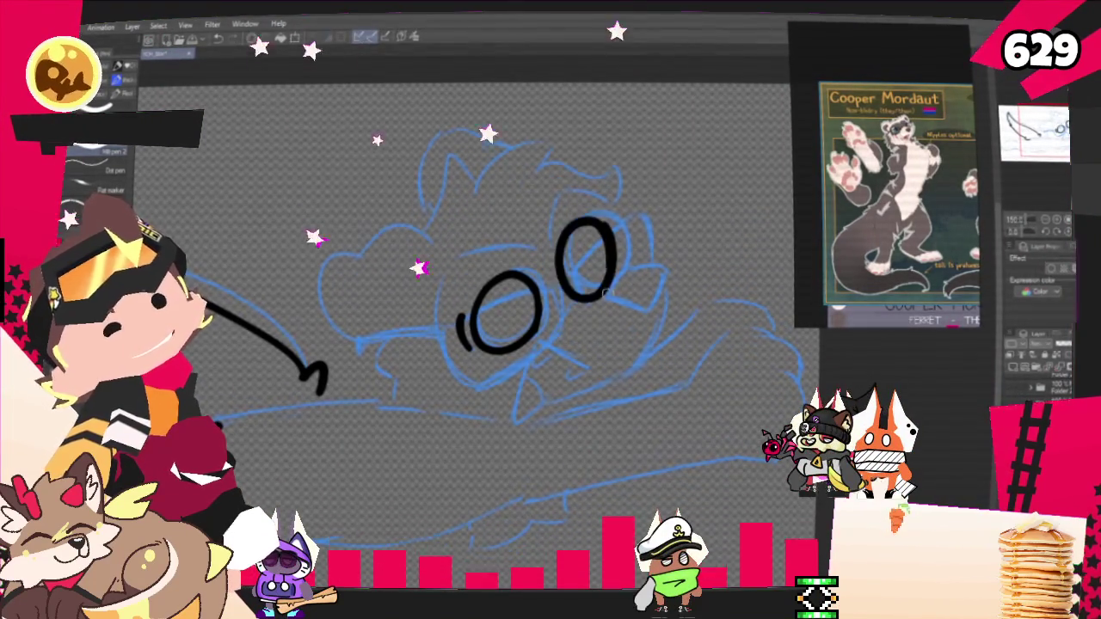
key("ctrl+z")
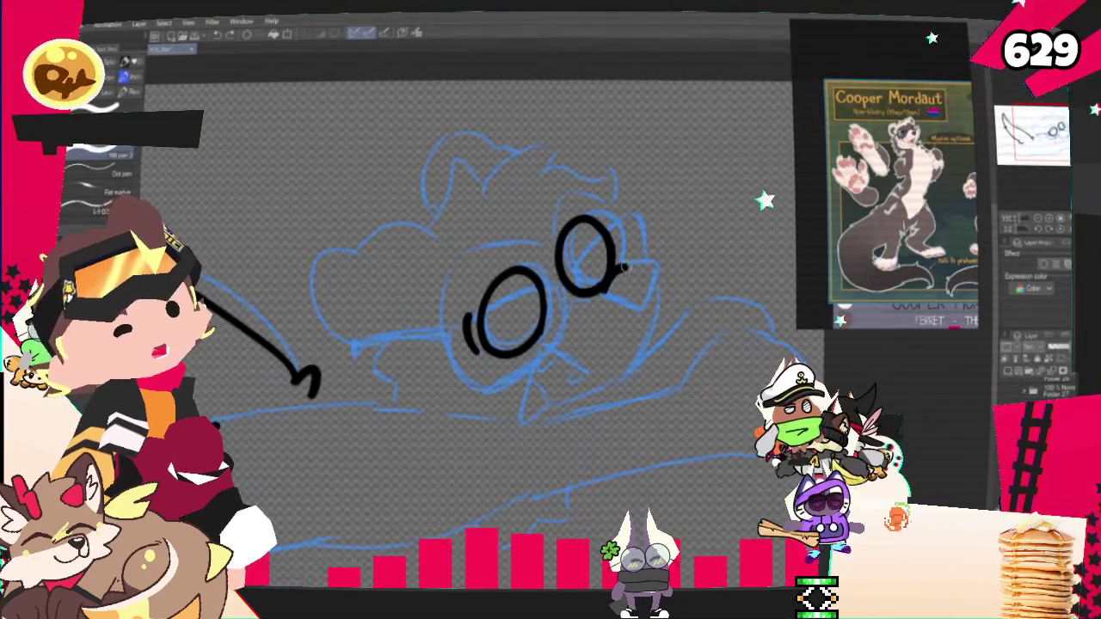
key("ctrl+z")
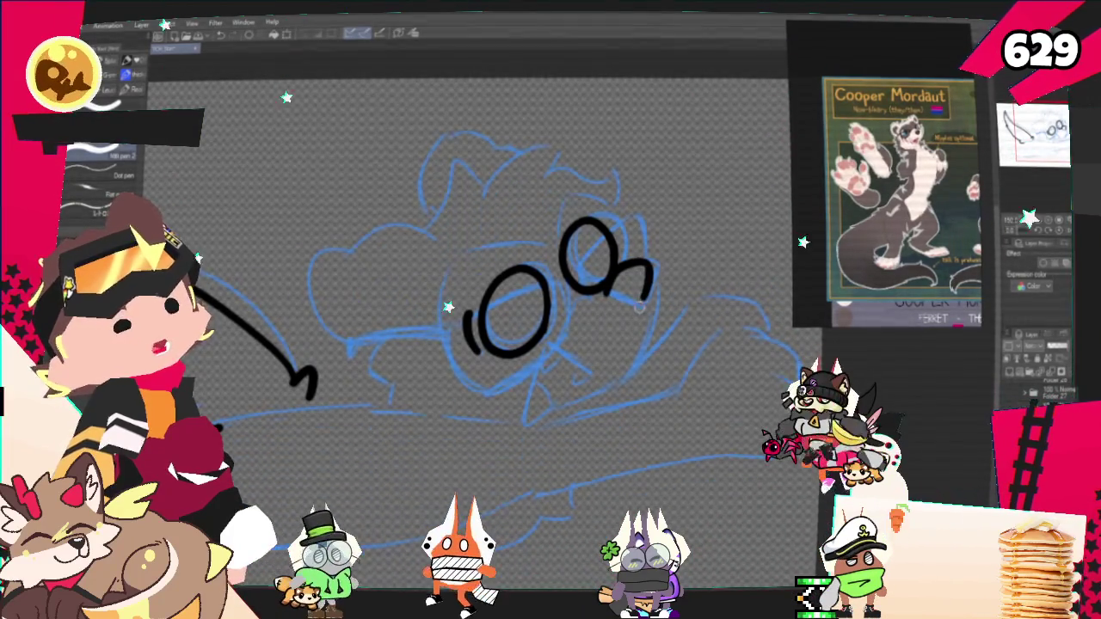
mouse_move(649, 288)
left_mouse_down()
mouse_move(621, 378)
mouse_move(563, 404)
left_mouse_up()
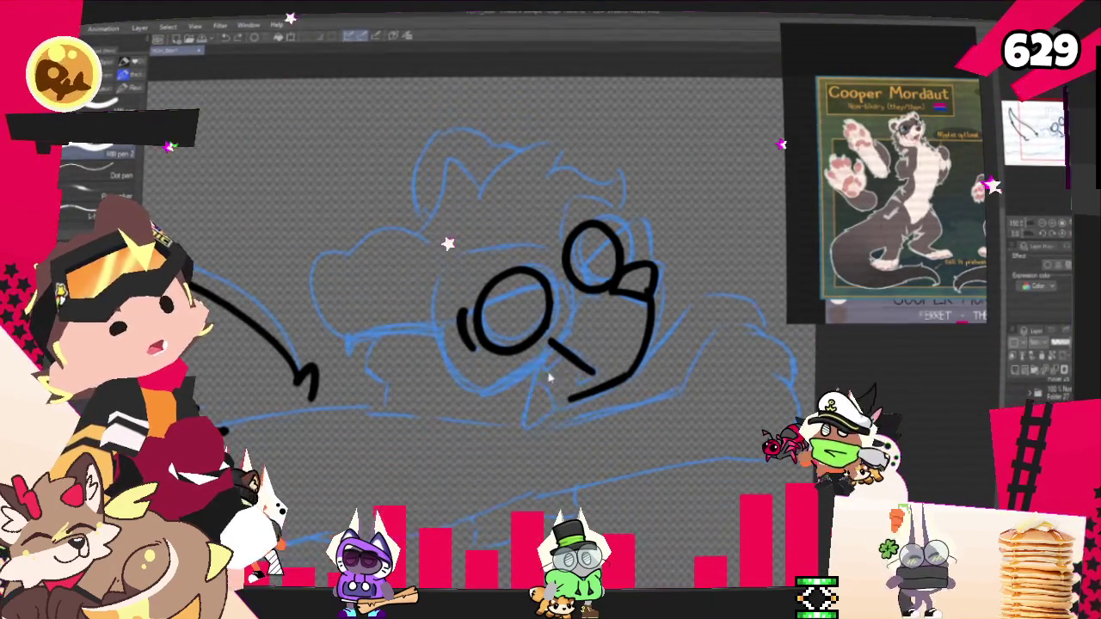
Redraw the muzzle edges below the left lens and close its bottom into a triangle
key("ctrl+z")
left_click_drag(551, 342, 593, 378)
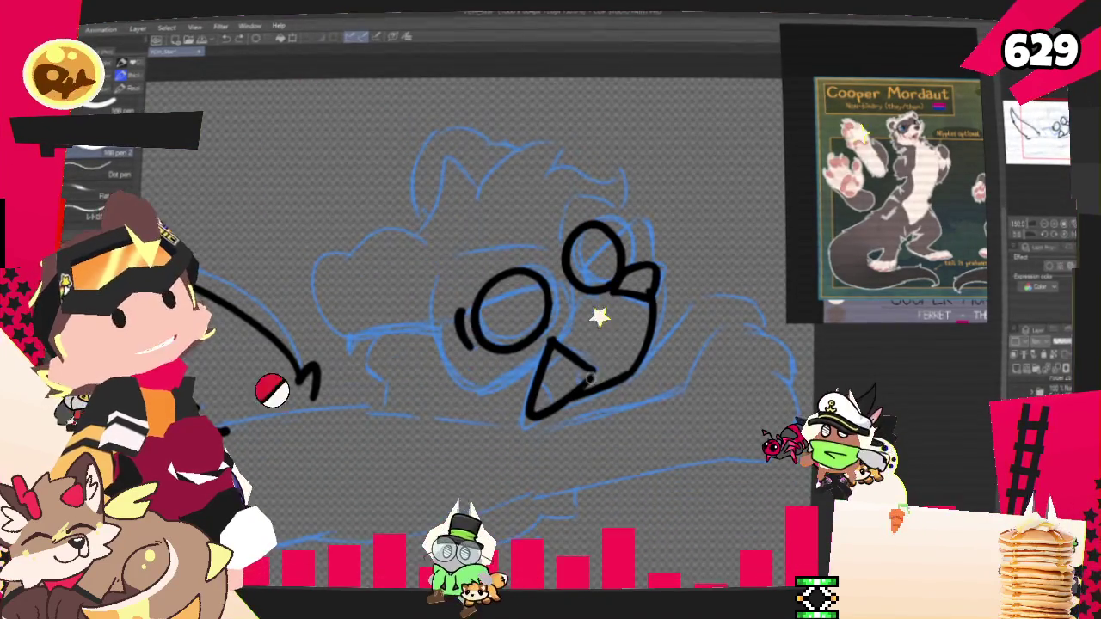
key("ctrl+z")
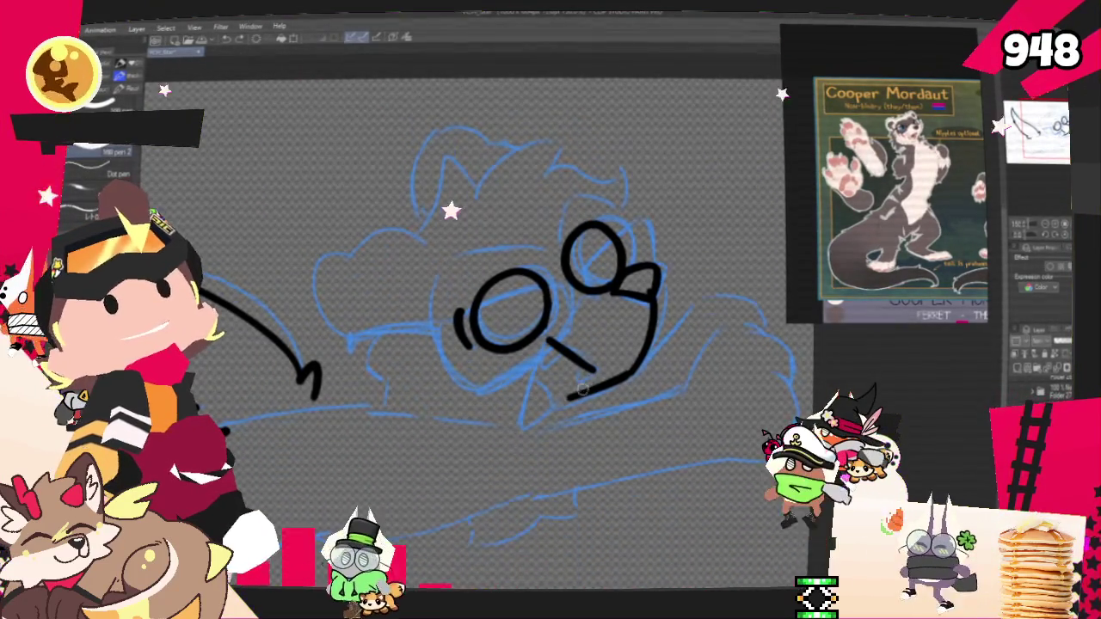
key("ctrl+z")
left_click_drag(551, 354, 567, 398)
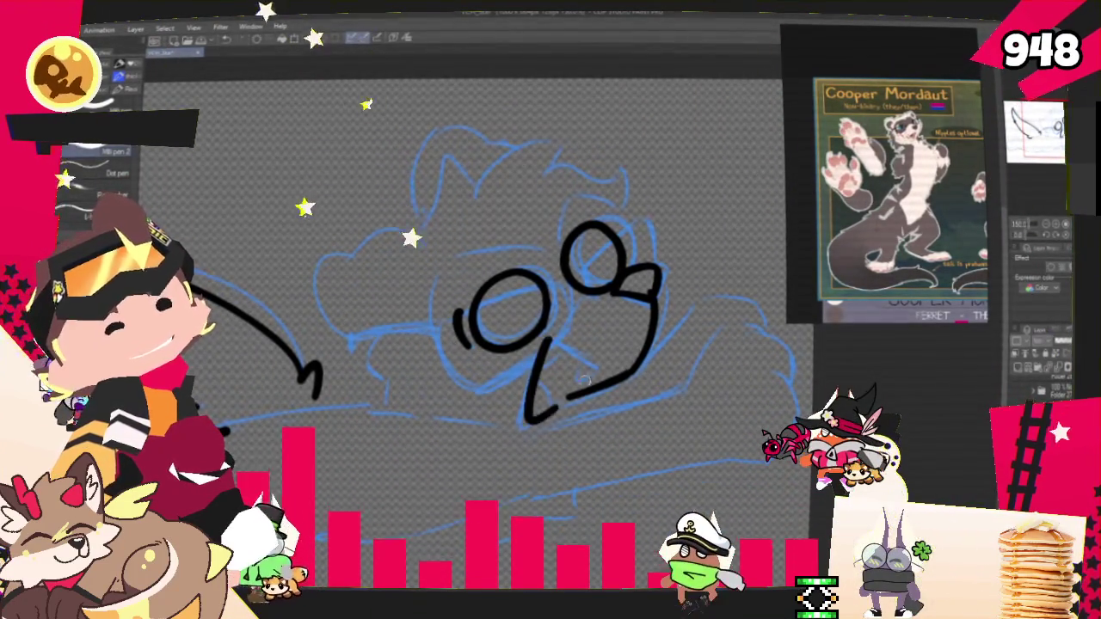
left_click_drag(548, 344, 581, 398)
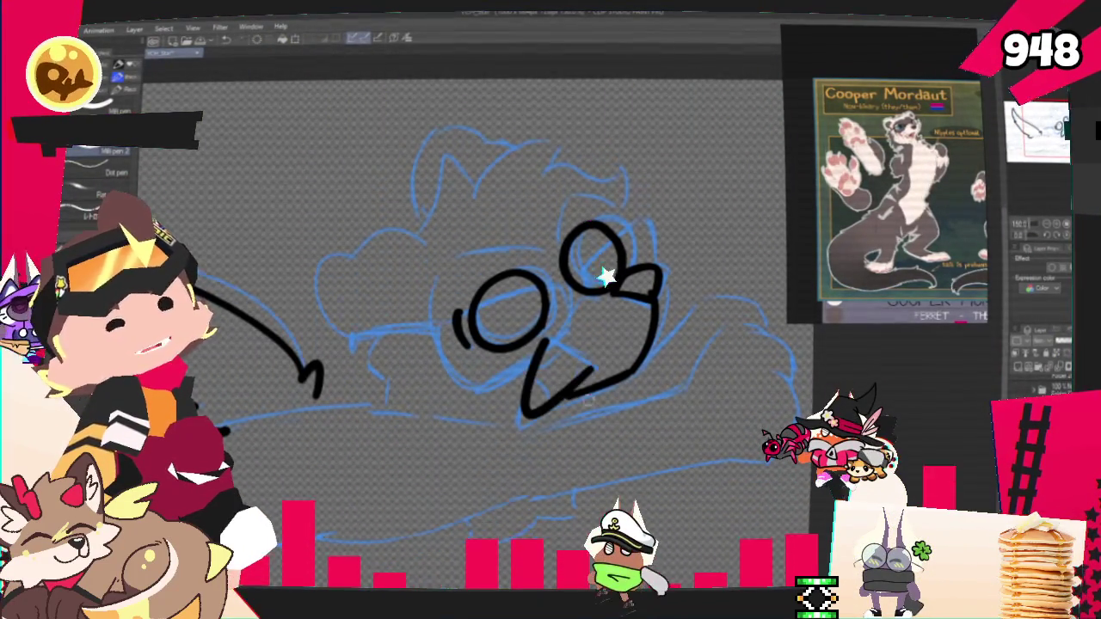
left_click_drag(516, 410, 578, 416)
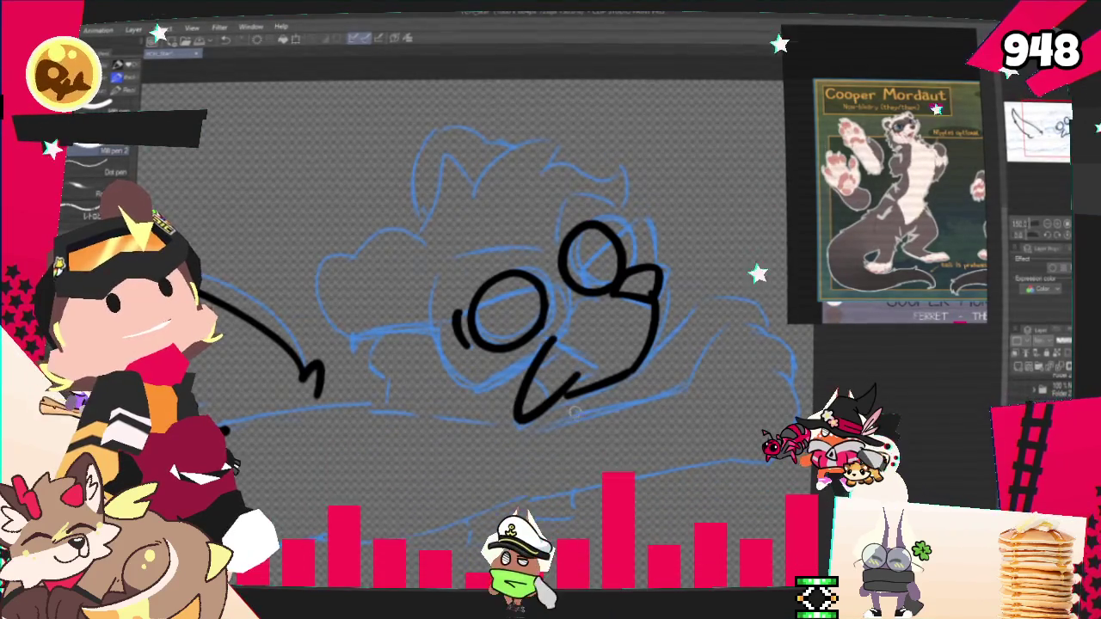
key("ctrl+z")
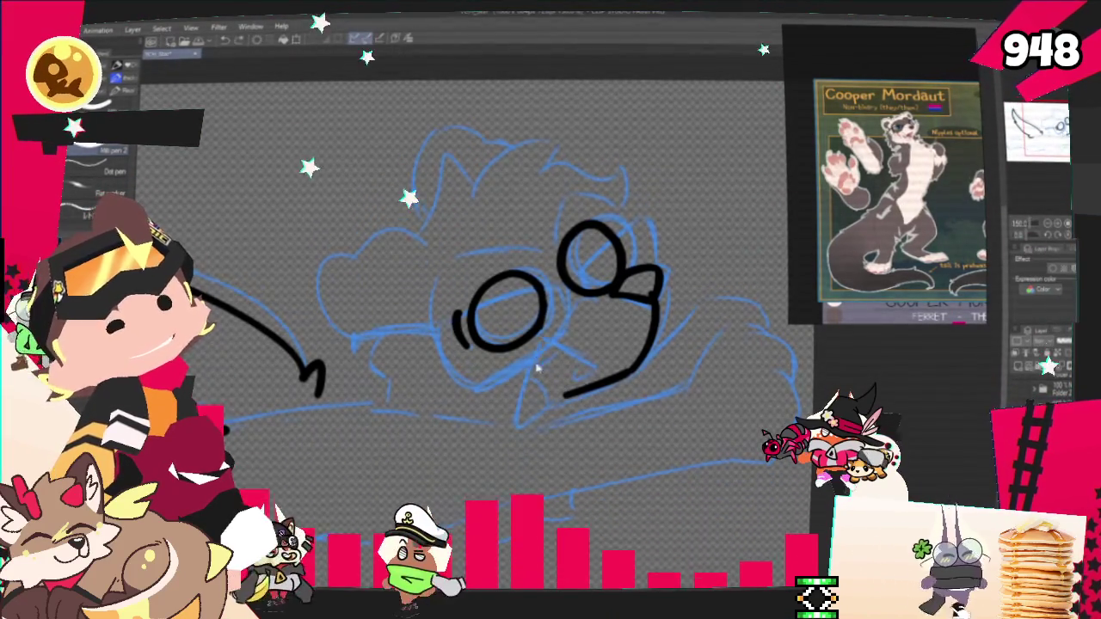
key("ctrl+y")
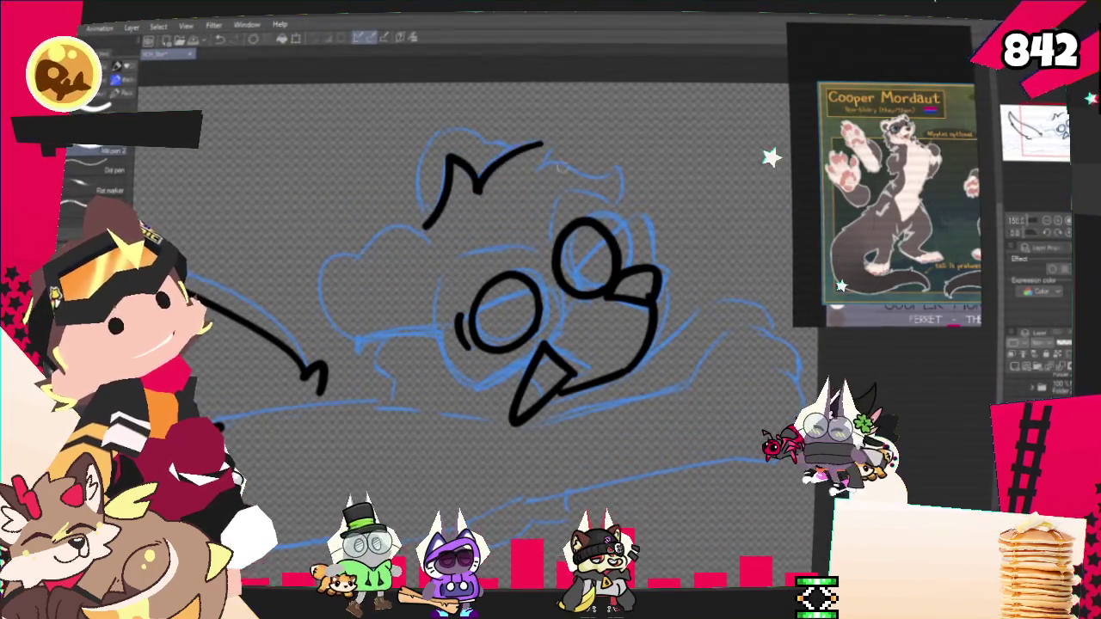
Remove the old ear and head-top strokes and extend the ear line down to the right
key("ctrl+z")
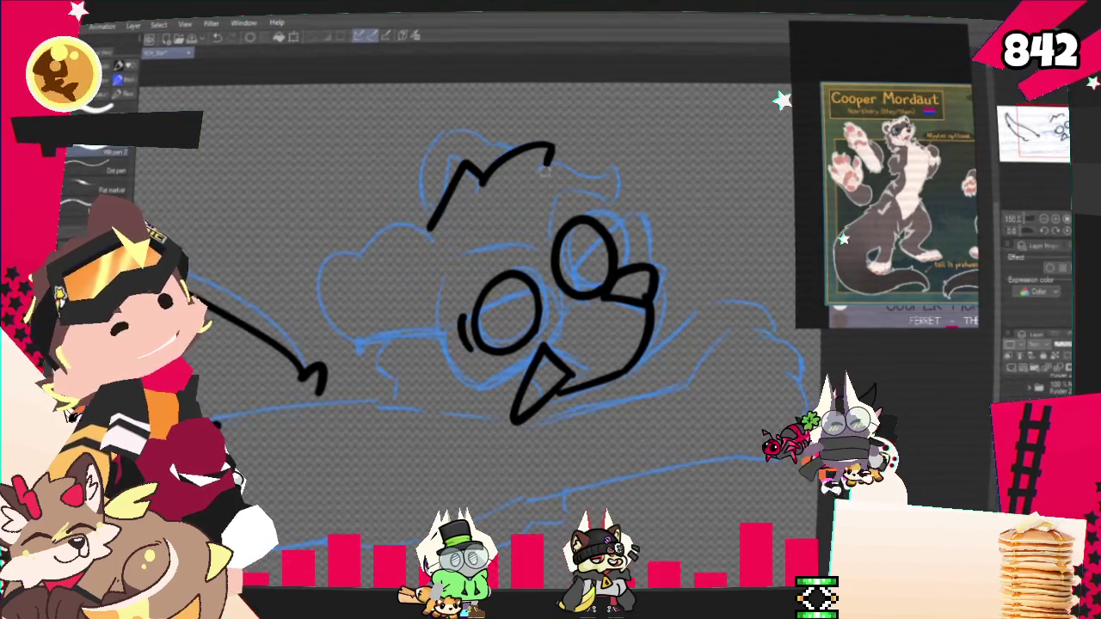
key("ctrl+z")
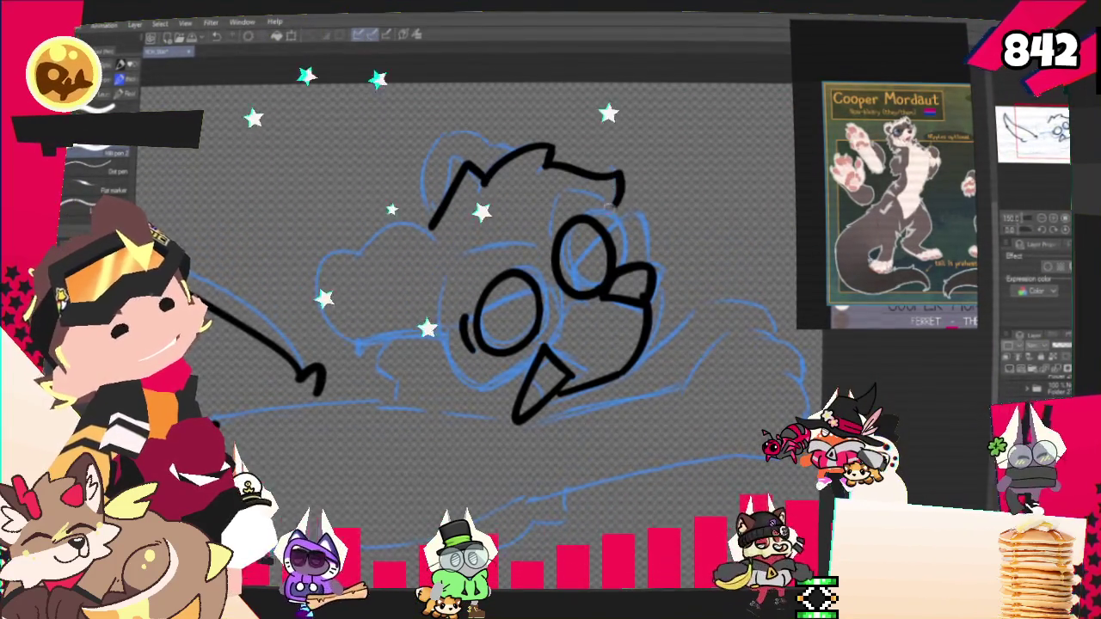
left_click_drag(550, 162, 612, 202)
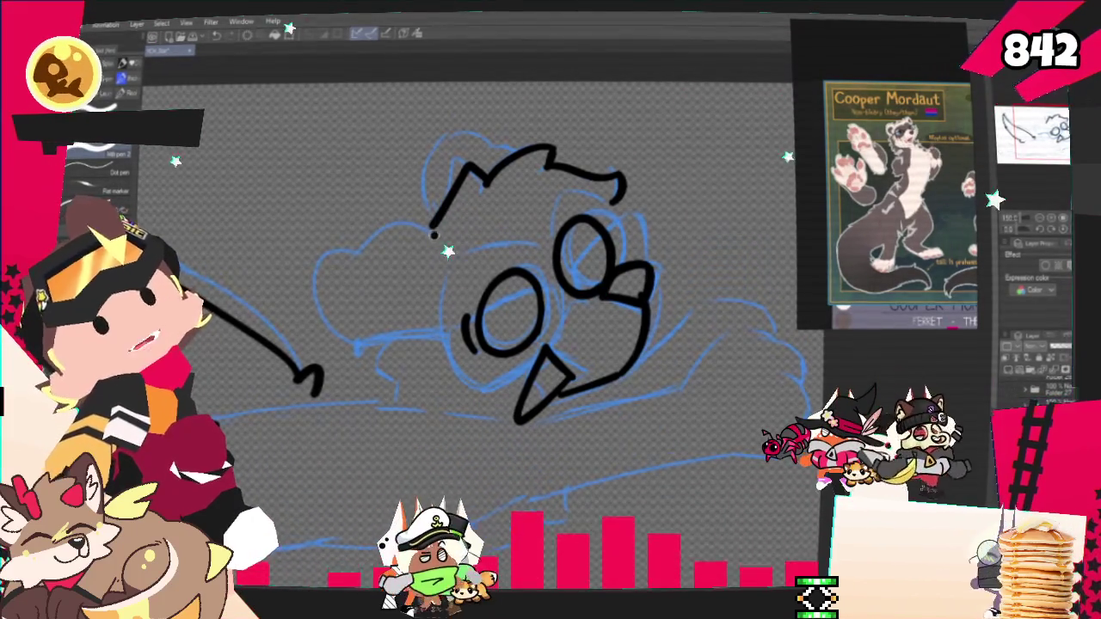
Ink the left side of the head outline and the cheek curve below the ear
left_click_drag(433, 225, 313, 303)
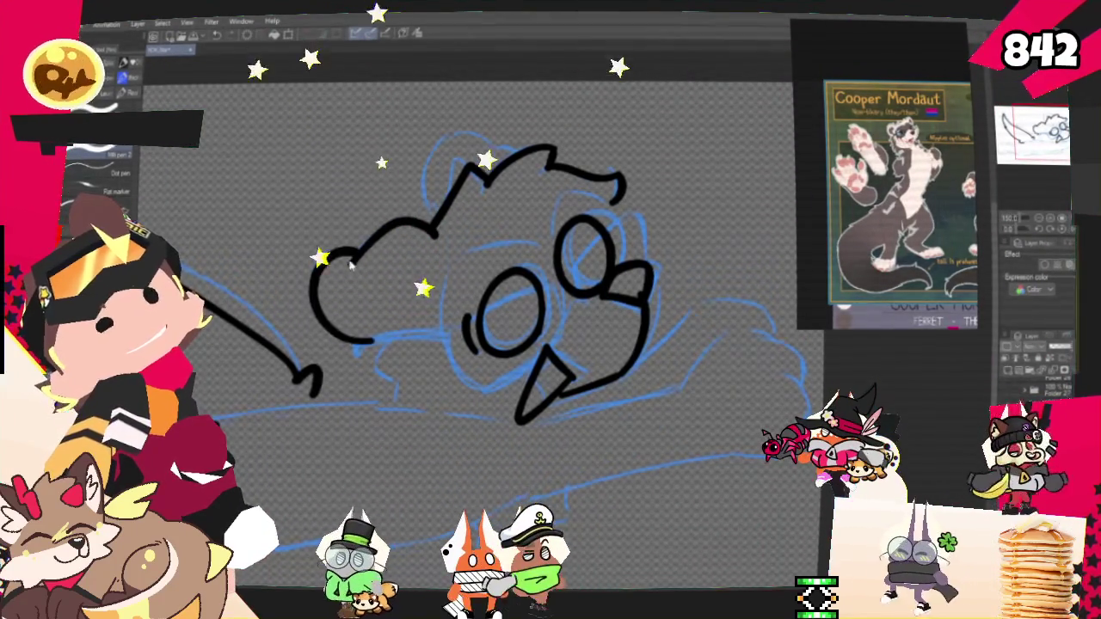
left_click_drag(351, 251, 317, 323)
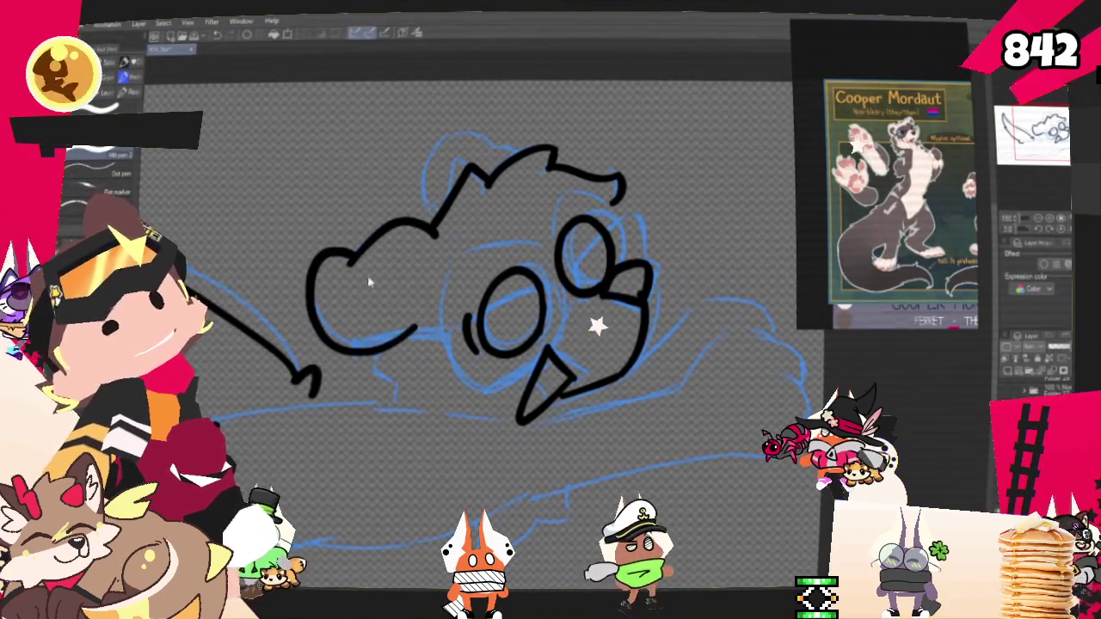
left_click_drag(346, 253, 402, 327)
left_click_drag(346, 252, 404, 320)
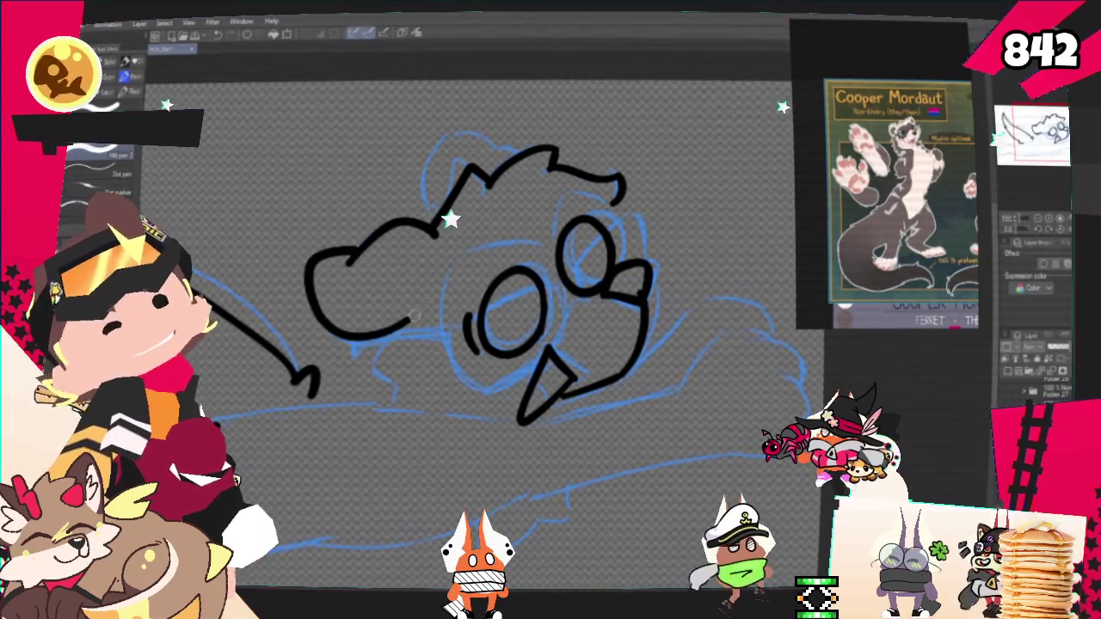
Ink the rounded ear arc on top of the head and the jaw line under the muzzle
left_click_drag(426, 198, 494, 159)
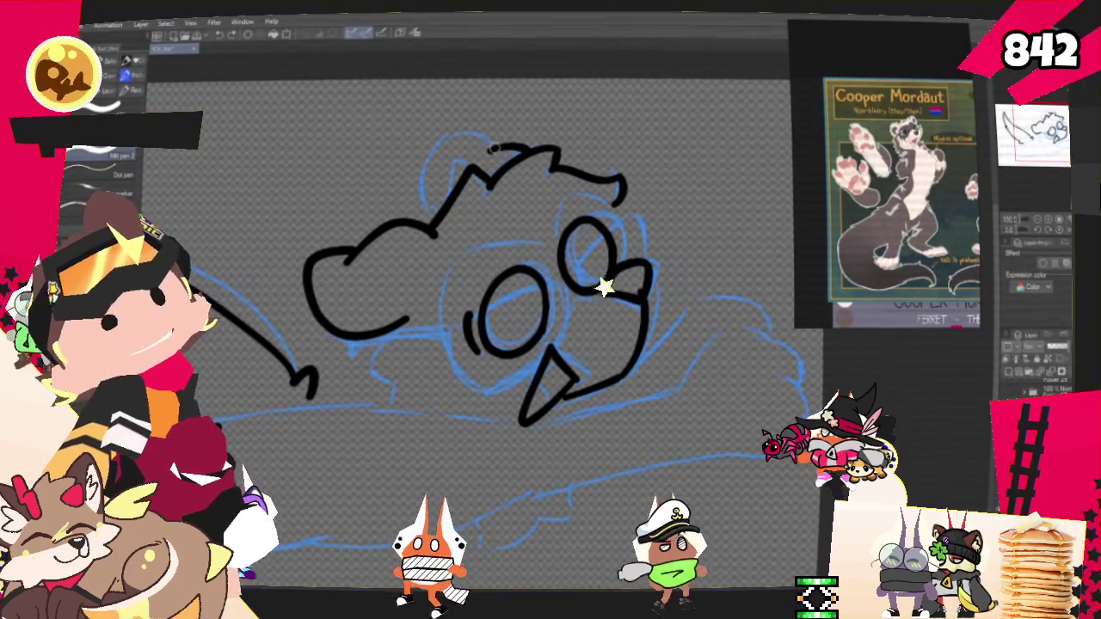
left_click_drag(494, 155, 421, 210)
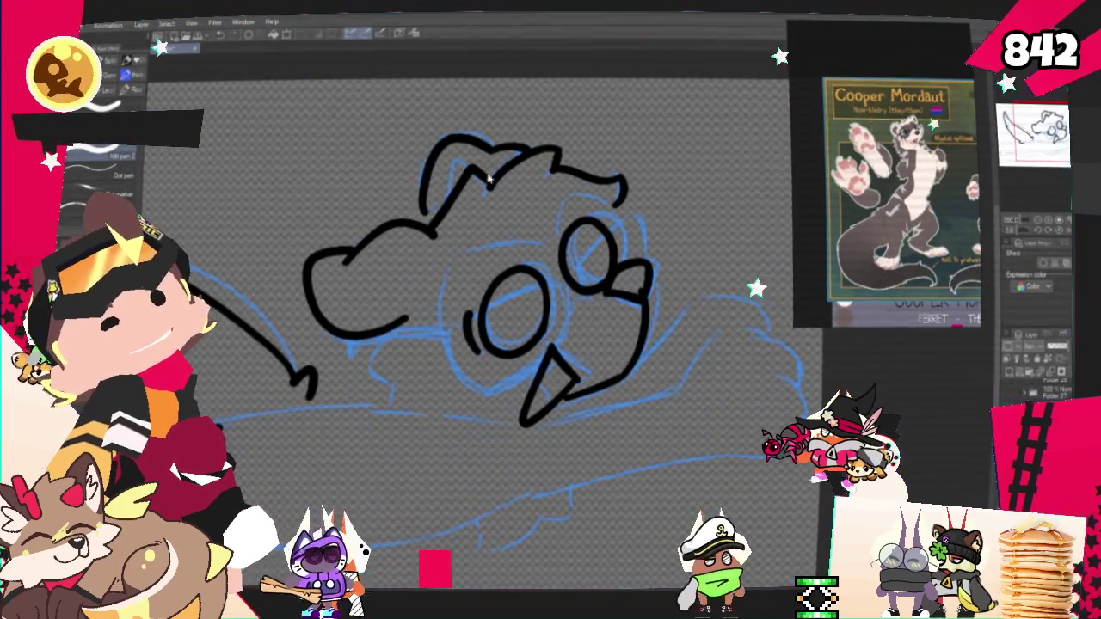
left_click_drag(494, 151, 423, 207)
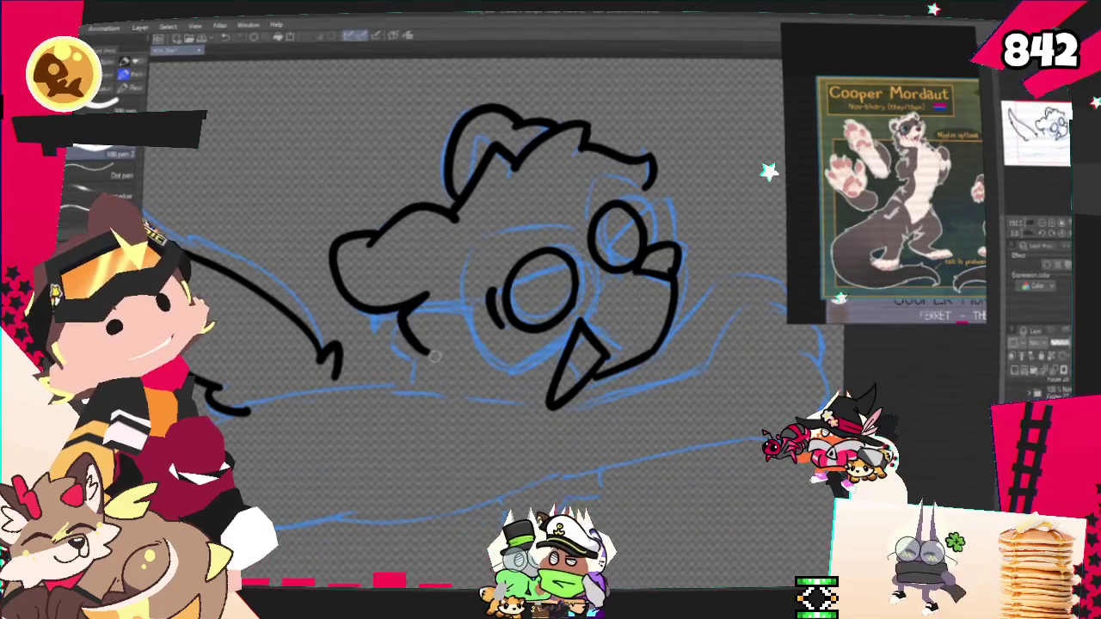
left_click_drag(421, 298, 465, 378)
Redraw the lower jaw line lower and longer so it meets the snout
key("ctrl+z")
left_click_drag(415, 348, 478, 380)
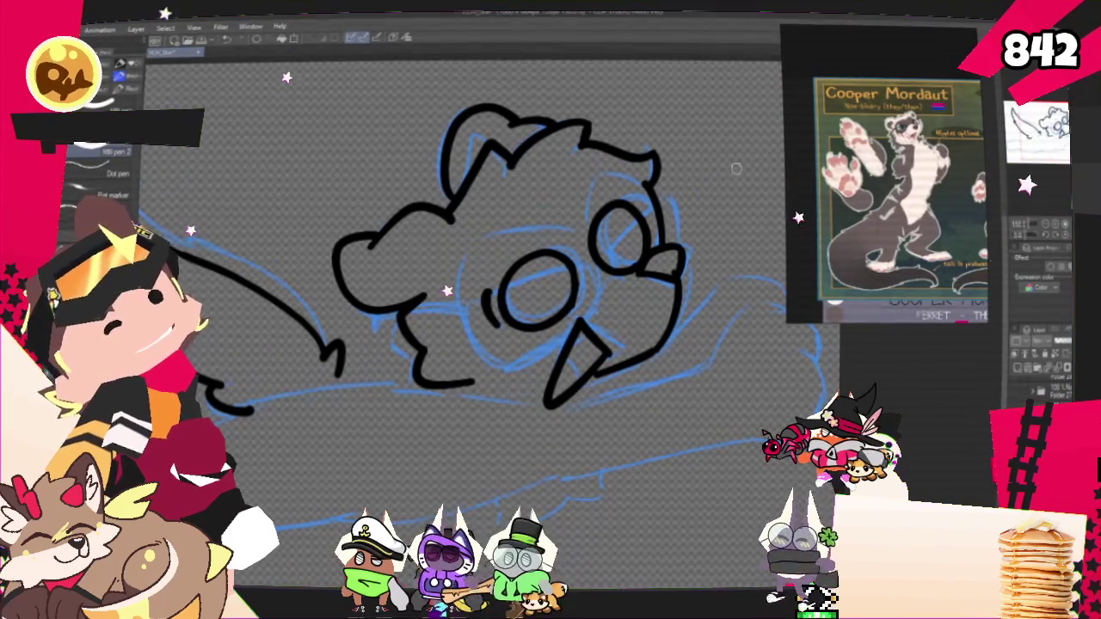
left_click_drag(473, 385, 542, 399)
left_click_drag(471, 383, 543, 401)
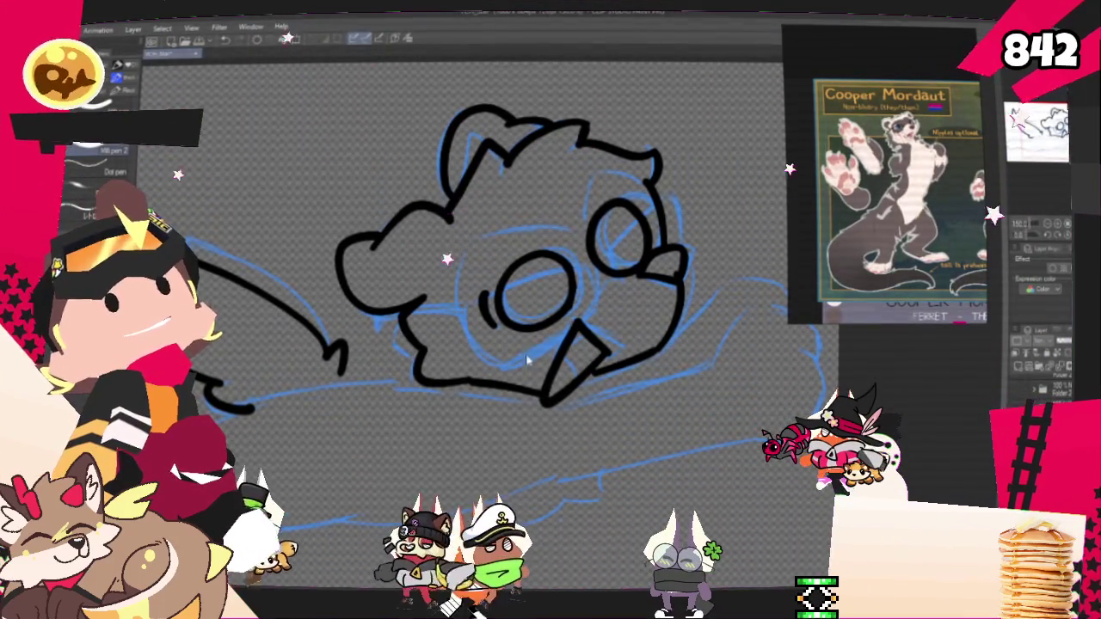
key("ctrl+z")
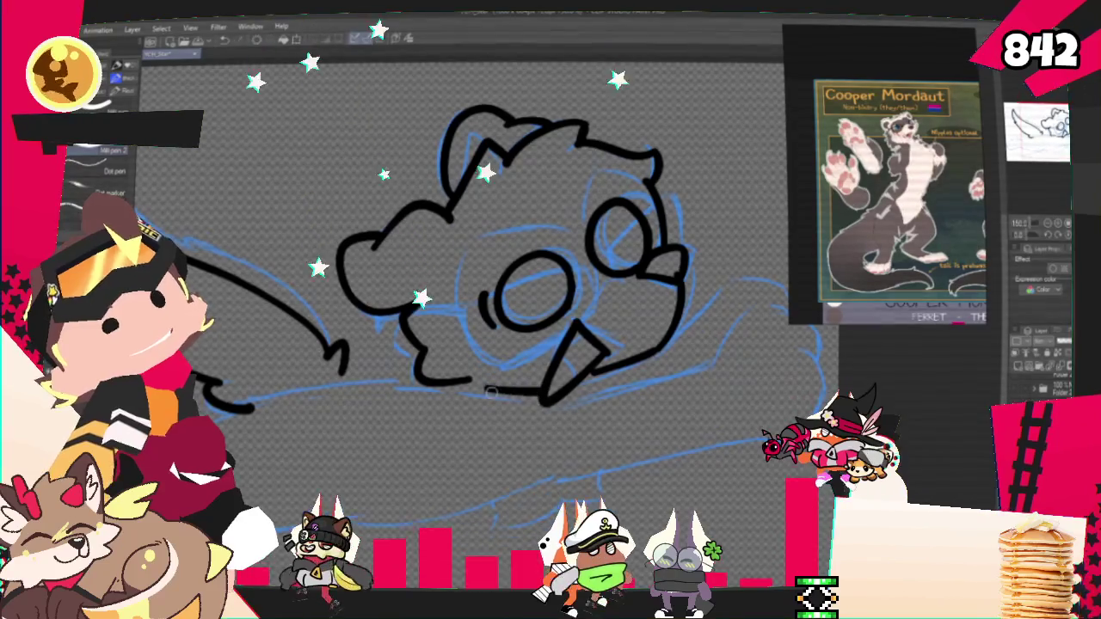
left_click_drag(540, 396, 512, 398)
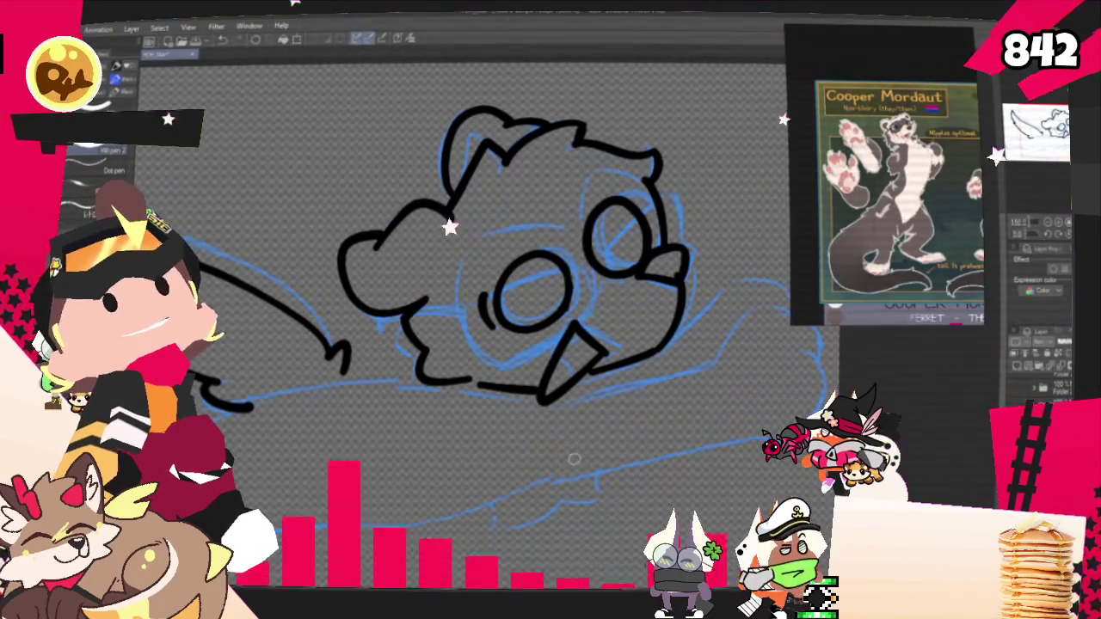
mouse_move(516, 258)
left_mouse_down()
mouse_move(467, 123)
mouse_move(515, 233)
mouse_move(467, 245)
mouse_move(477, 318)
left_mouse_up()
mouse_move(604, 292)
left_mouse_down()
mouse_move(590, 351)
mouse_move(688, 305)
left_mouse_up()
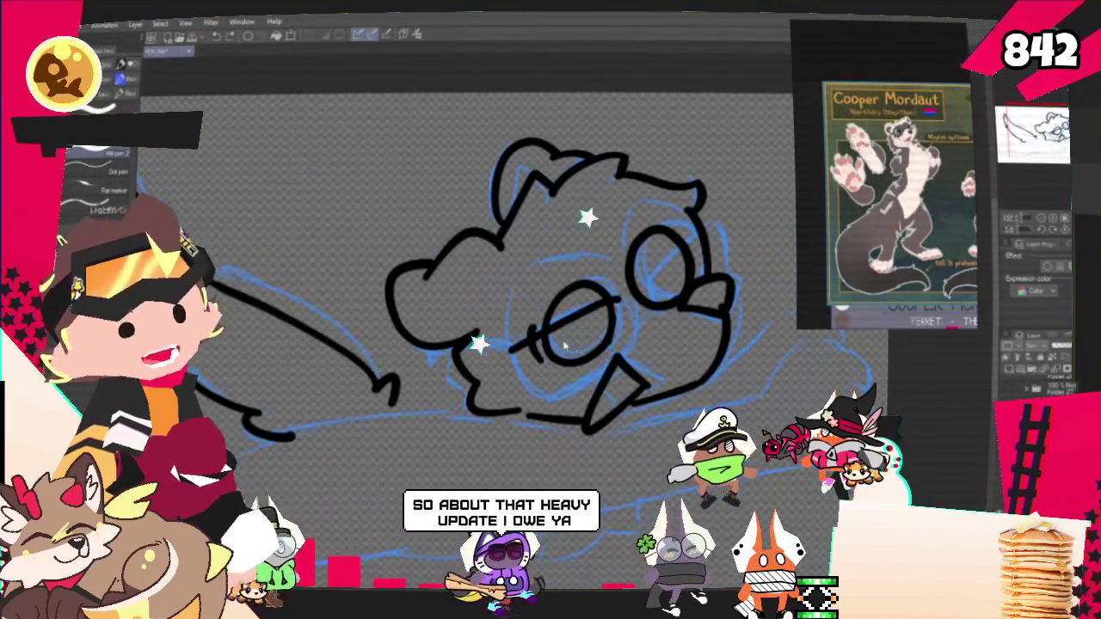
Draw diagonal shine strokes inside the glasses lens
left_click_drag(594, 335, 531, 348)
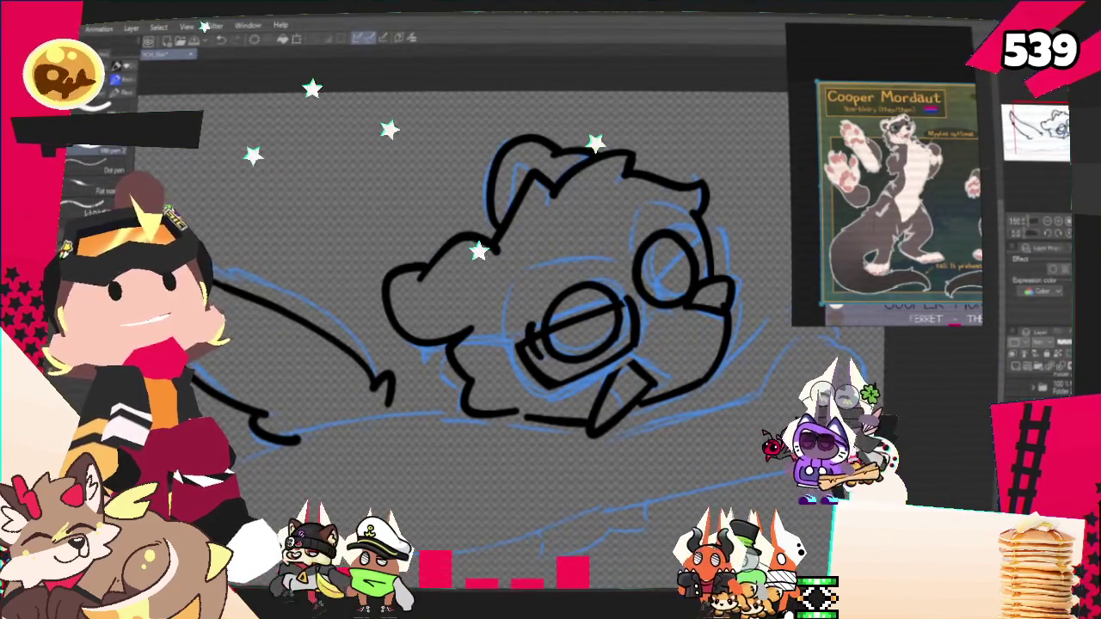
Frame the body and draw the jaw line curving right toward the front paw
scroll(468, 283, "right", 3)
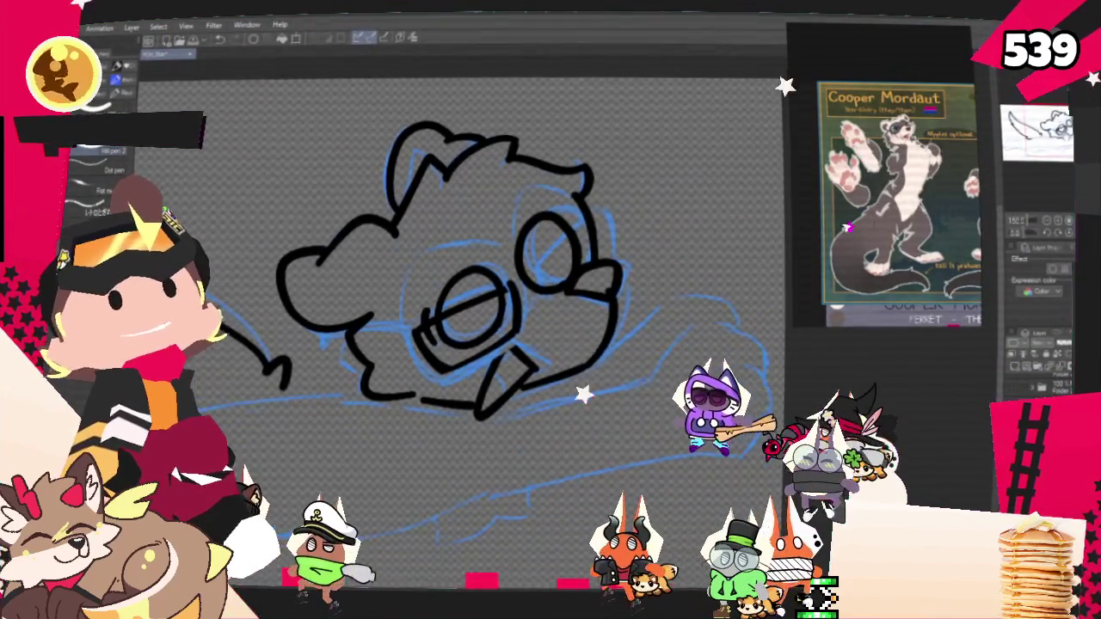
scroll(481, 284, "up", 1)
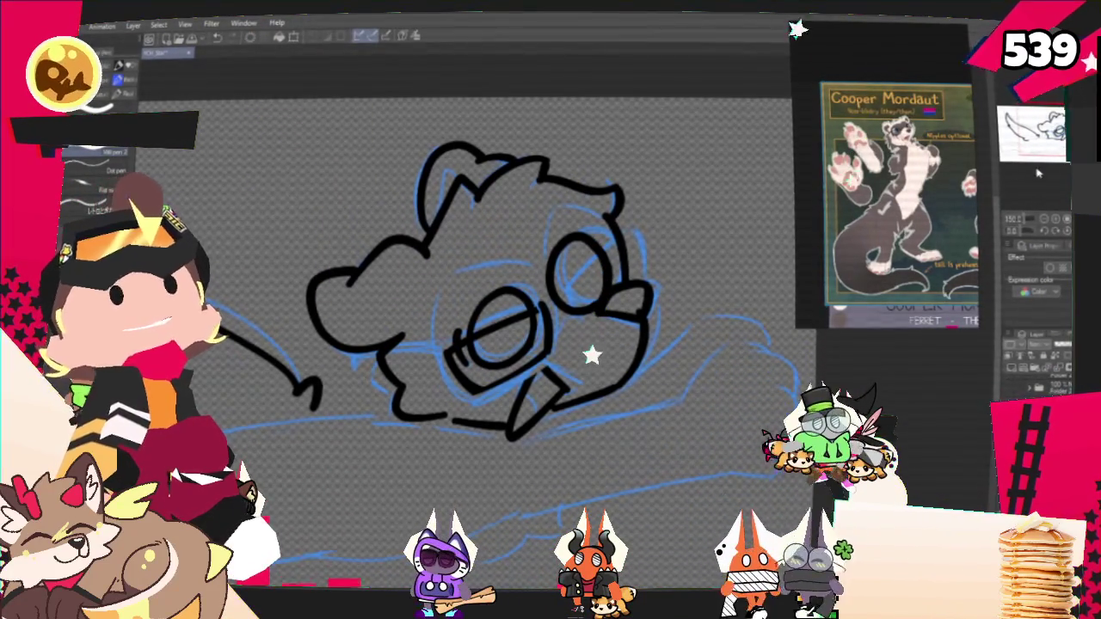
scroll(468, 292, "up", 2)
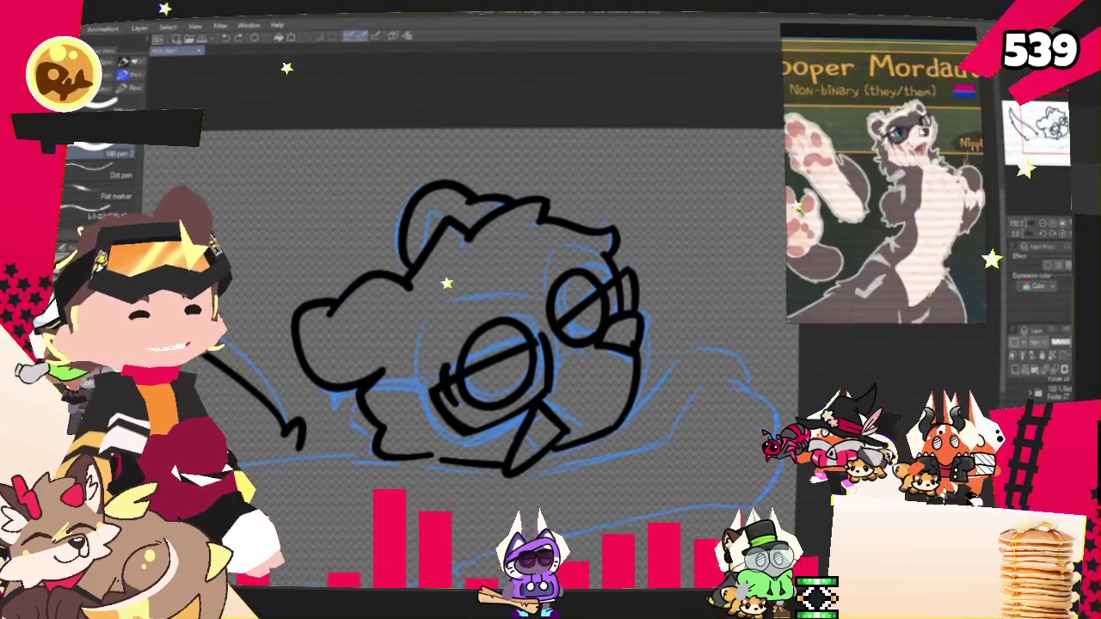
scroll(583, 382, "down", 2)
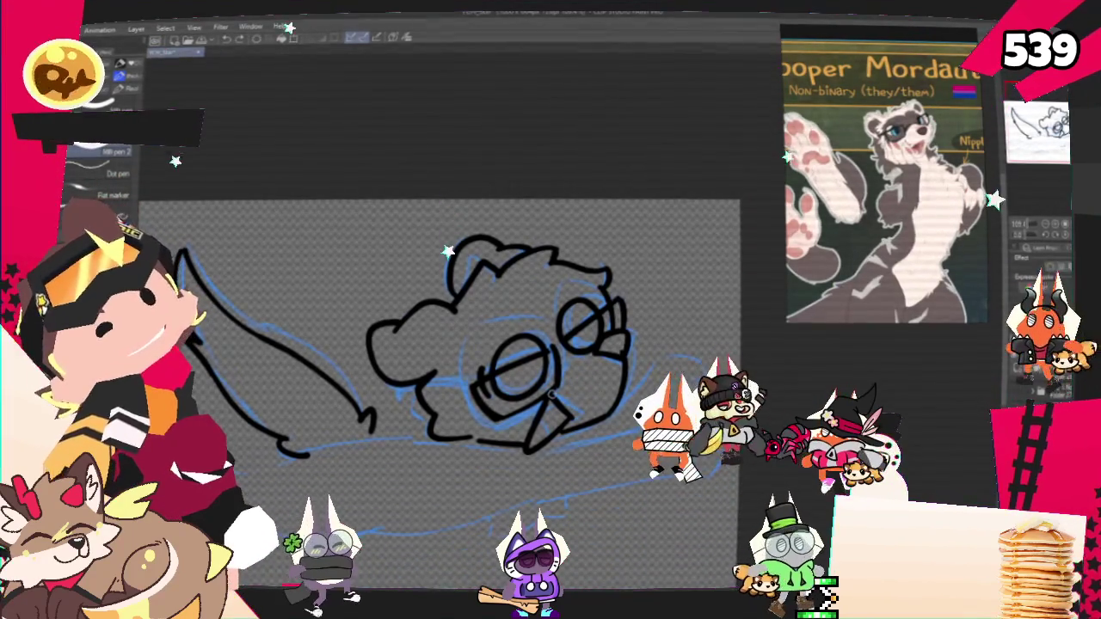
scroll(515, 387, "up", 1)
scroll(442, 378, "down", 2)
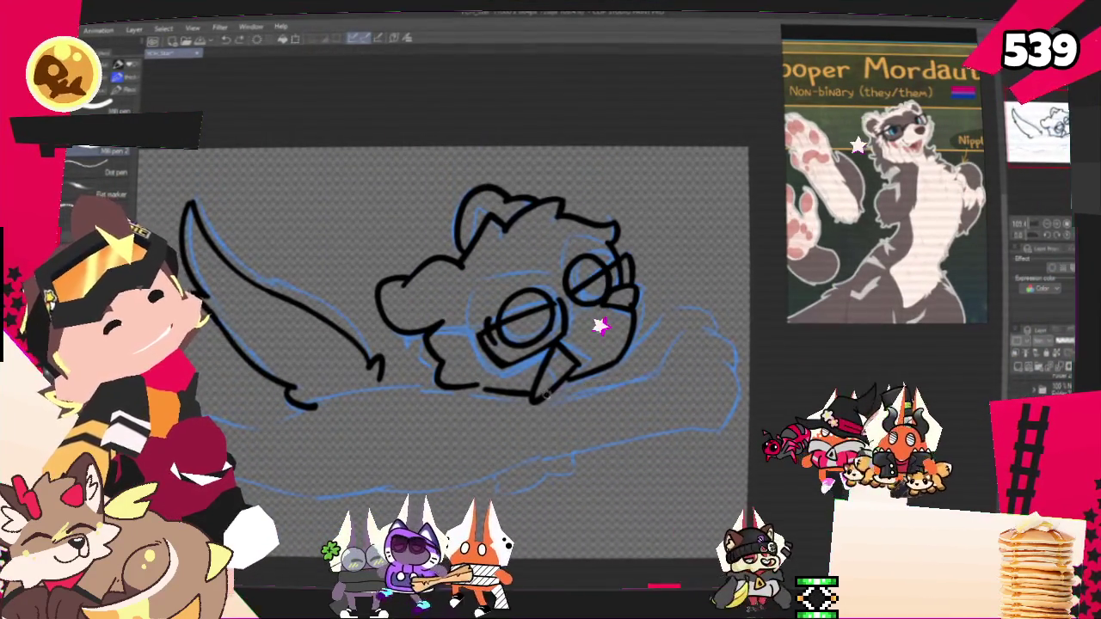
mouse_move(561, 389)
left_mouse_down()
mouse_move(664, 371)
mouse_move(690, 332)
left_mouse_up()
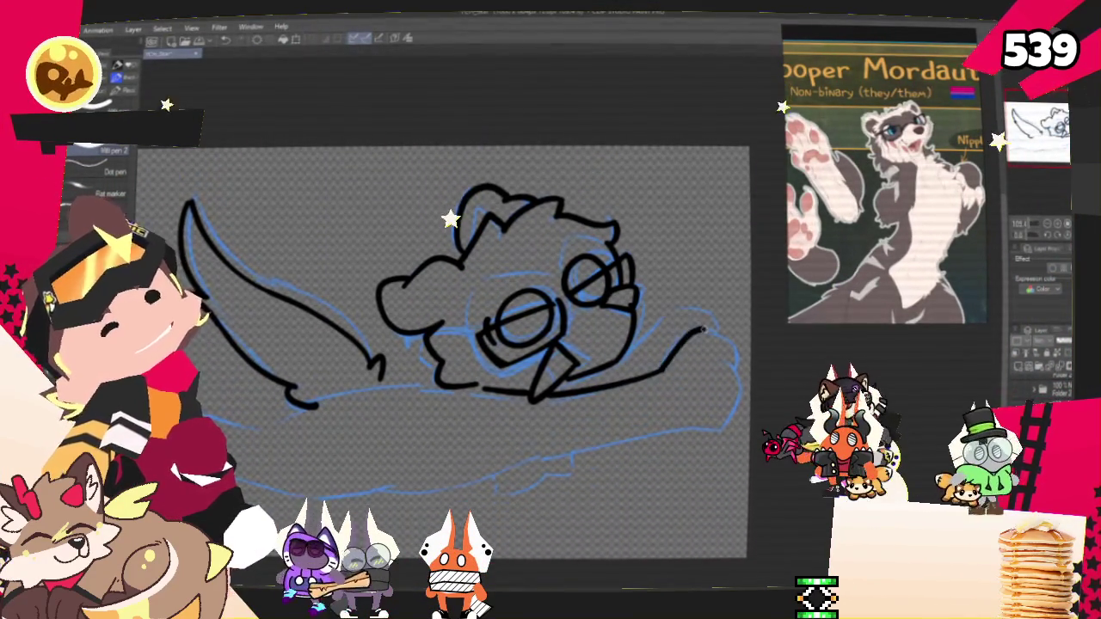
Outline the front paw around its tip and draw the underside line tapering leftward beneath it
mouse_move(664, 371)
left_mouse_down()
mouse_move(726, 344)
mouse_move(738, 391)
mouse_move(724, 416)
mouse_move(735, 404)
left_mouse_up()
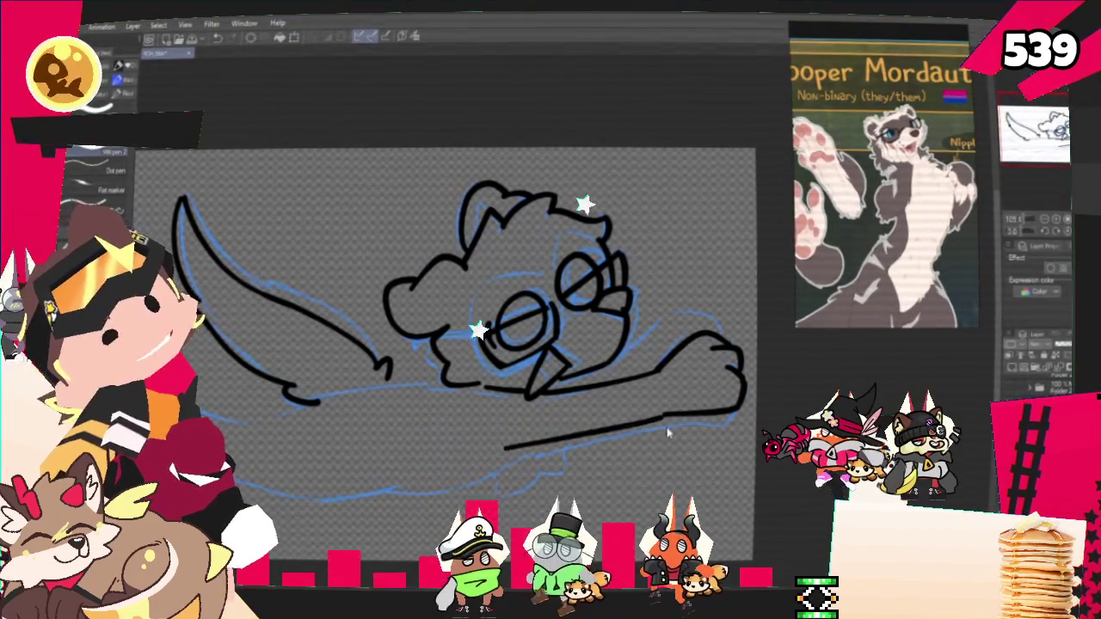
left_click_drag(737, 409, 512, 466)
left_click_drag(664, 414, 574, 437)
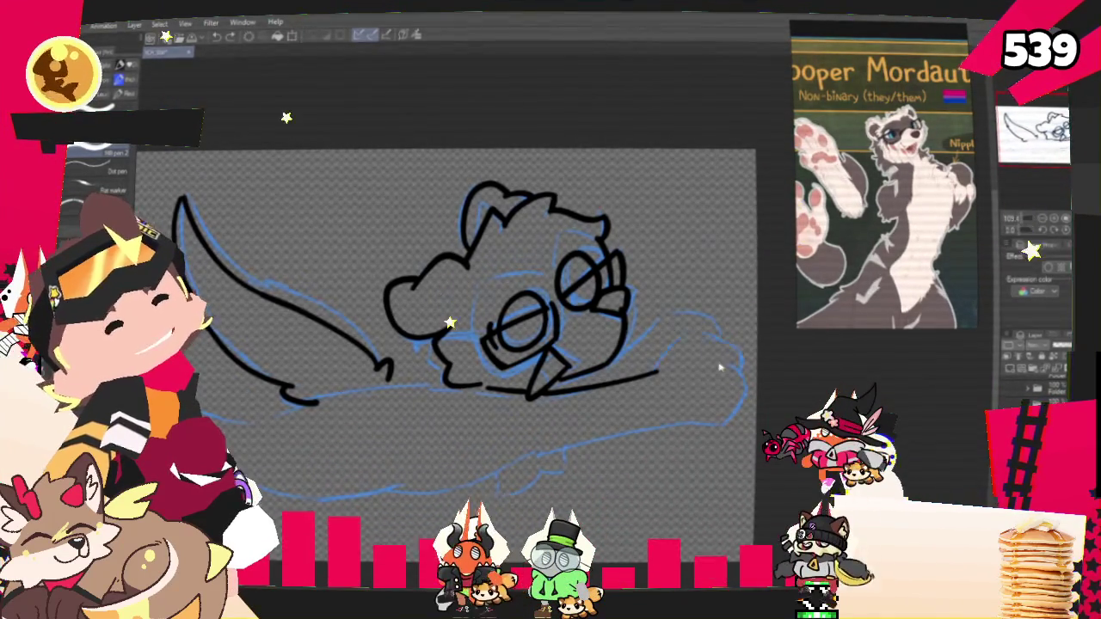
key("ctrl+z")
left_click_drag(653, 370, 720, 350)
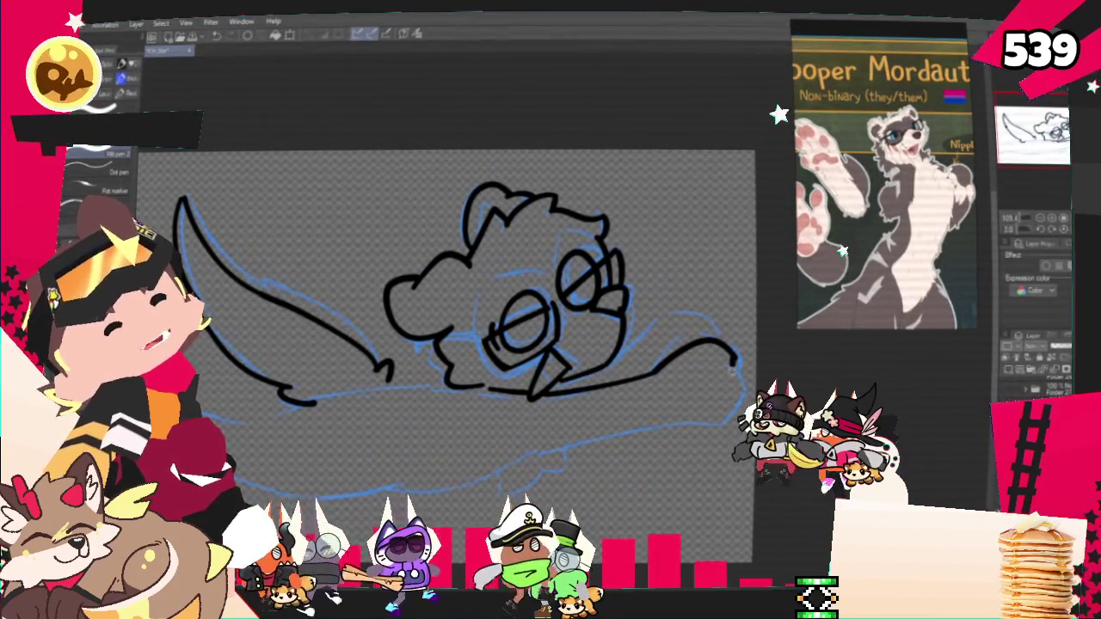
left_click_drag(730, 349, 740, 371)
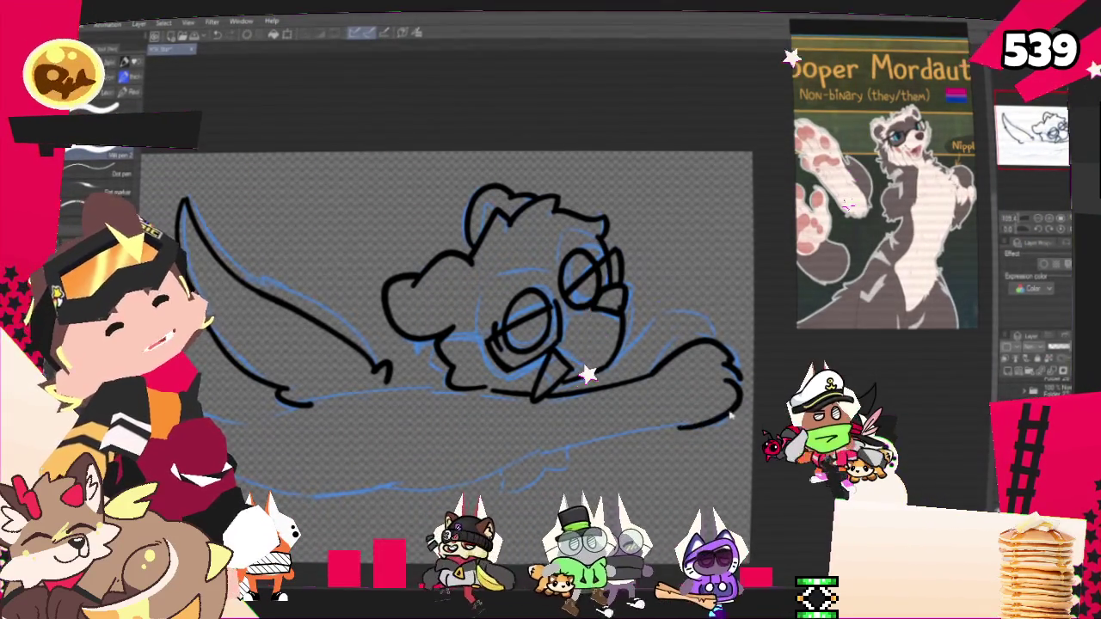
left_click_drag(736, 402, 722, 421)
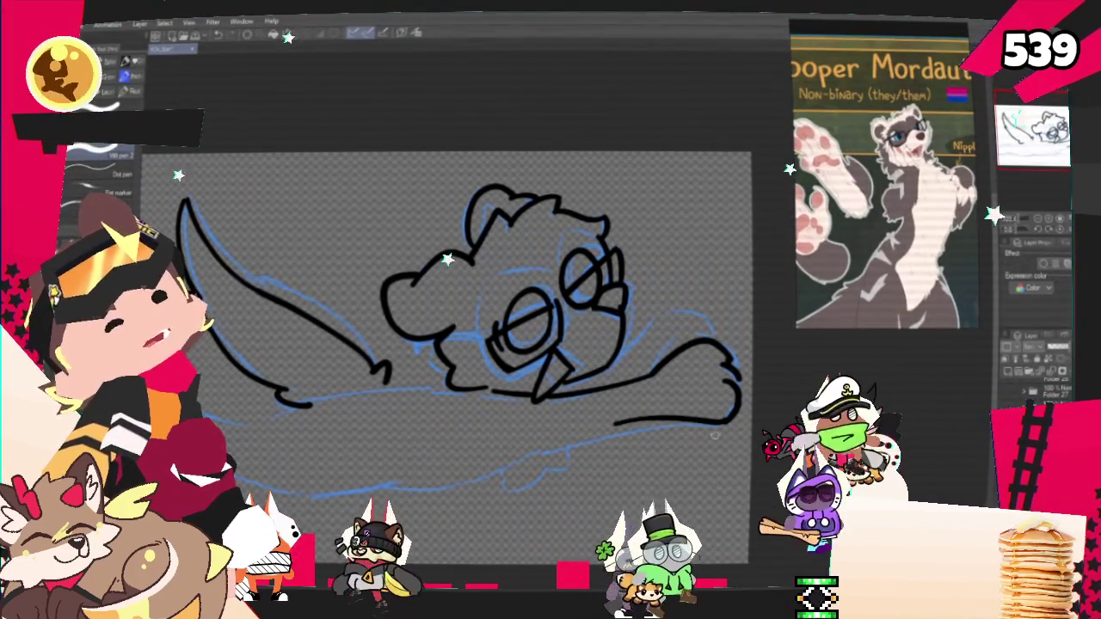
left_click_drag(617, 423, 529, 454)
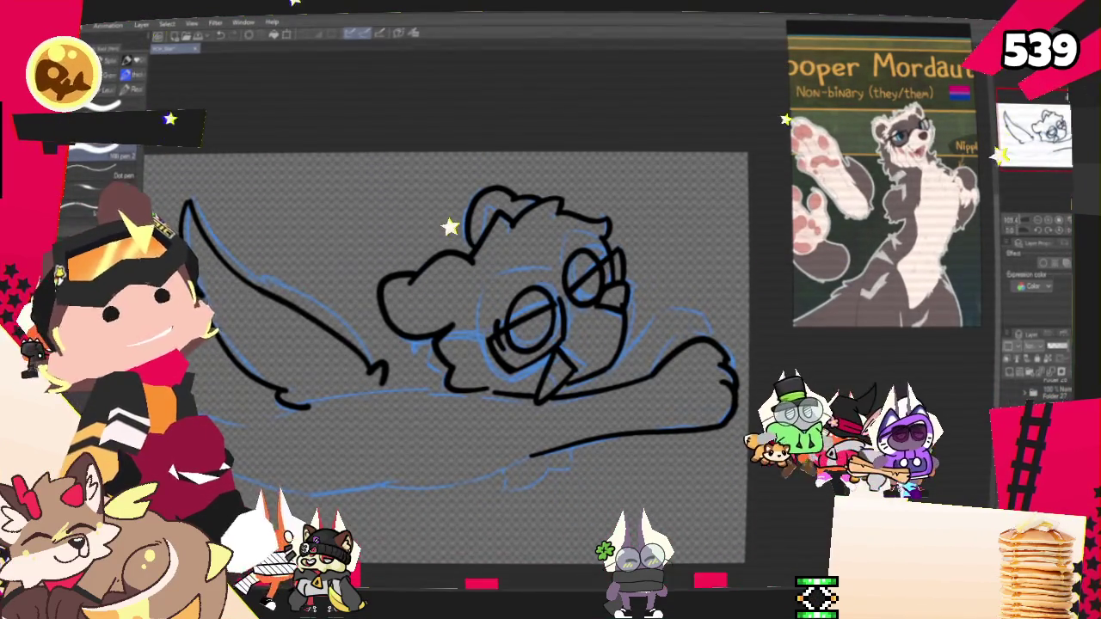
Draw a rounder front paw curve and undo the old paw and underside strokes
left_click_drag(677, 295, 714, 336)
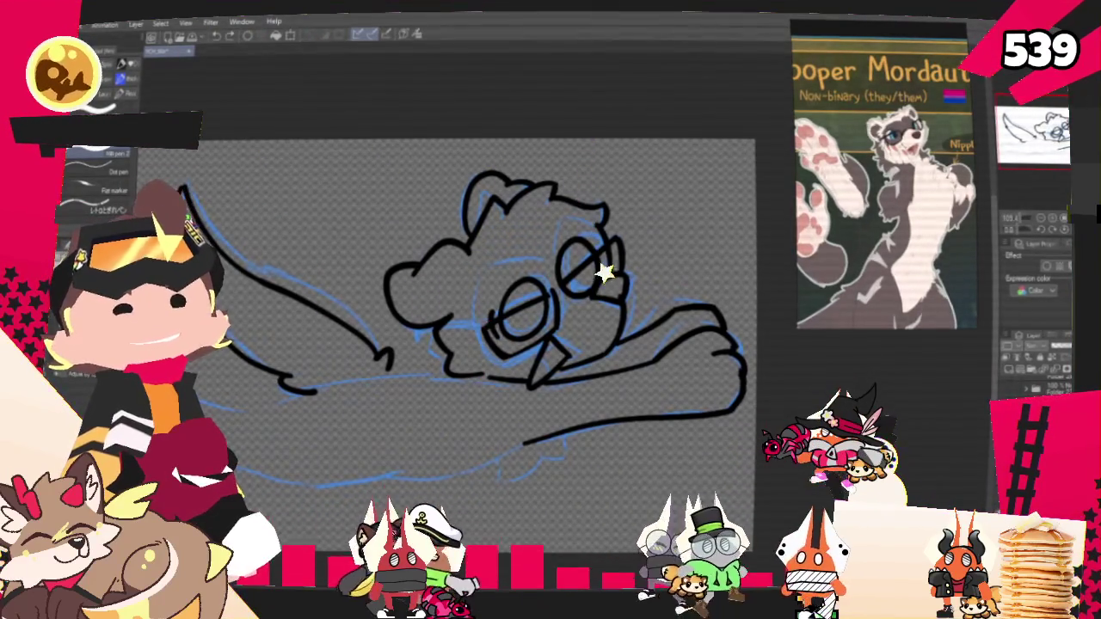
key("ctrl+z")
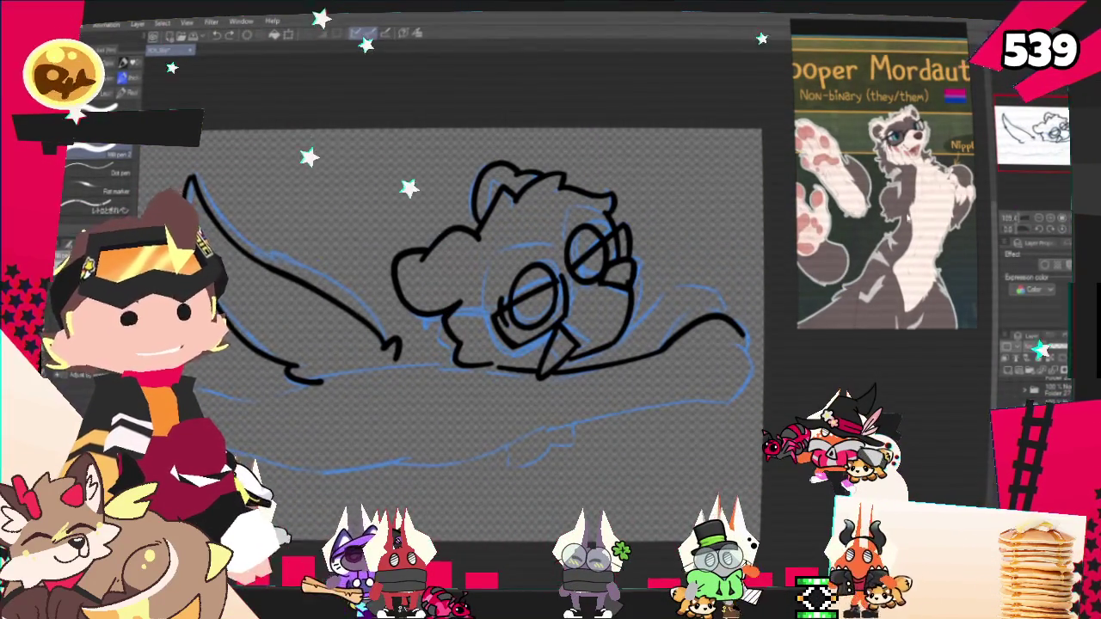
key("ctrl+z")
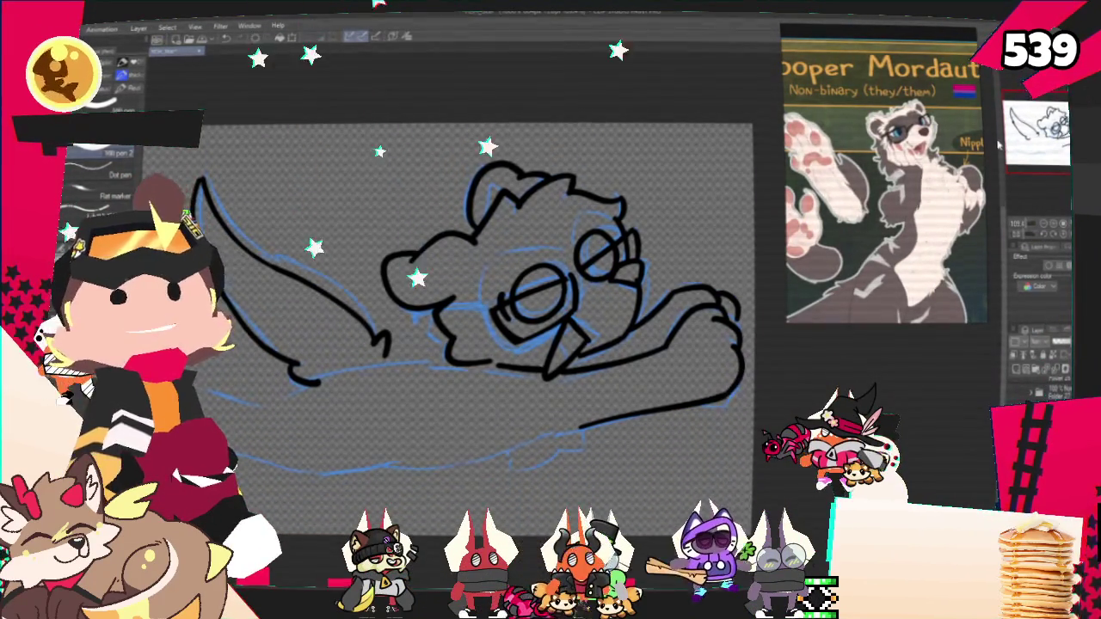
mouse_move(473, 326)
left_mouse_down()
mouse_move(486, 310)
mouse_move(580, 293)
left_mouse_up()
Ink the belly line along the bottom and the curled rear end, redrawing the lower-left curve until it fits
left_click_drag(688, 398, 643, 420)
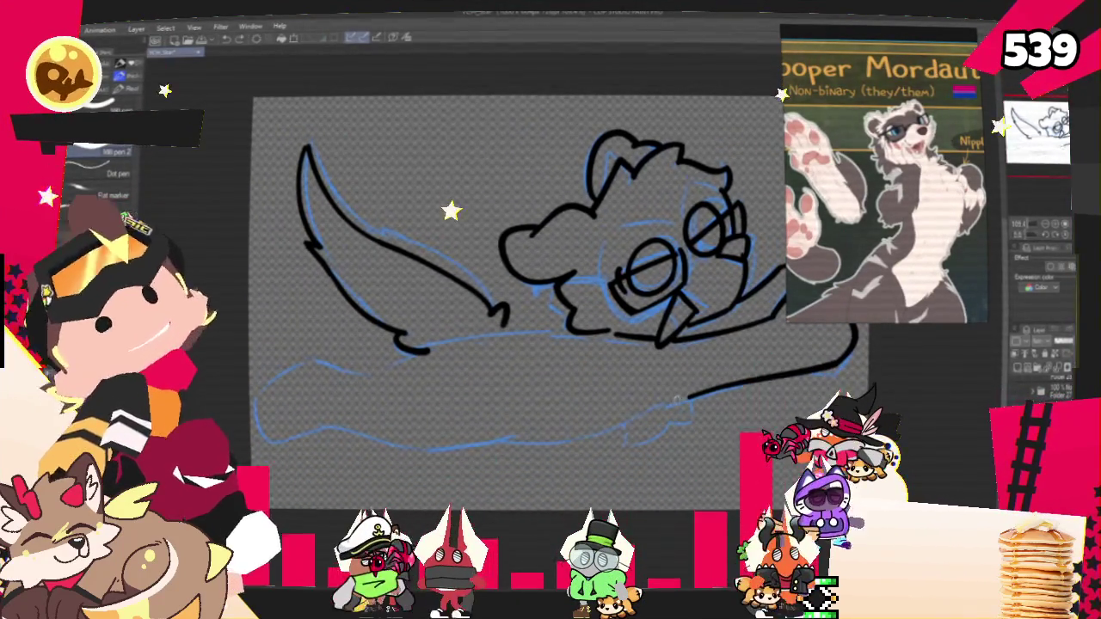
left_click_drag(487, 444, 267, 434)
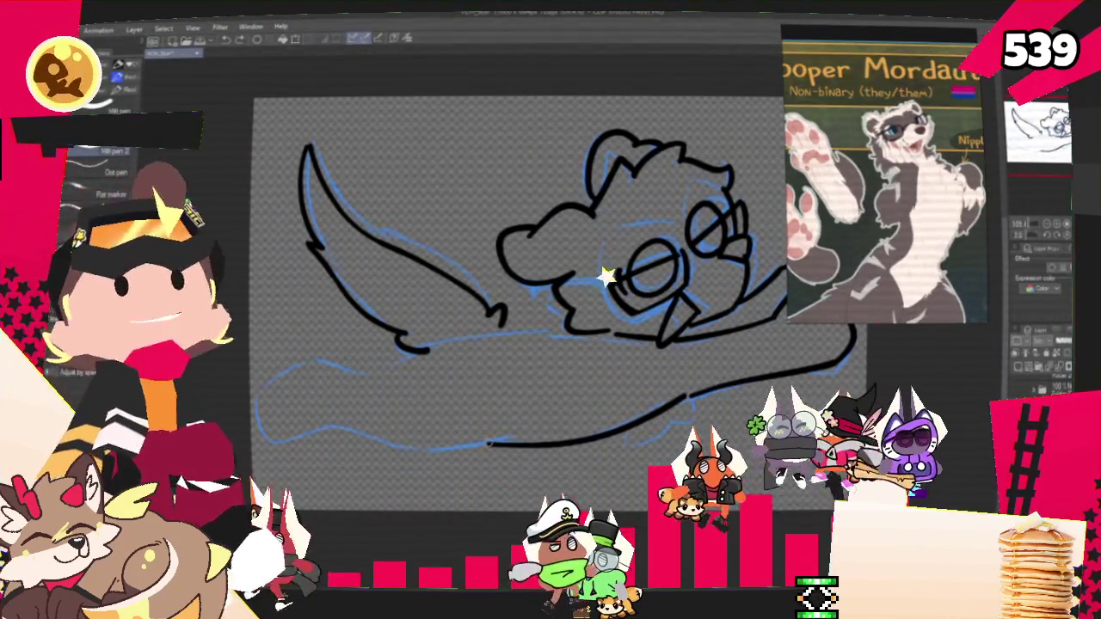
key("ctrl+z")
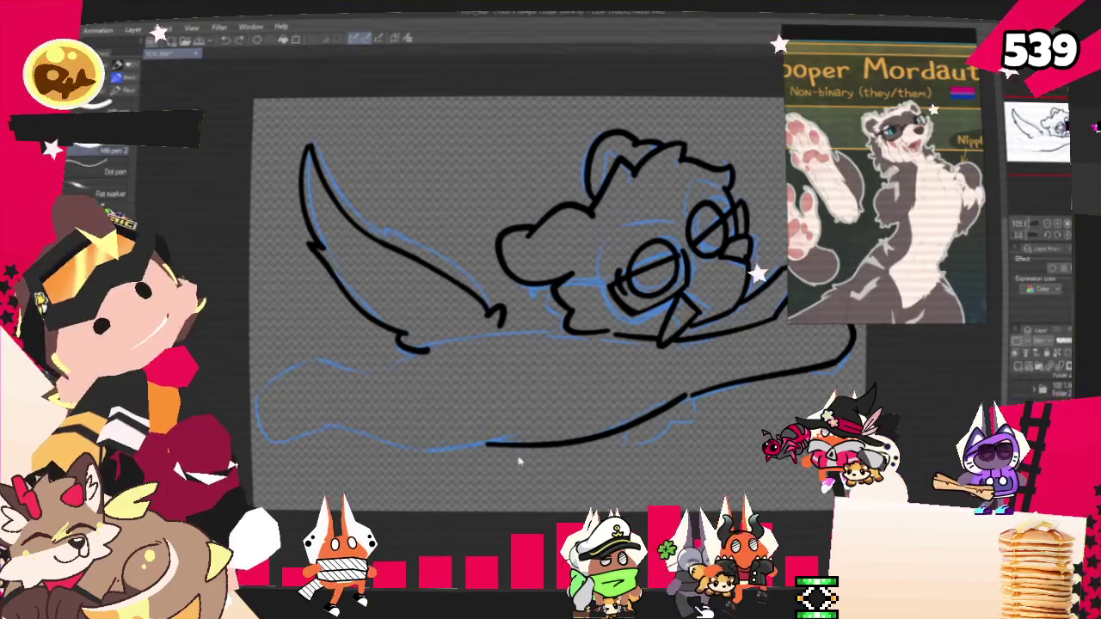
left_click_drag(403, 448, 268, 387)
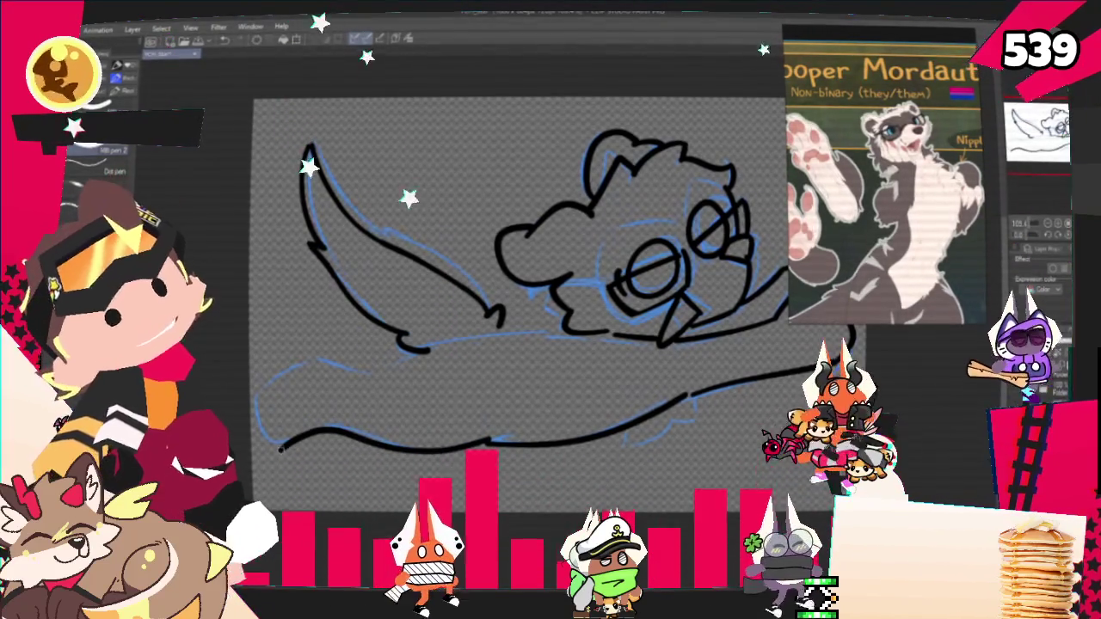
key("ctrl+z")
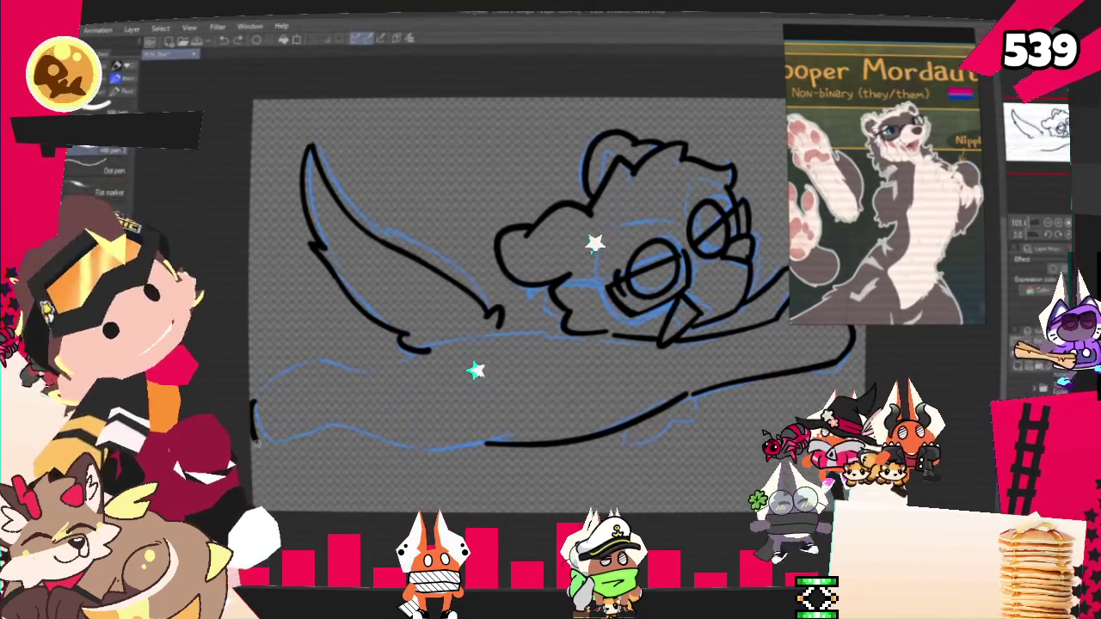
left_click_drag(260, 400, 297, 442)
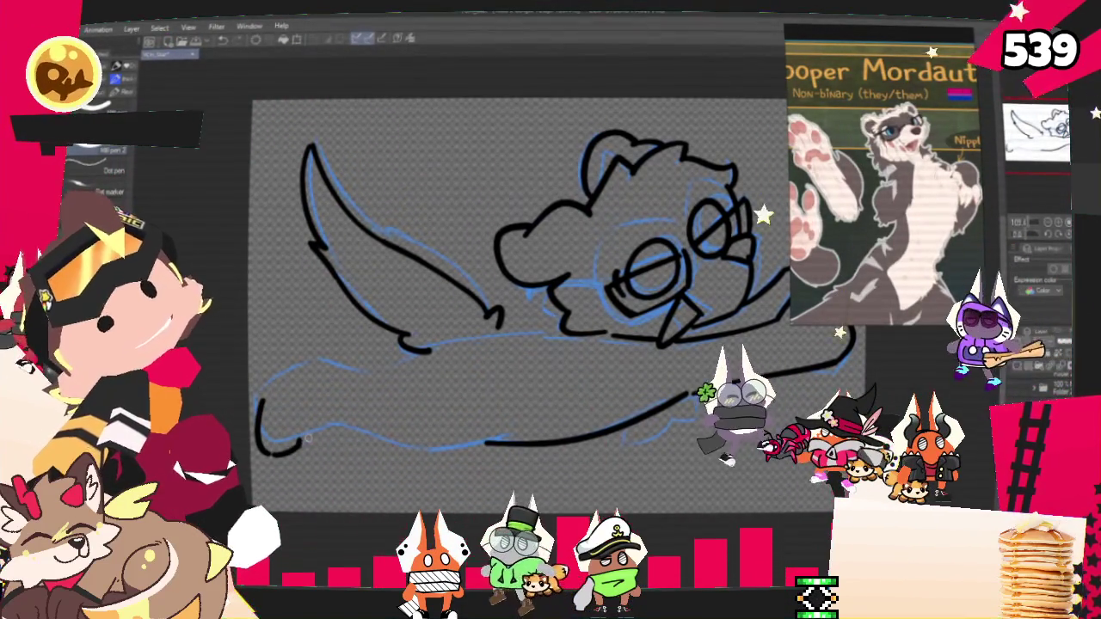
left_click_drag(288, 443, 341, 415)
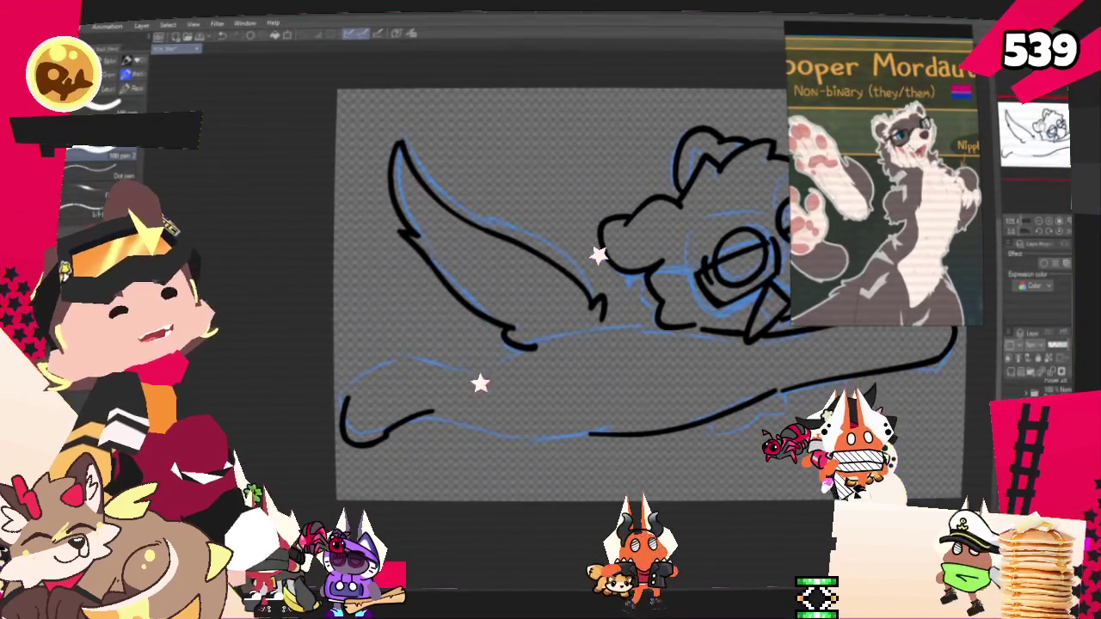
Try a curve along the lower-left body, then erase it
left_click_drag(428, 349, 354, 391)
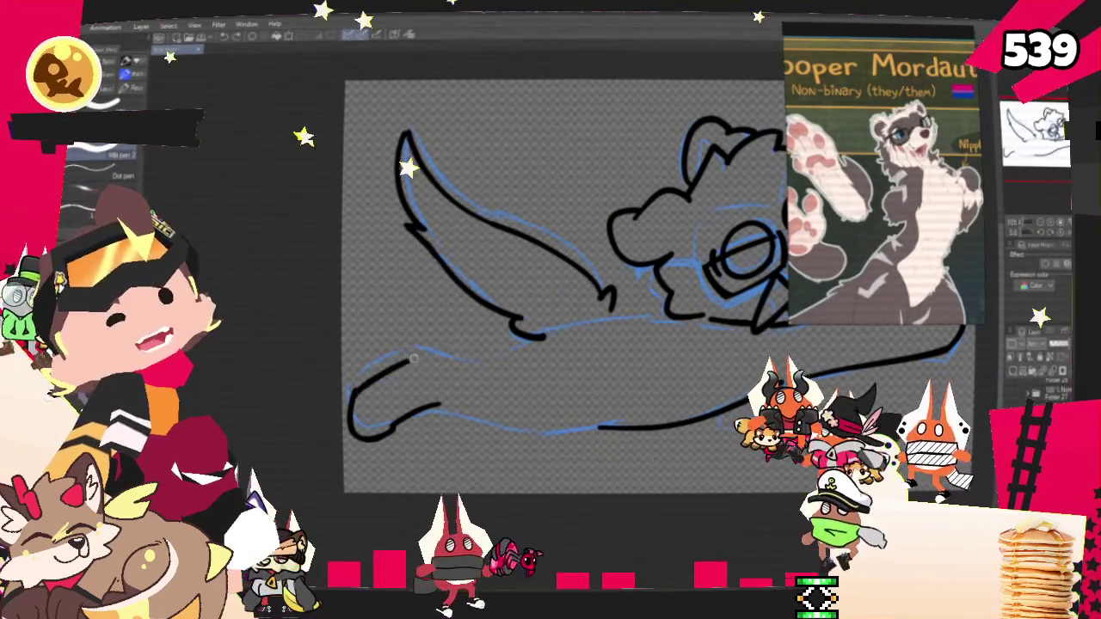
left_click_drag(432, 349, 402, 354)
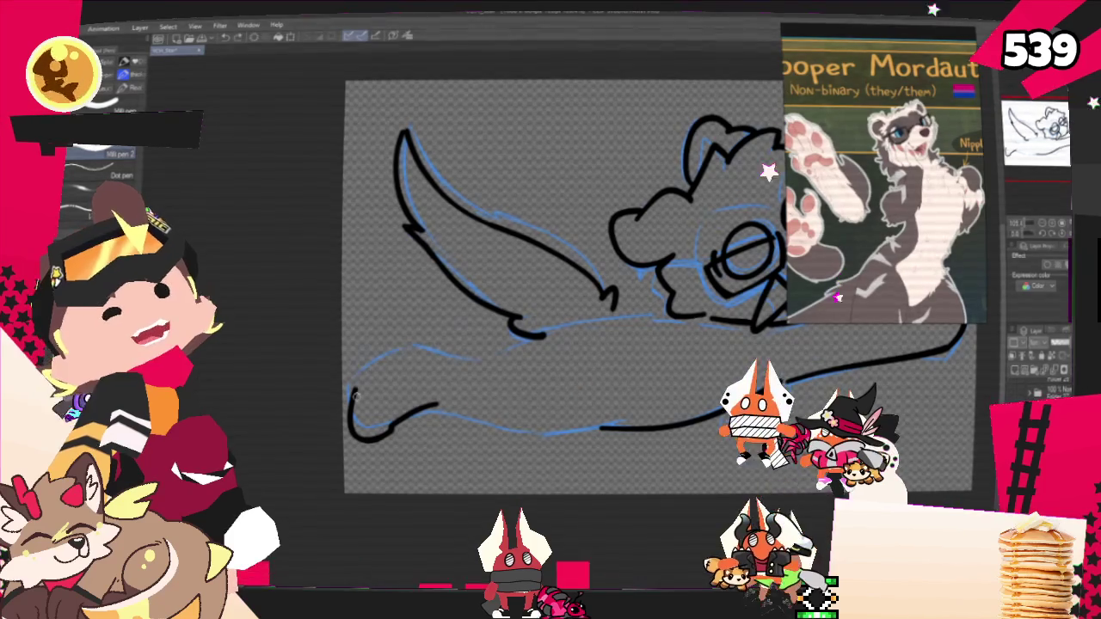
mouse_move(408, 353)
left_mouse_down()
mouse_move(354, 389)
mouse_move(439, 345)
left_mouse_up()
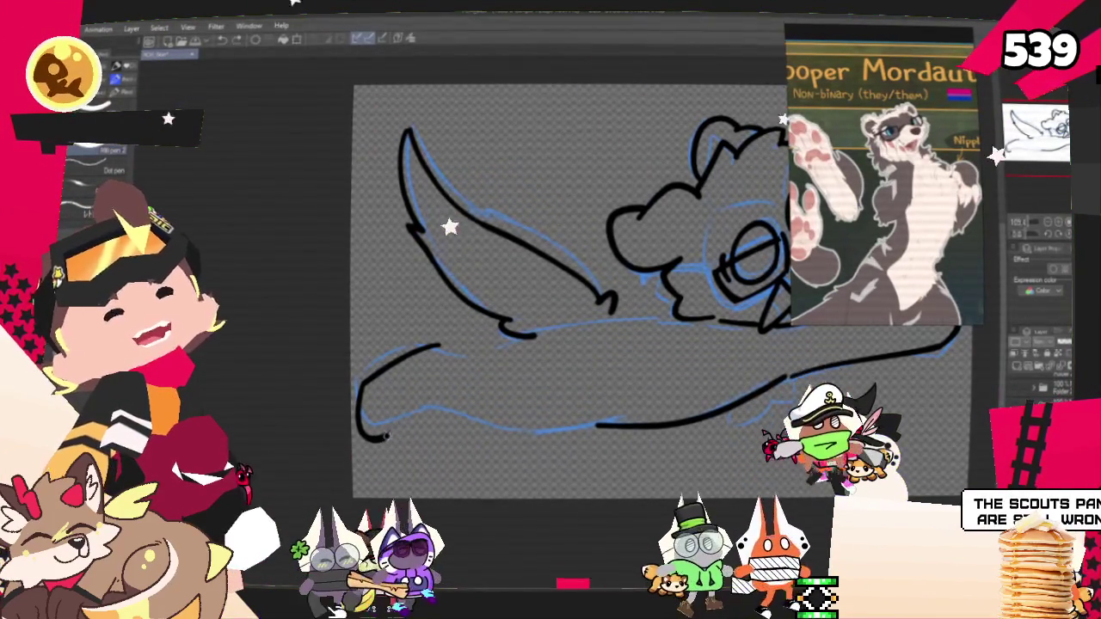
Ink the lower-left hook, the body outline and the belly line over the blue sketch
left_click_drag(384, 435, 403, 415)
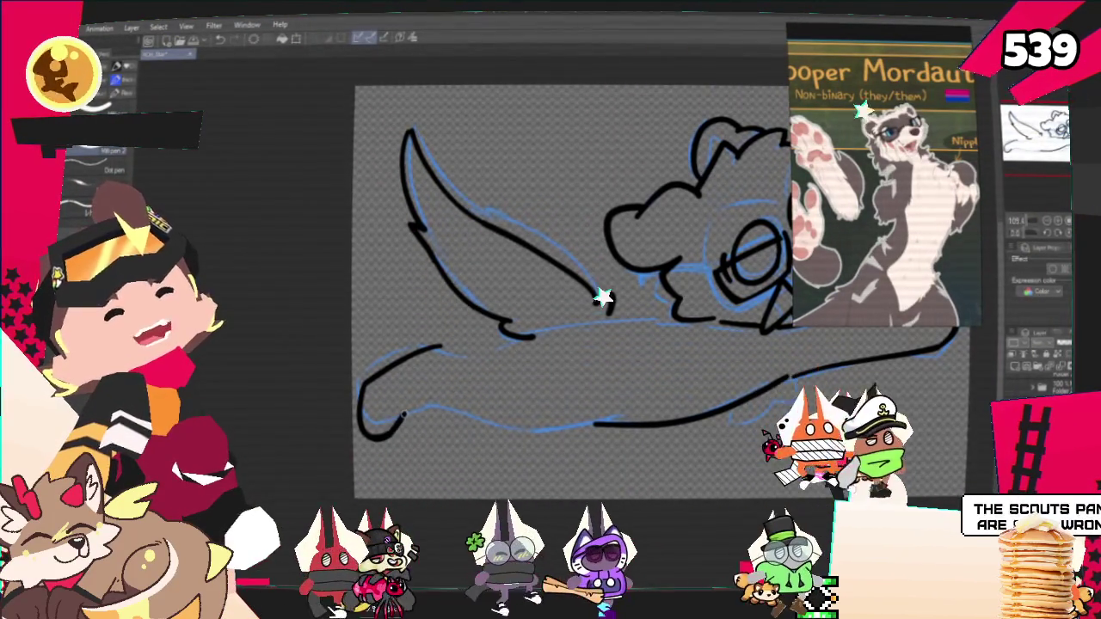
left_click_drag(403, 414, 443, 399)
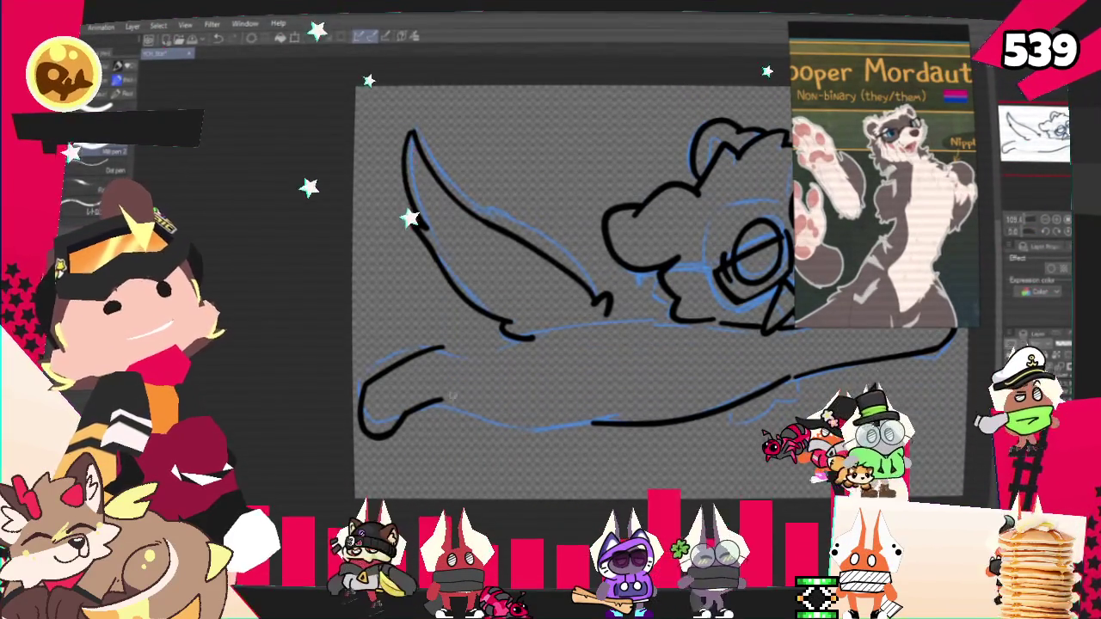
left_click_drag(443, 349, 551, 337)
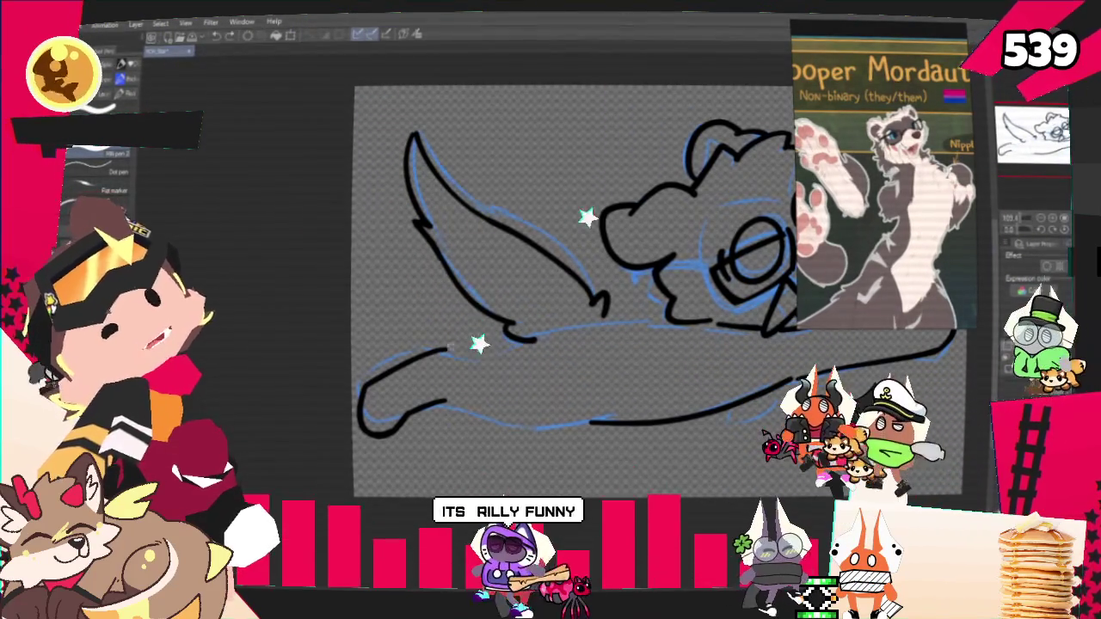
left_click_drag(564, 326, 660, 324)
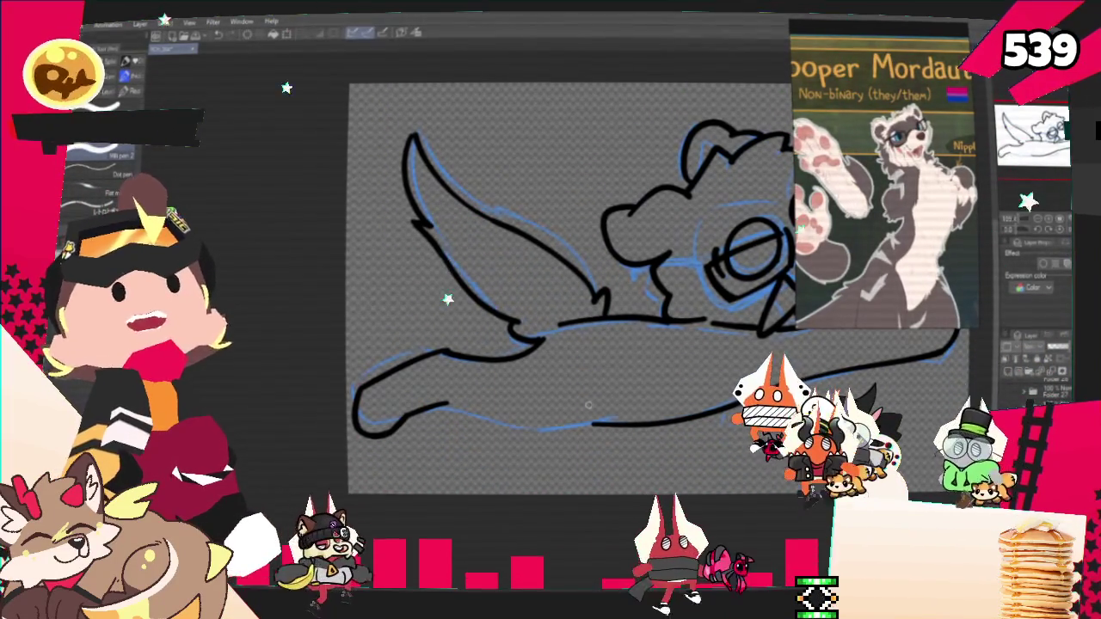
left_click_drag(588, 404, 476, 337)
Undo the stray belly stroke and zoom in on the ferret's lower body
left_click_drag(516, 258, 504, 282)
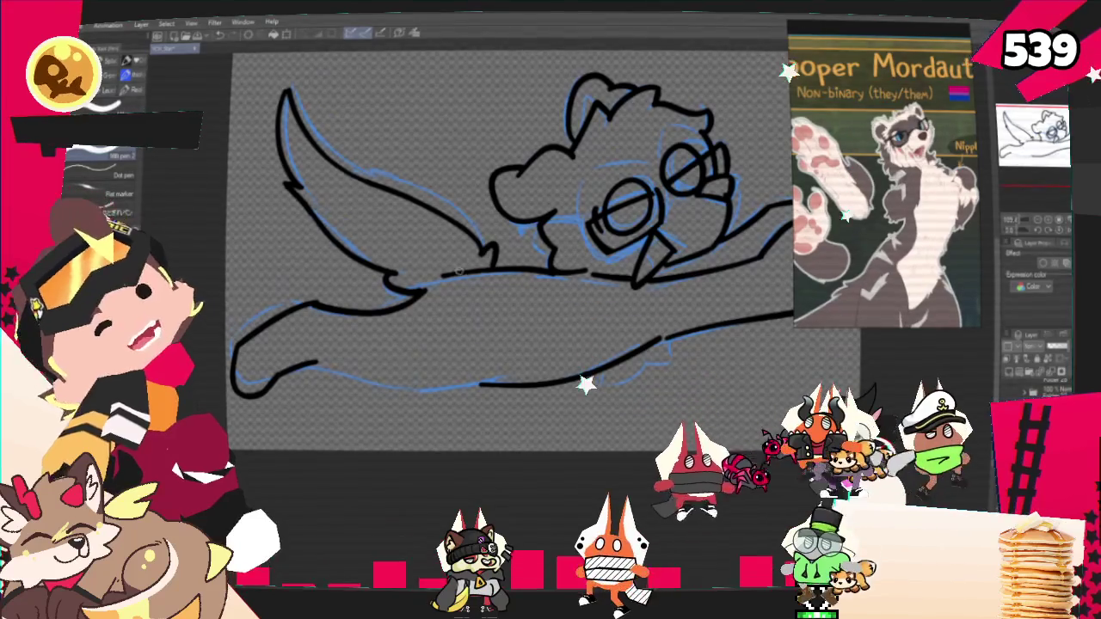
key("ctrl+z")
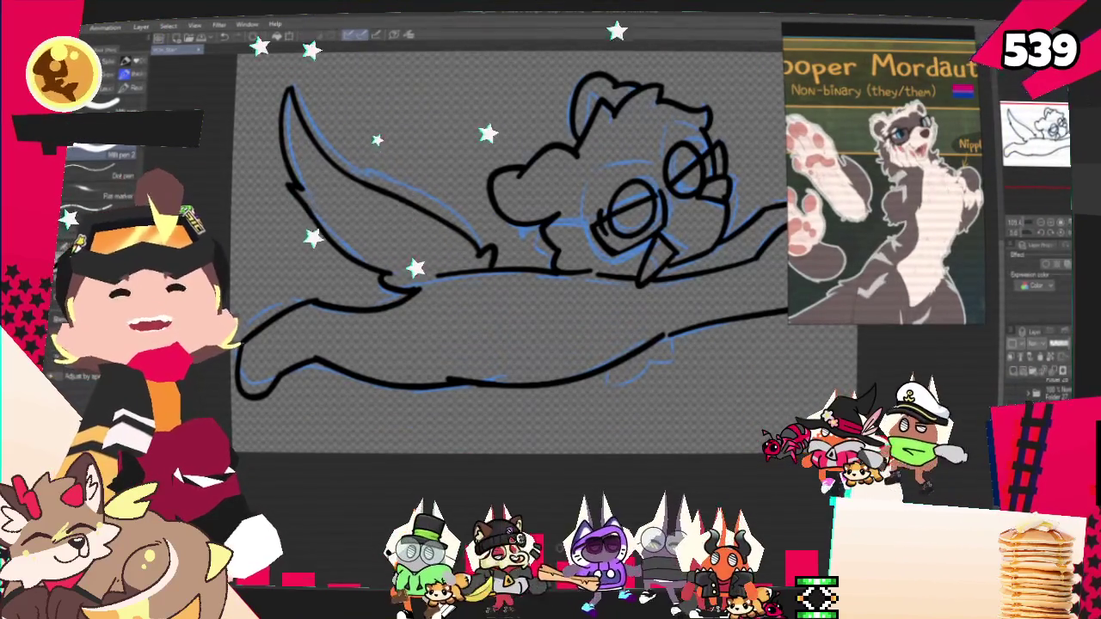
left_click_drag(602, 301, 565, 353)
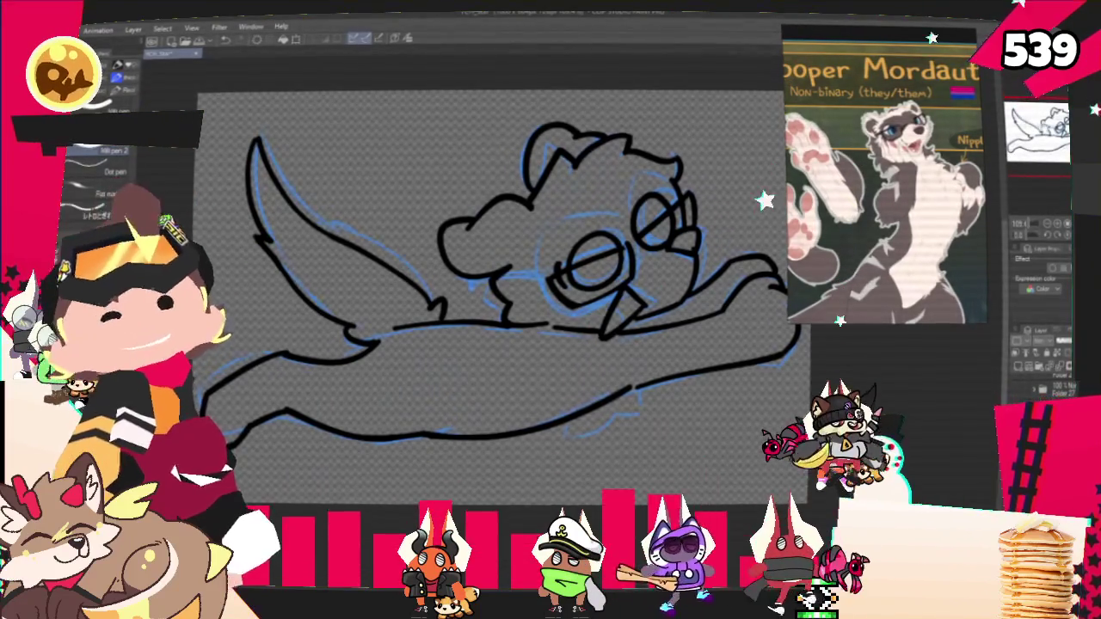
scroll(491, 284, "up", 1)
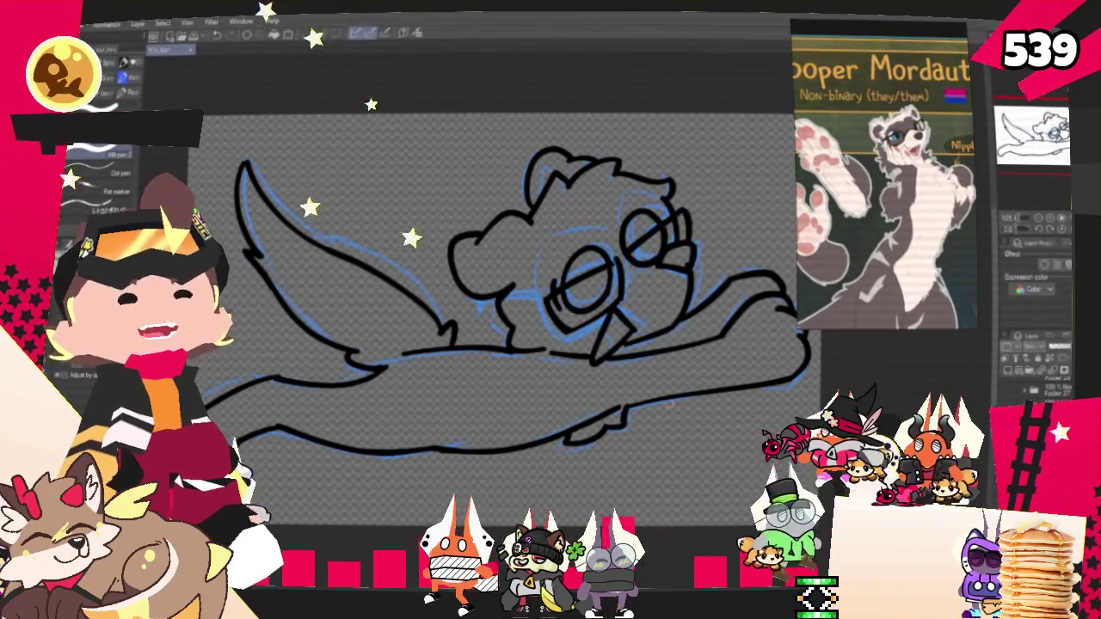
scroll(536, 45, "up", 2)
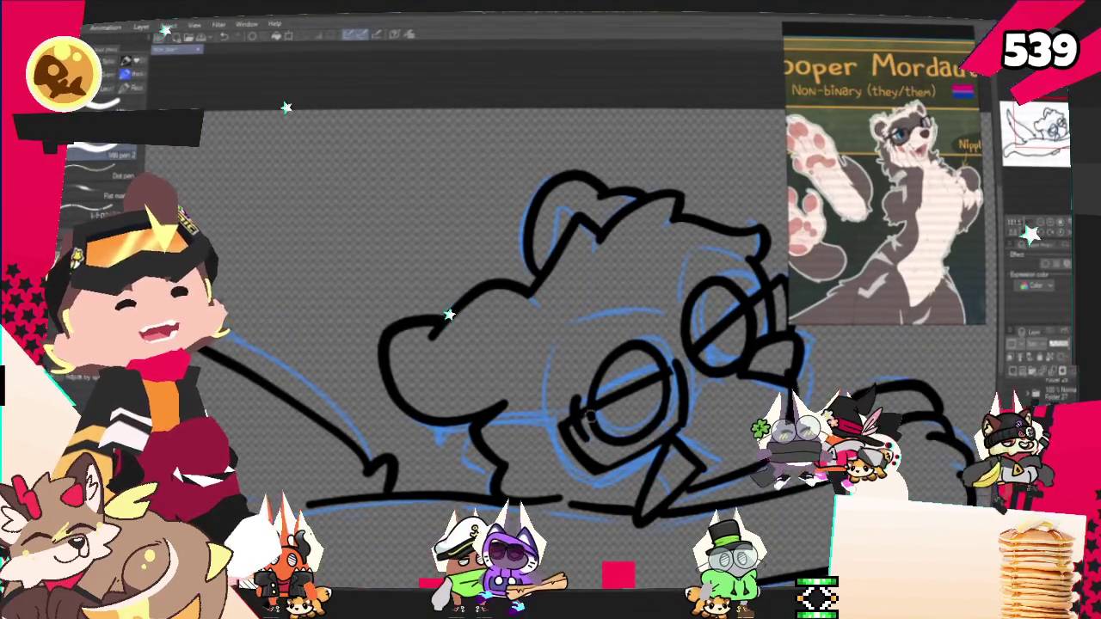
Undo the last lower-left stroke and hide the blue sketch layer, leaving only black lineart
scroll(503, 361, "down", 2)
scroll(503, 361, "down", 1)
scroll(503, 361, "down", 1)
scroll(503, 361, "down", 1)
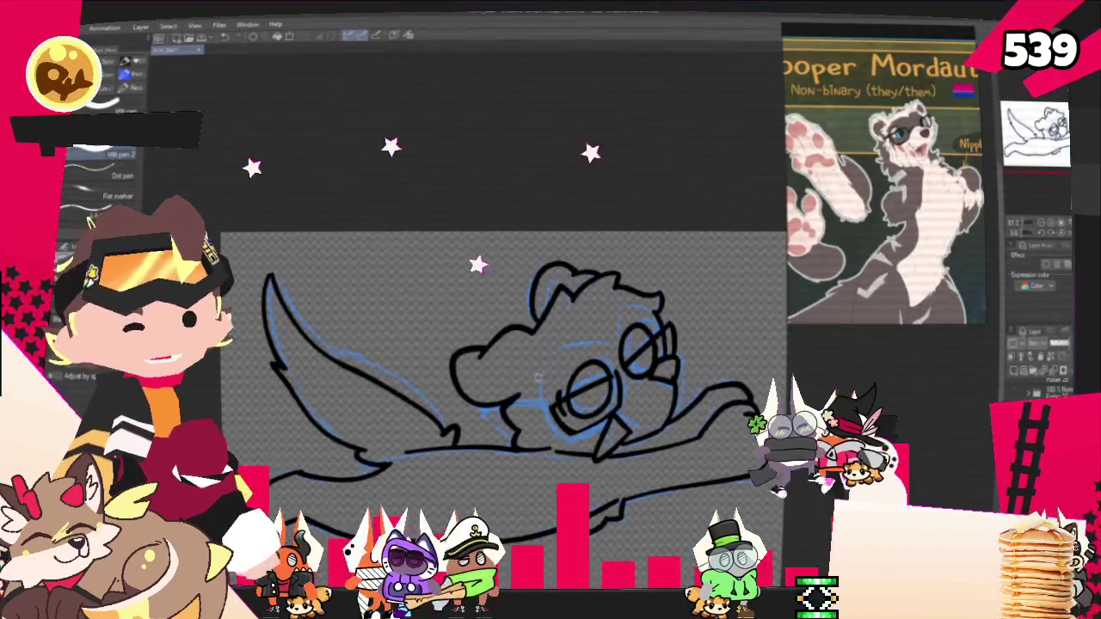
scroll(537, 379, "up", 1)
scroll(542, 382, "down", 1)
scroll(546, 383, "up", 1)
scroll(551, 386, "down", 1)
key("ctrl+z")
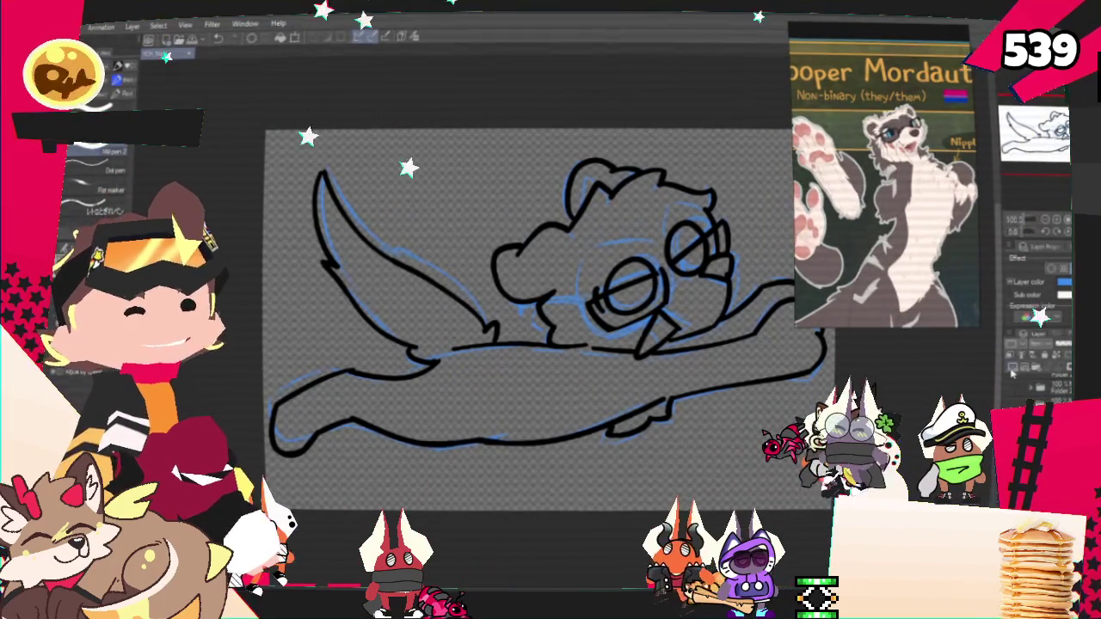
key("ctrl+comma")
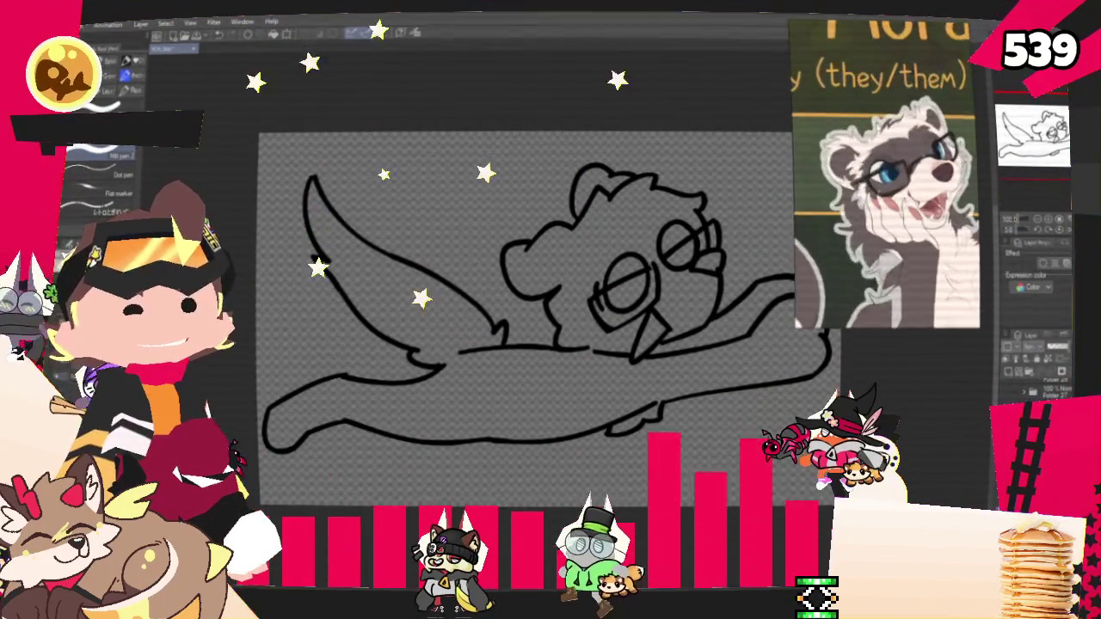
Fill the ferret's body inside the lineart with a pale cream base colour
left_click_drag(487, 339, 324, 420)
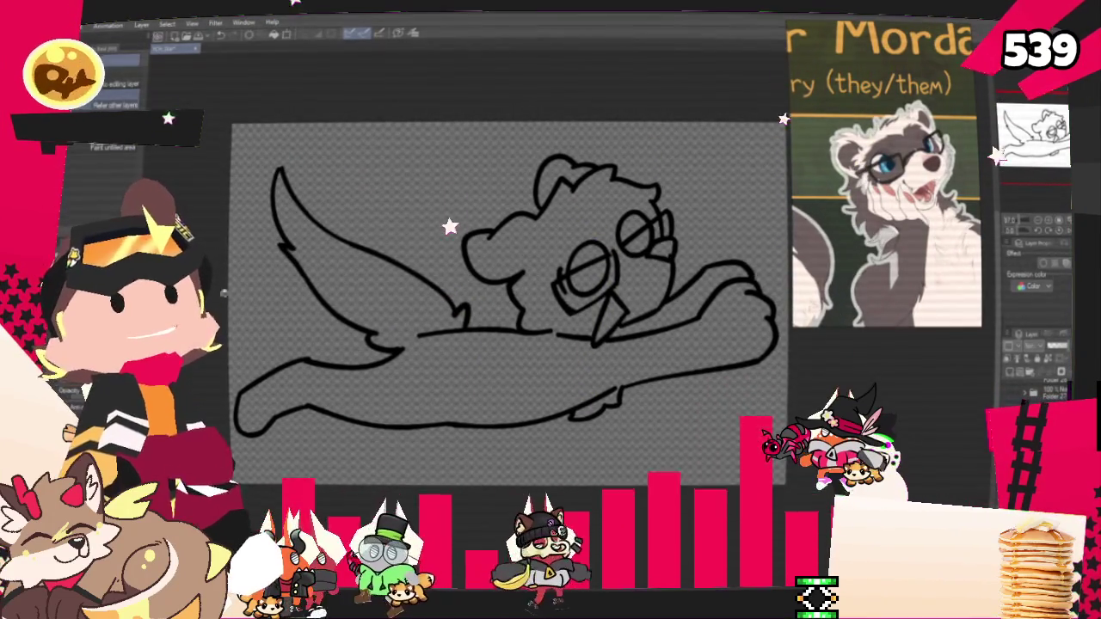
left_click(330, 365)
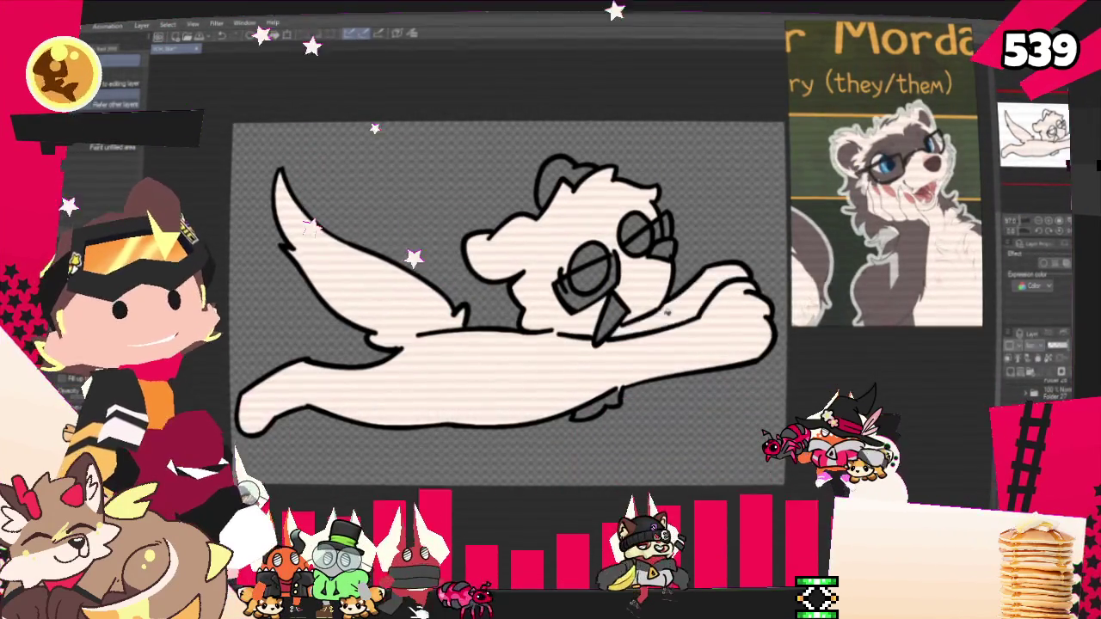
scroll(569, 226, "up", 2)
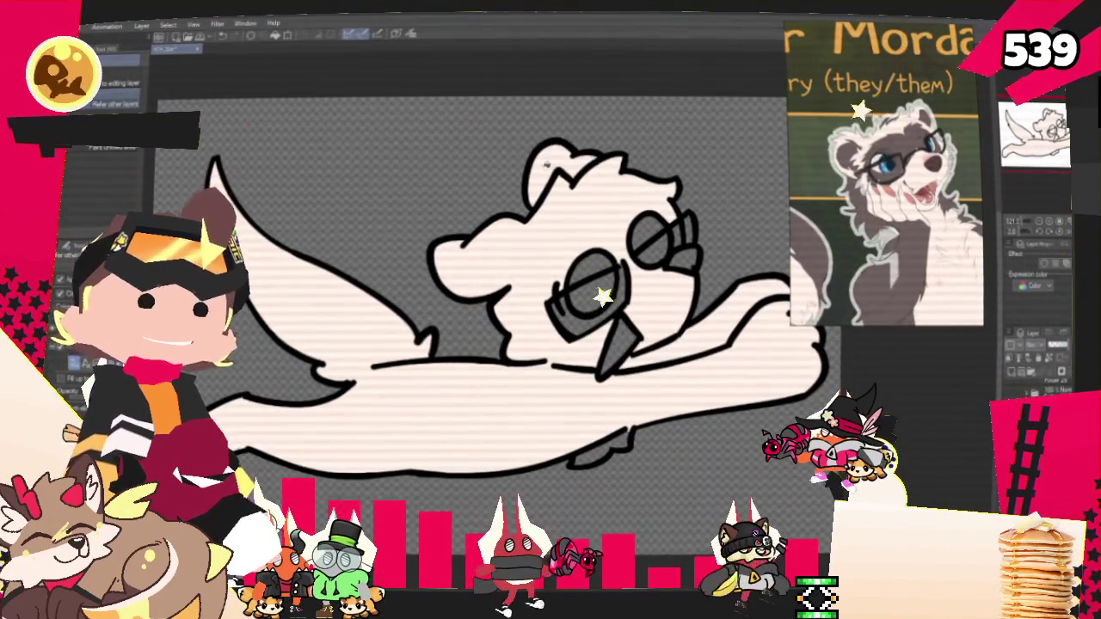
Pick a mid grey (R115 G115 B115) from the screen for shading
left_click(413, 36)
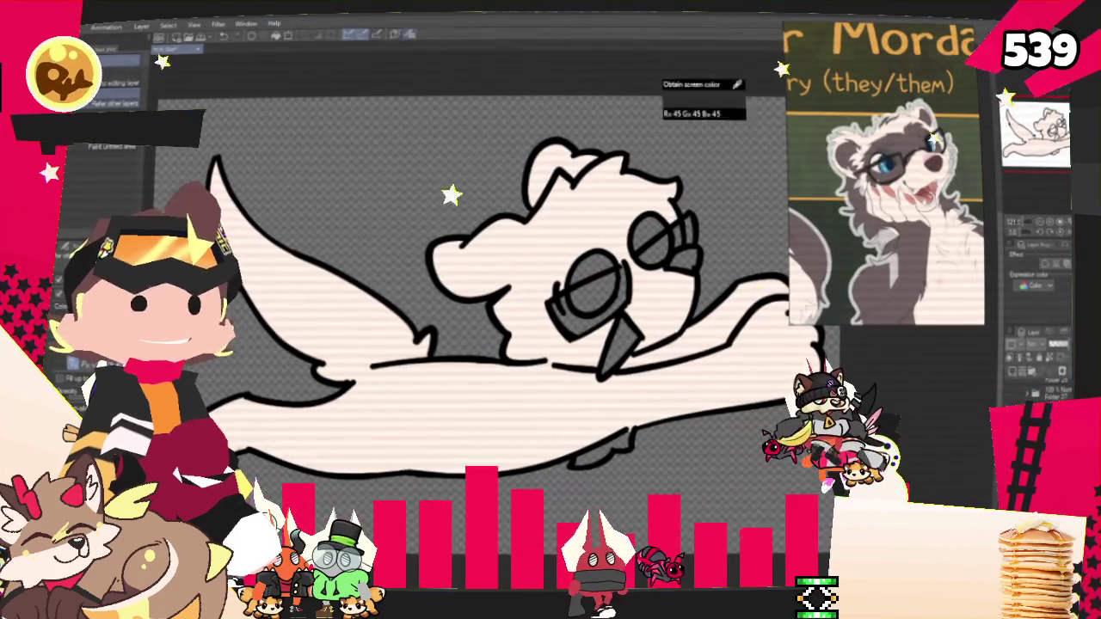
scroll(664, 158, "down", 1)
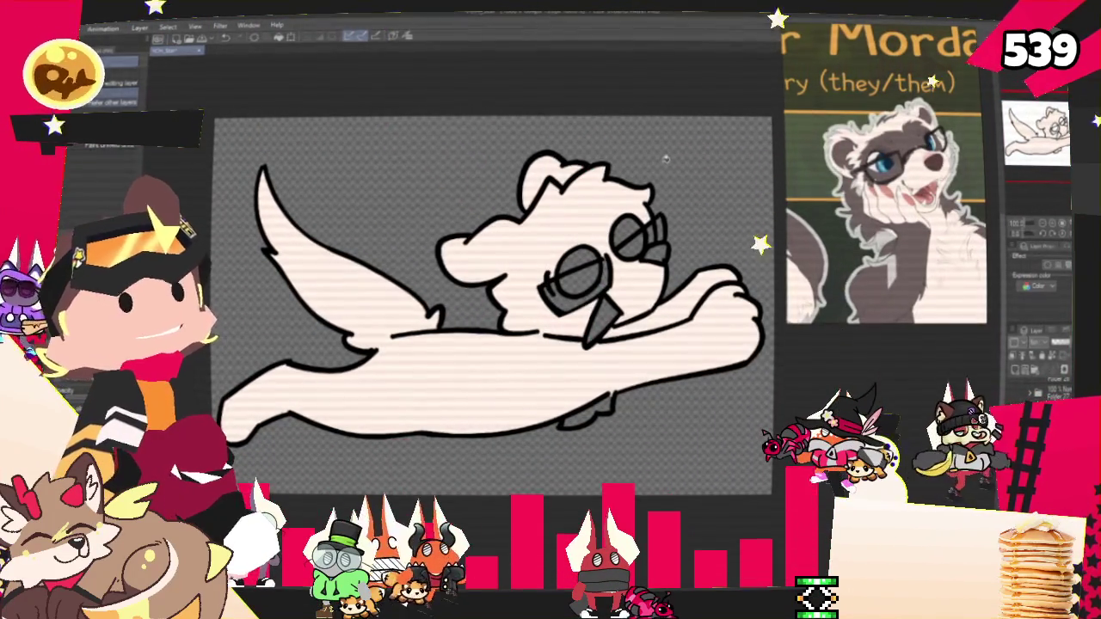
left_click_drag(665, 158, 632, 144)
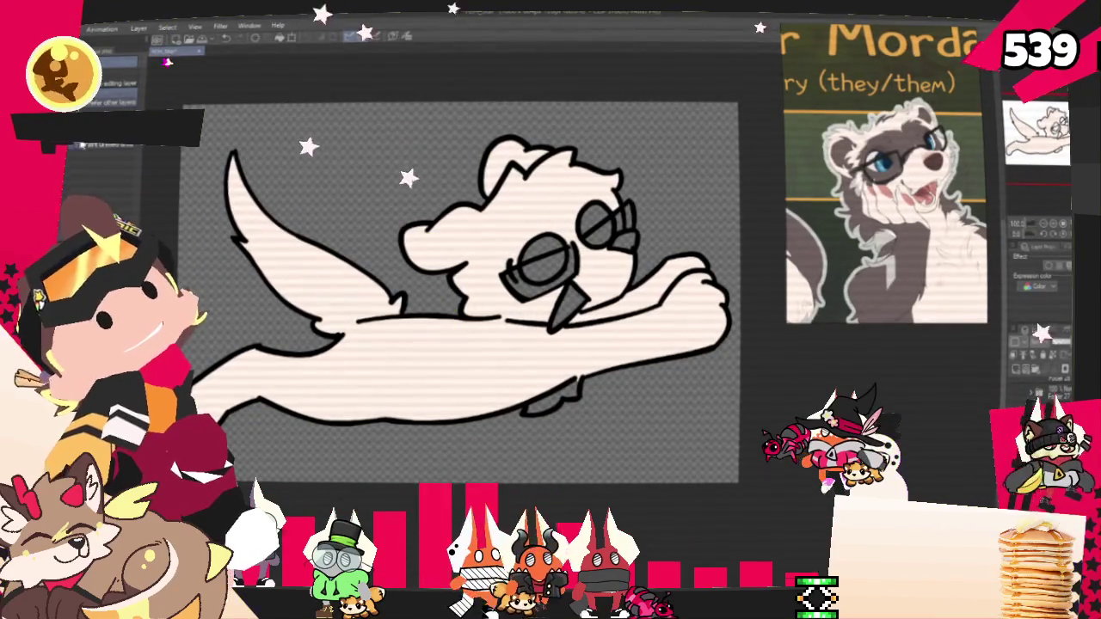
key("e")
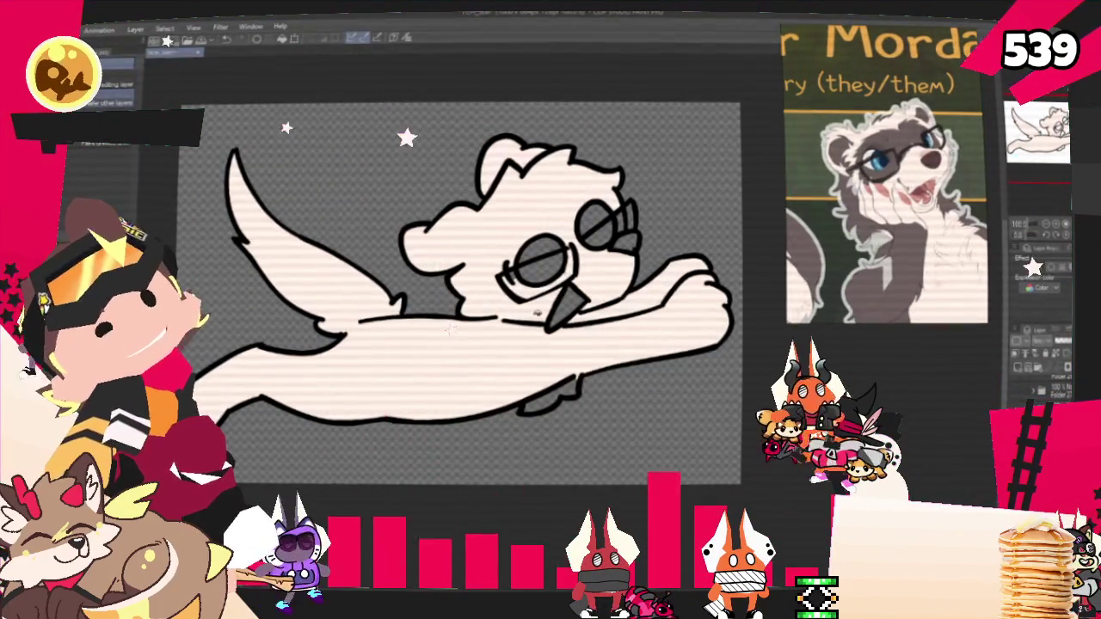
key("p")
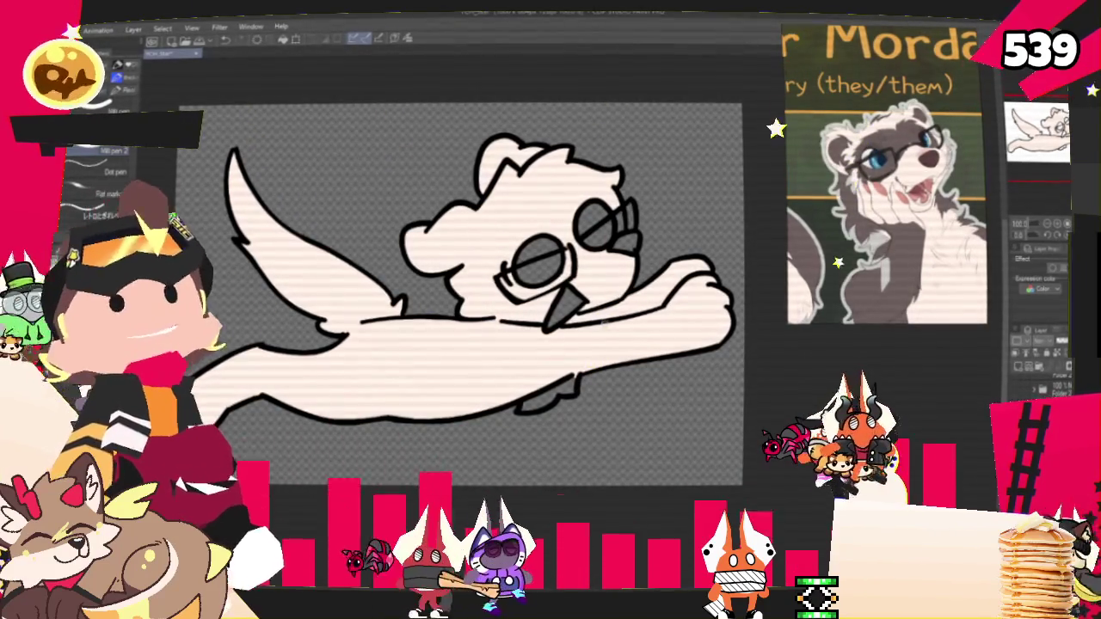
left_click(1028, 289)
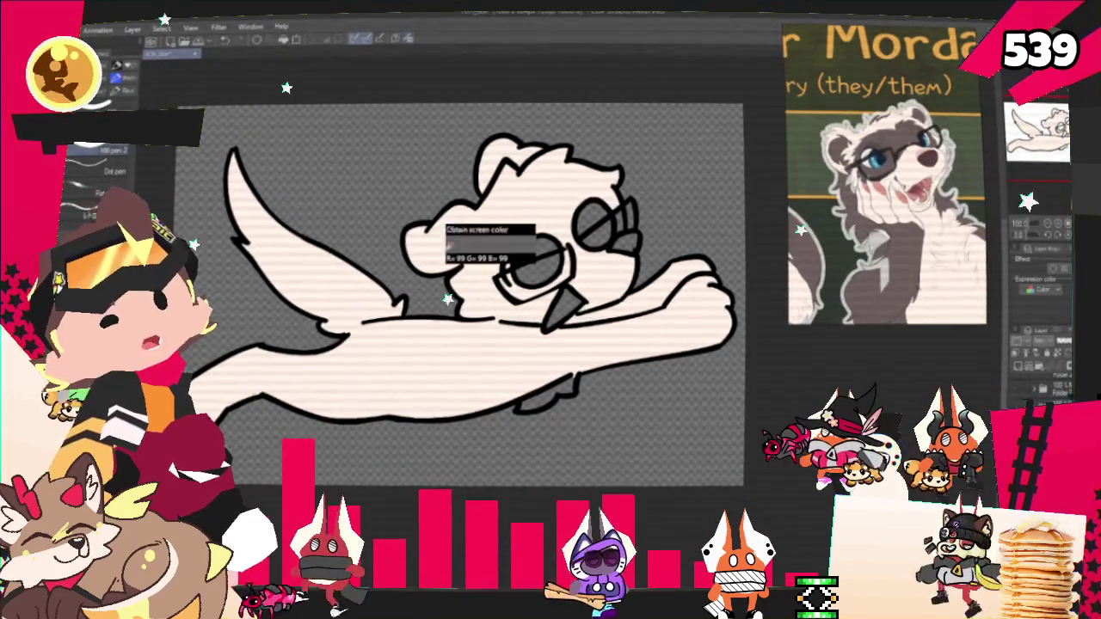
left_click(436, 211)
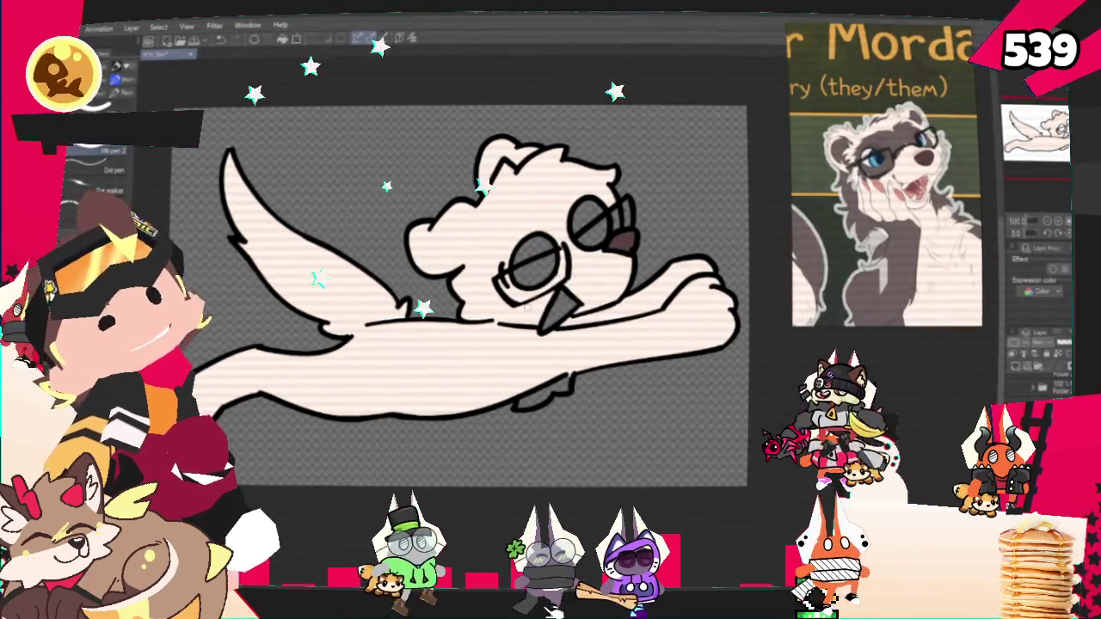
Paint a grey eyebrow and mask shading around the glasses, then fill one lens white
mouse_move(550, 211)
left_mouse_down()
mouse_move(507, 211)
mouse_move(493, 273)
left_mouse_up()
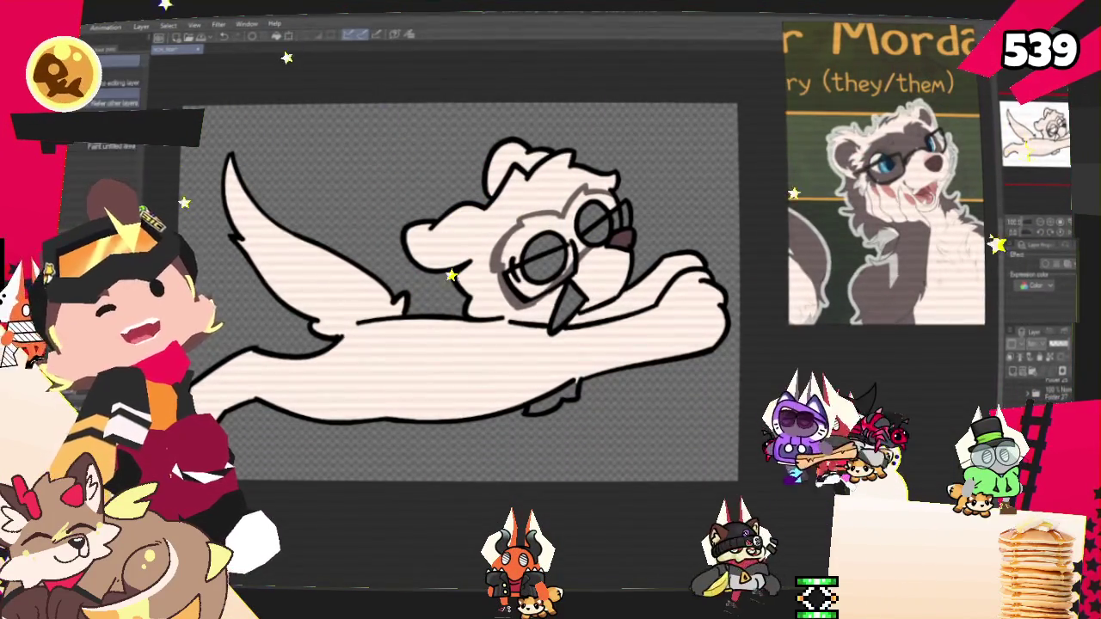
left_click_drag(516, 223, 601, 215)
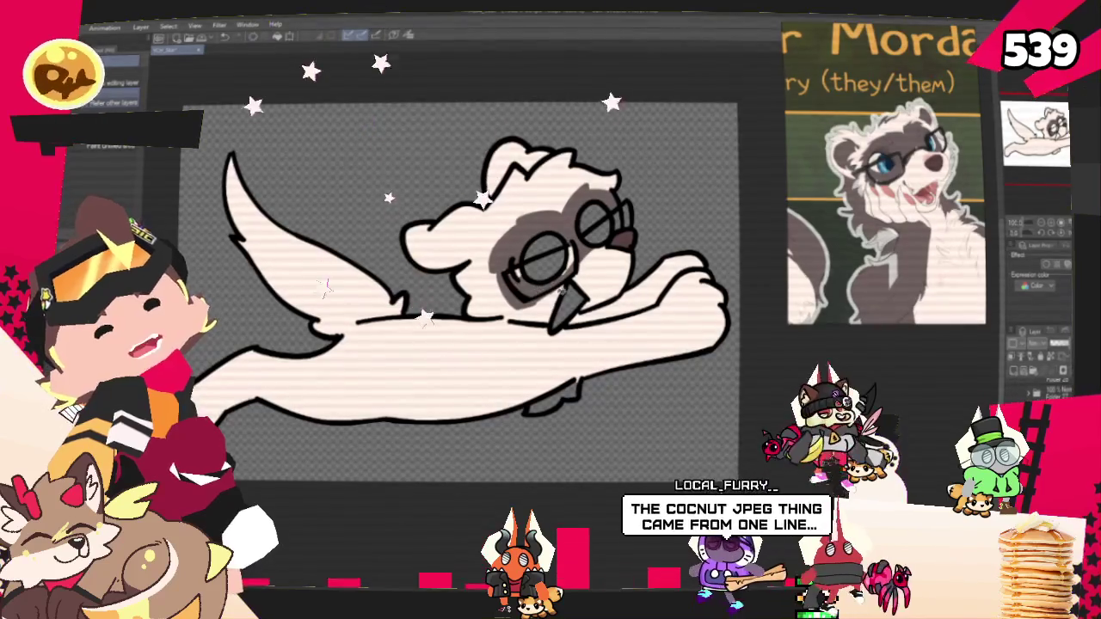
key("p")
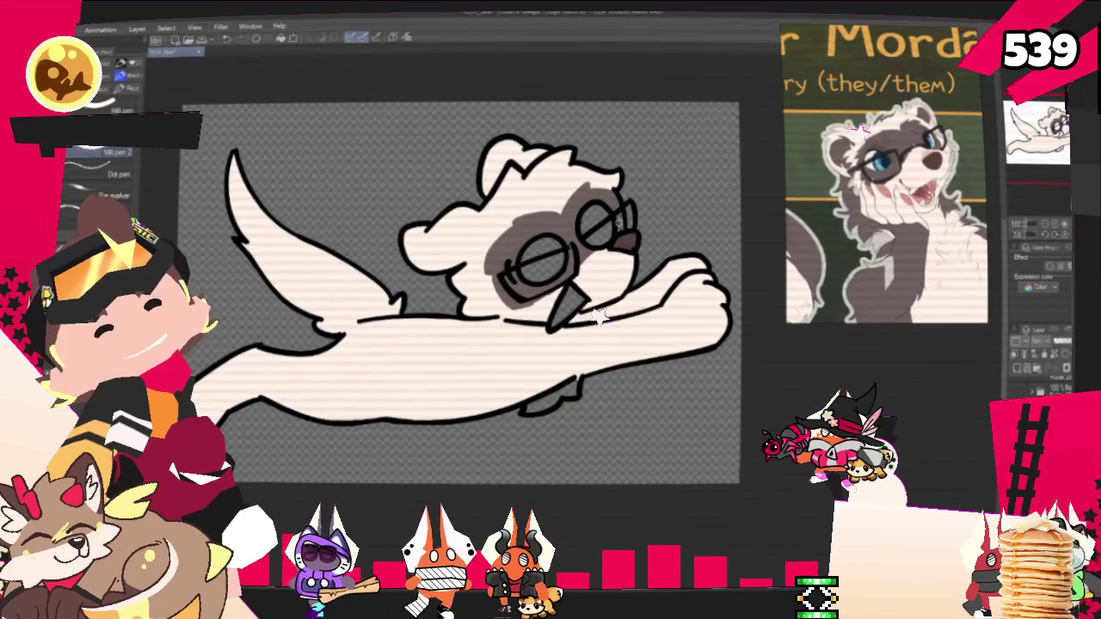
key("g")
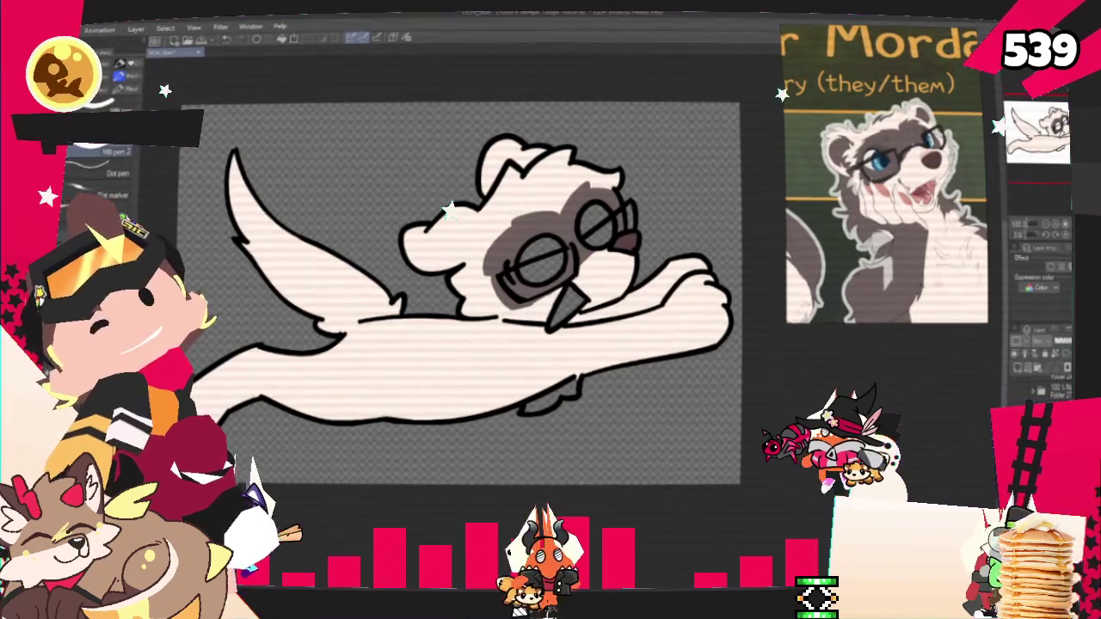
left_click(538, 263)
Fill the second lens white and shade the ear and back of the head grey-brown
left_click(599, 225)
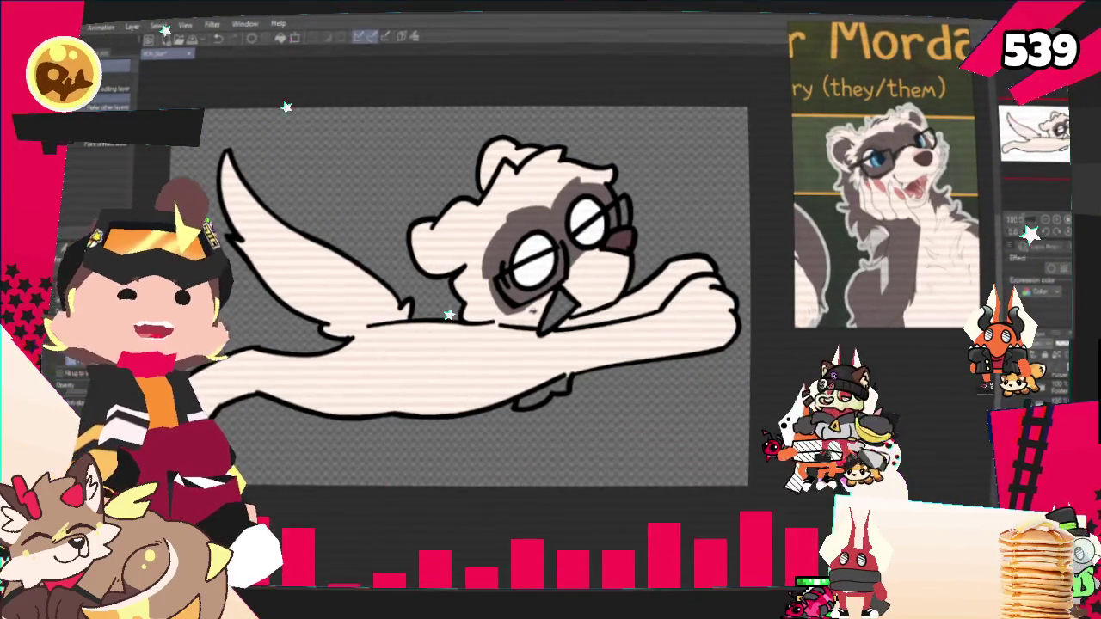
key("p")
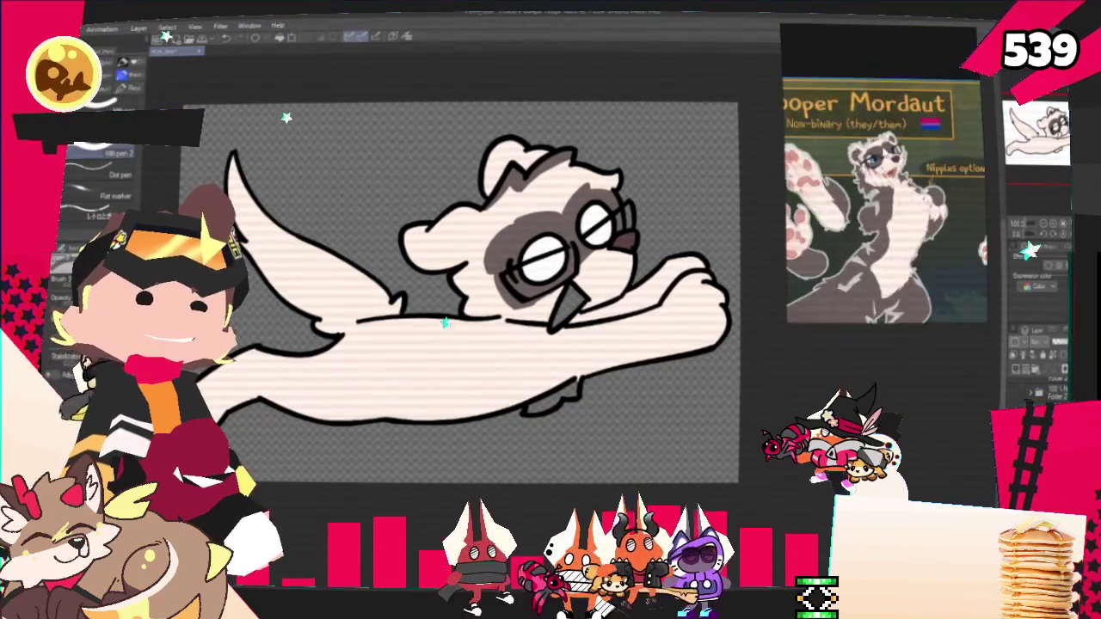
scroll(409, 210, "up", 2)
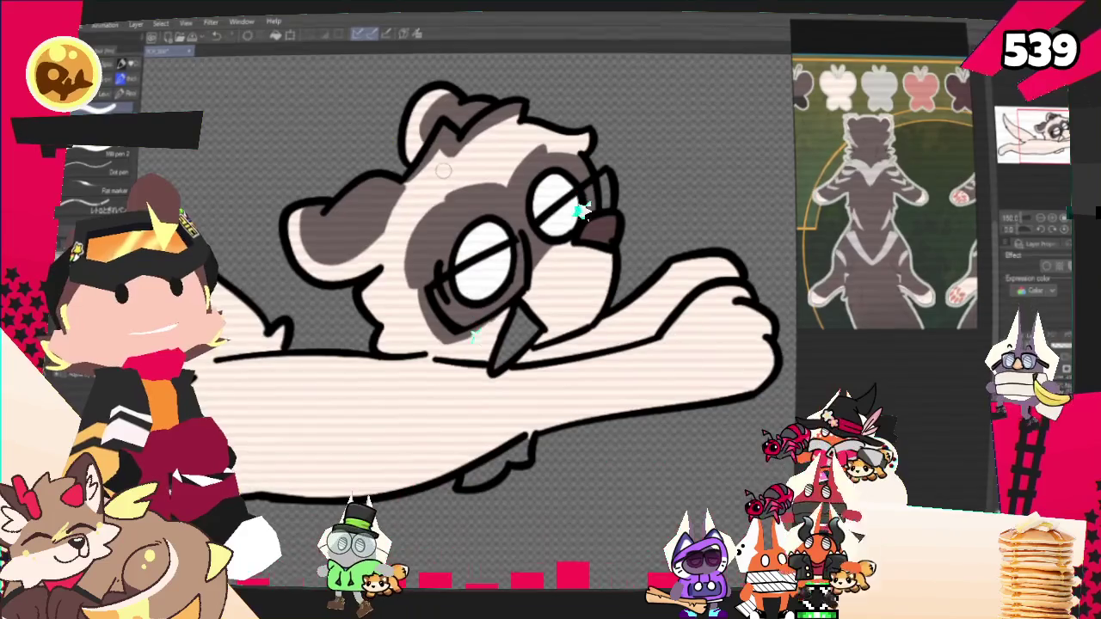
Show the whole ferret on the canvas and zoom the reference sheet to the ferret's paws
left_click_drag(606, 274, 580, 393)
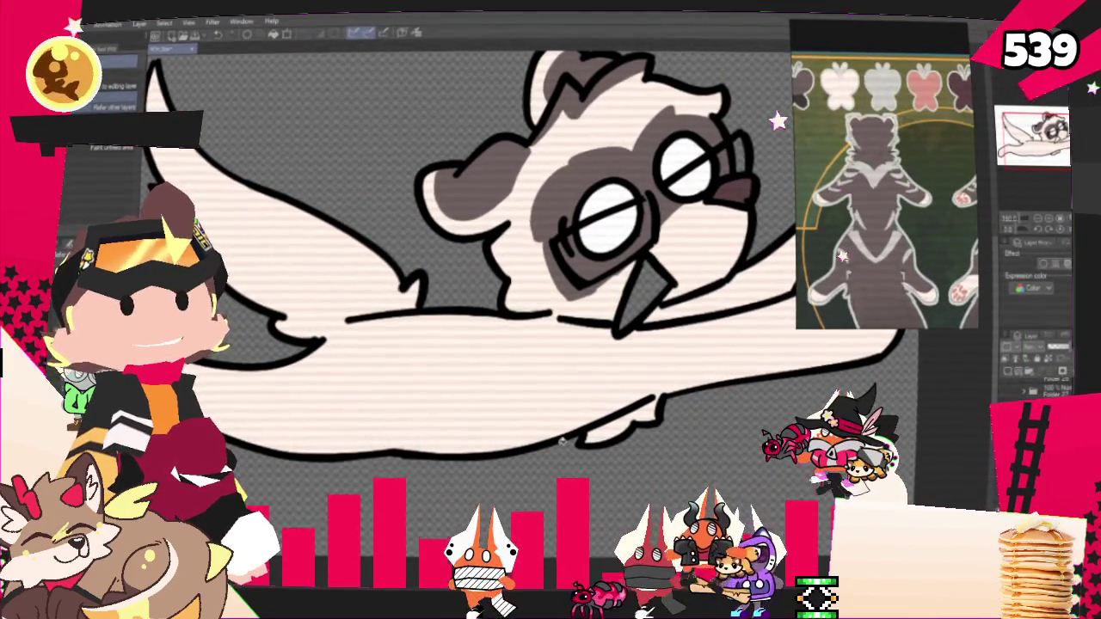
scroll(934, 238, "down", 5)
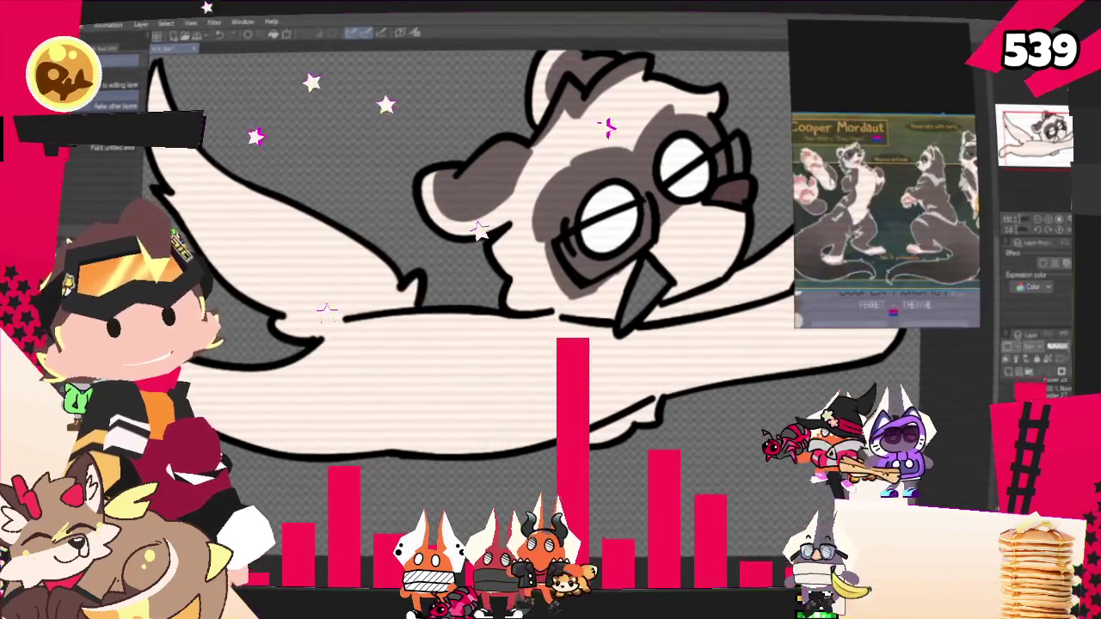
scroll(886, 219, "up", 5)
scroll(847, 203, "up", 3)
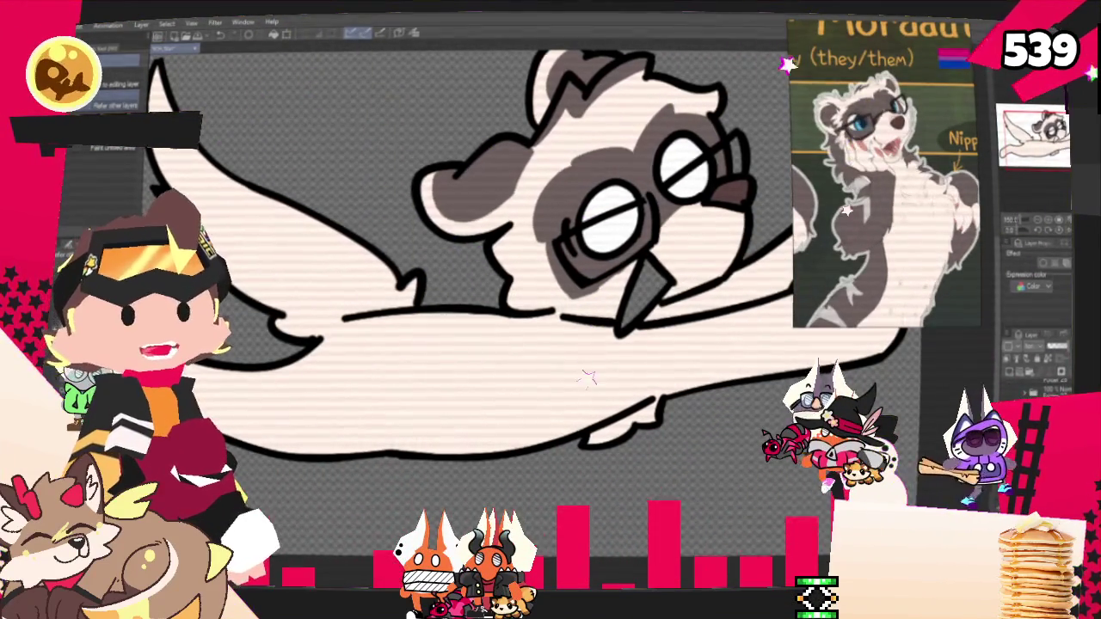
scroll(886, 198, "down", 4)
scroll(885, 198, "up", 4)
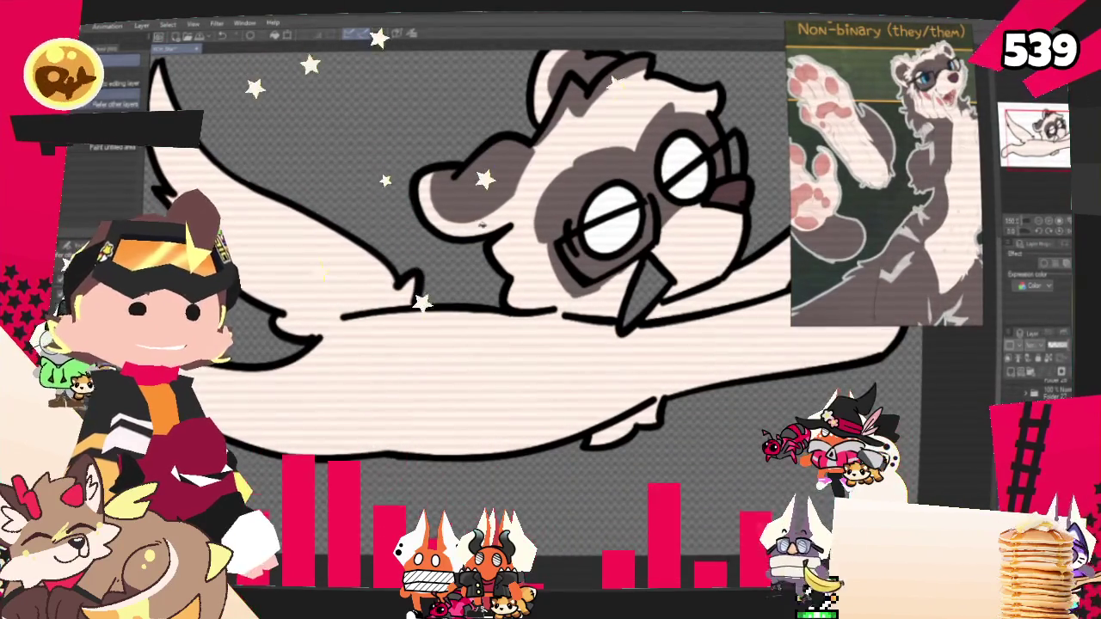
scroll(516, 240, "down", 2)
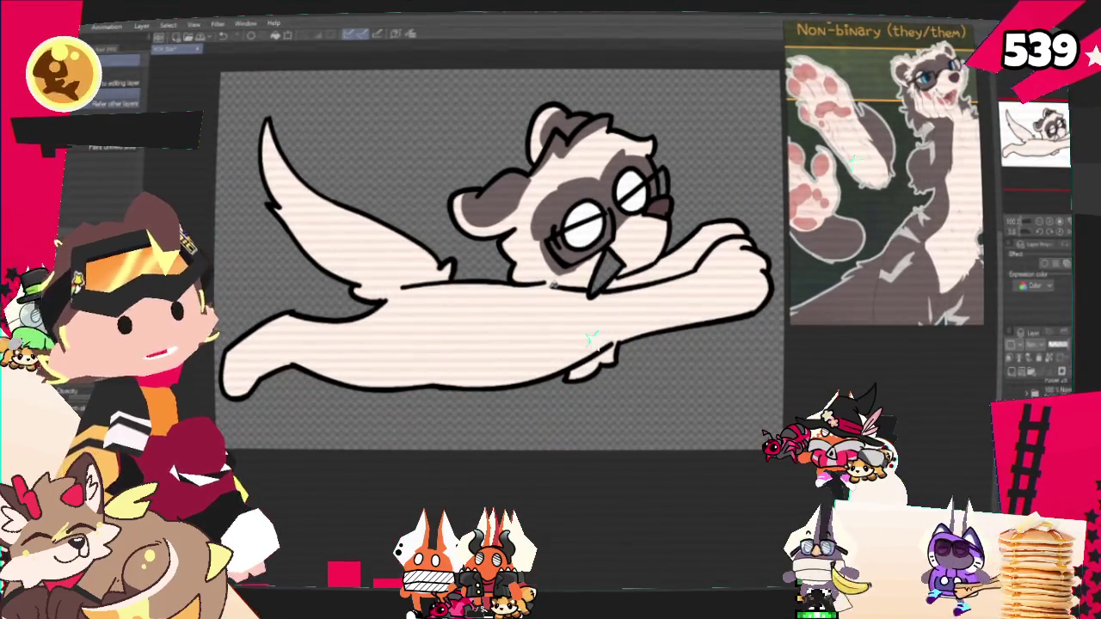
key("p")
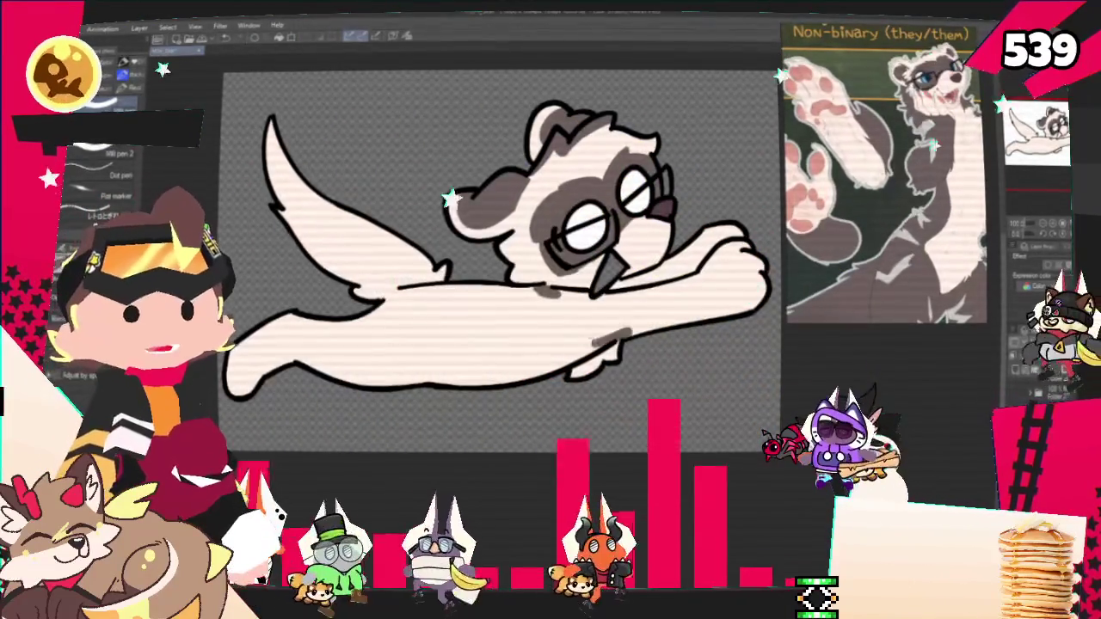
Fill the body, wings and tail dark brown, then select that brown area and pick a reference colour
key("g")
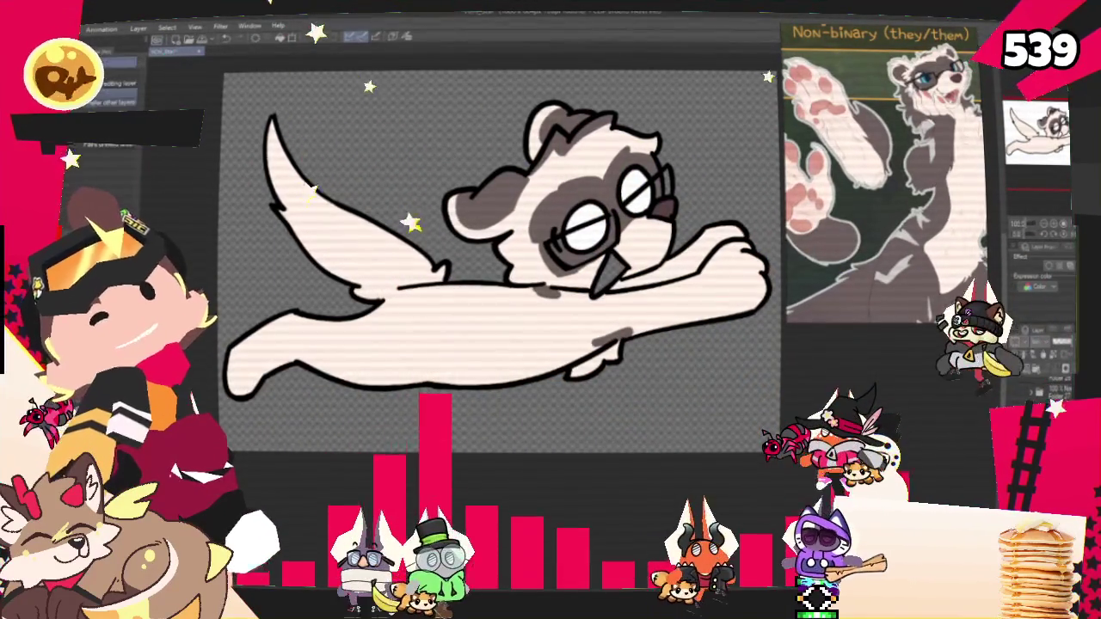
left_click(674, 265)
key("p")
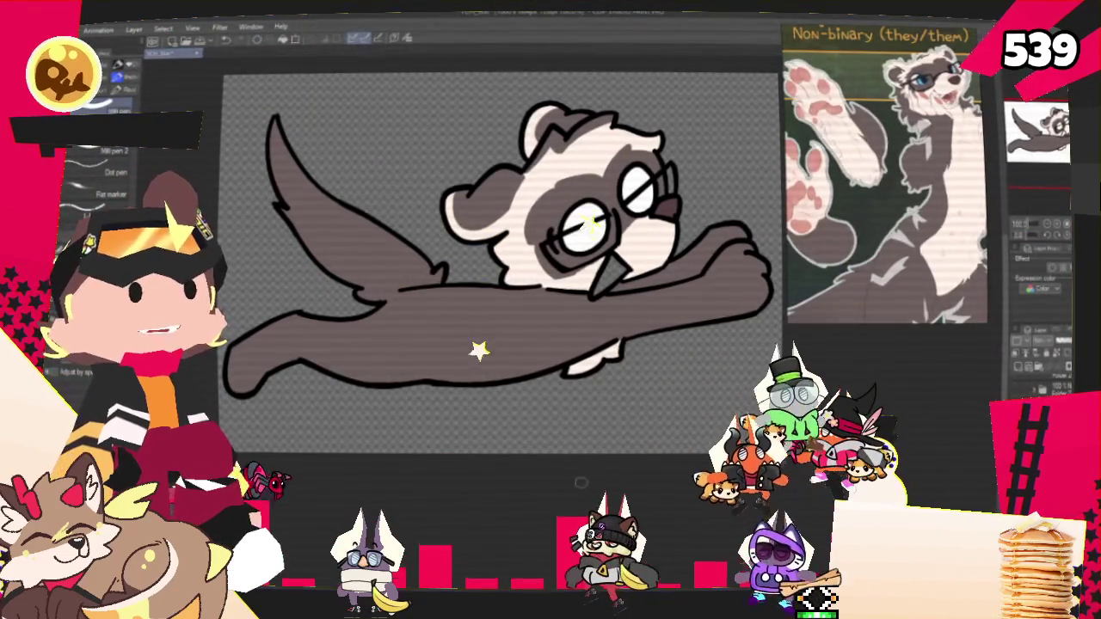
scroll(811, 252, "down", 3)
scroll(811, 252, "down", 2)
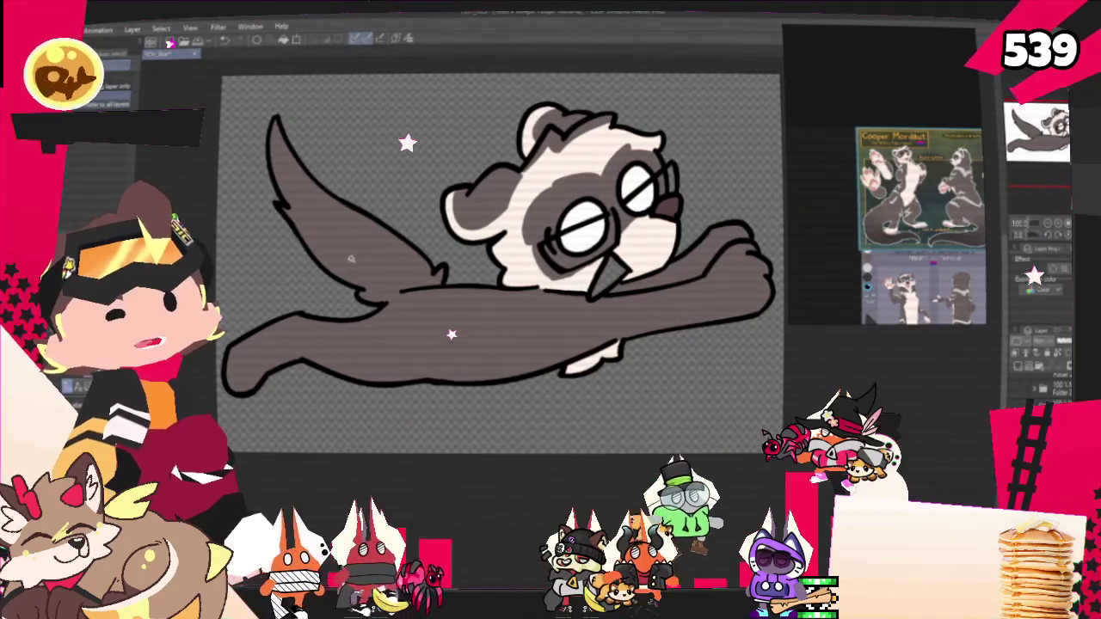
left_click(481, 327)
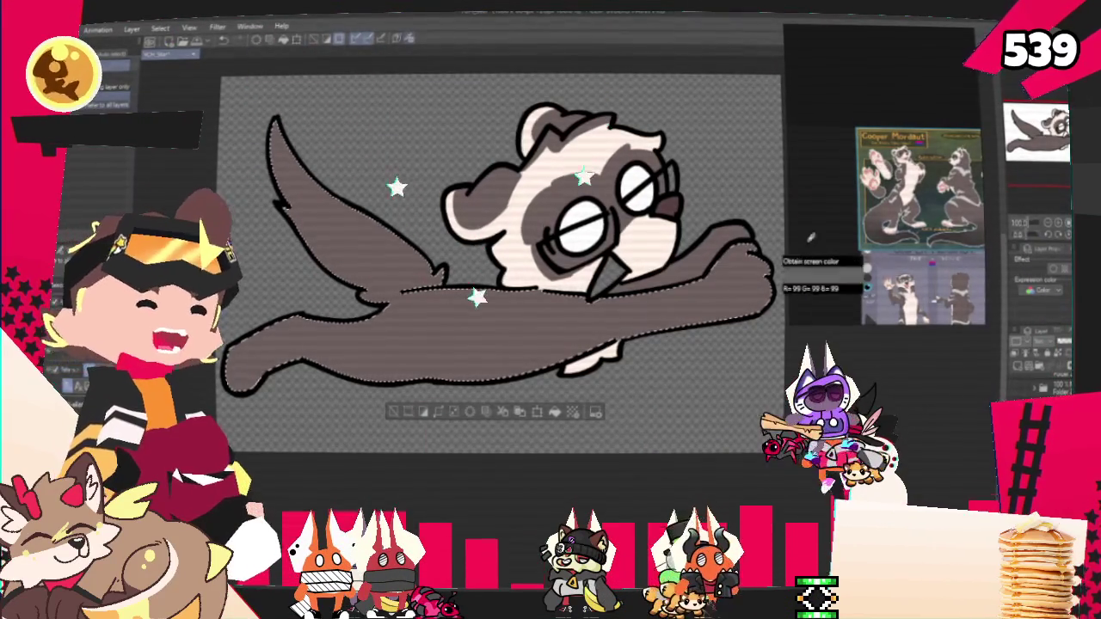
left_click(729, 252)
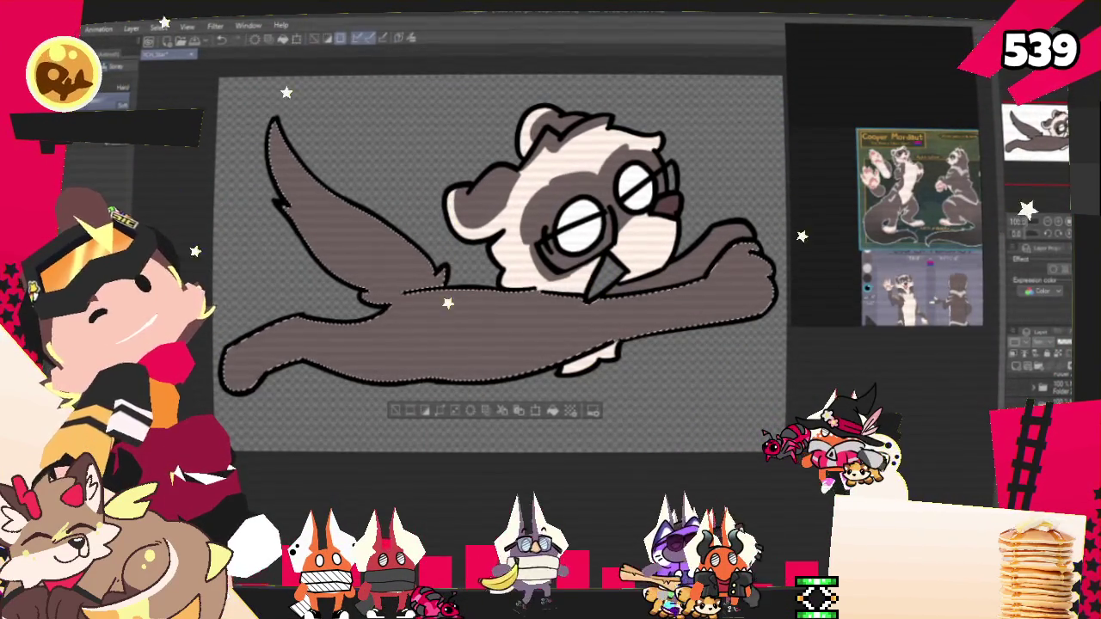
Airbrush darker soft shading onto the top of the wing, deselect, then reselect the dark body and wings
left_click_drag(284, 172, 275, 194)
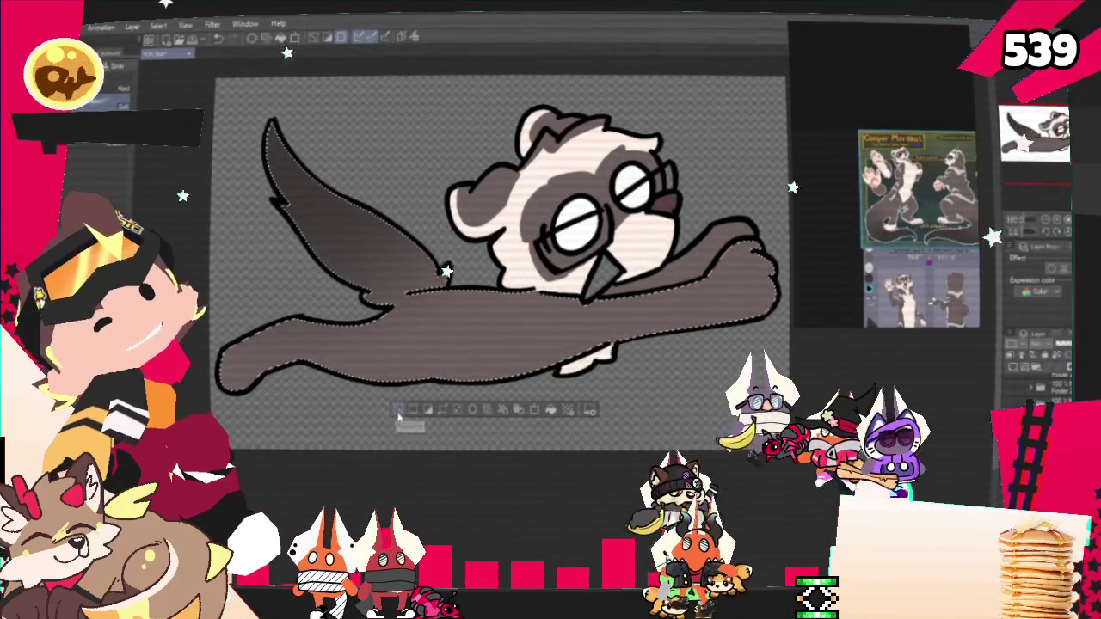
key("ctrl+d")
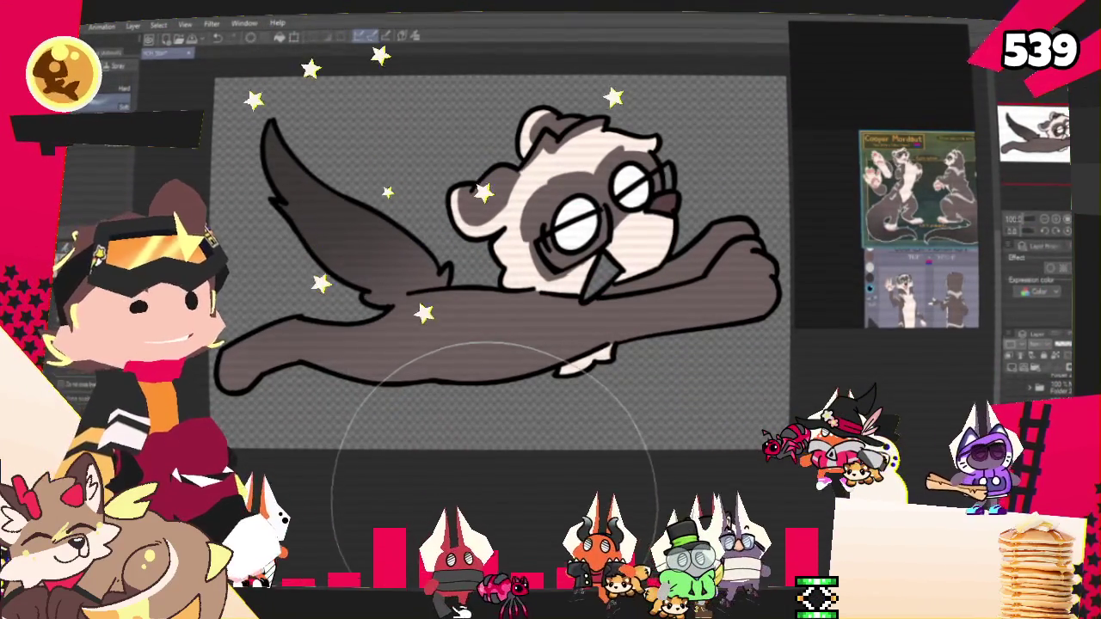
scroll(885, 172, "up", 5)
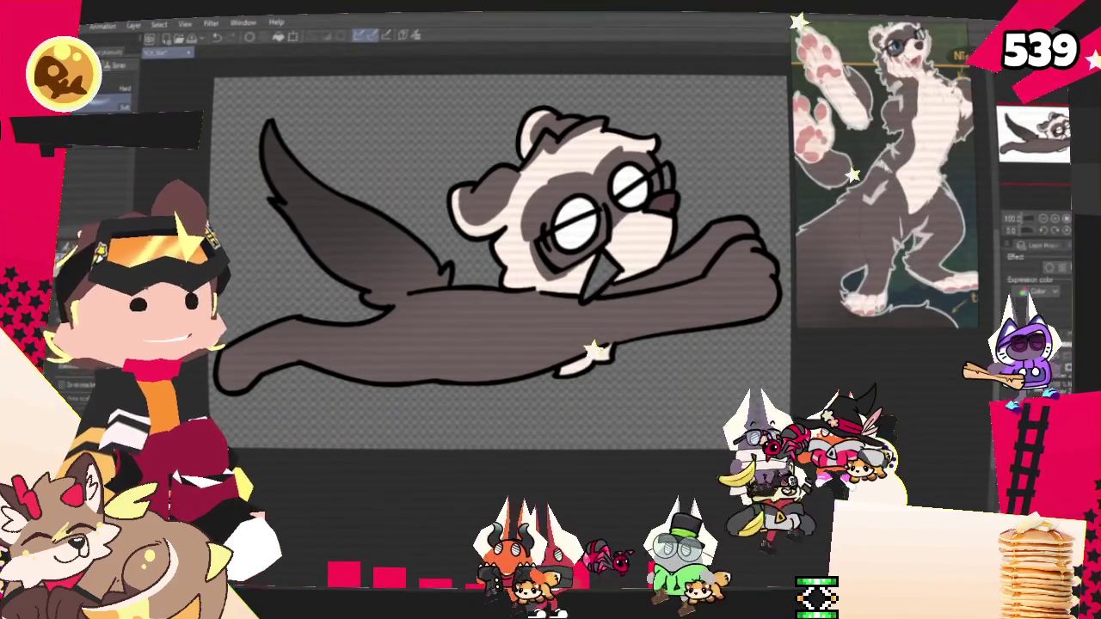
scroll(885, 172, "down", 5)
scroll(886, 172, "up", 3)
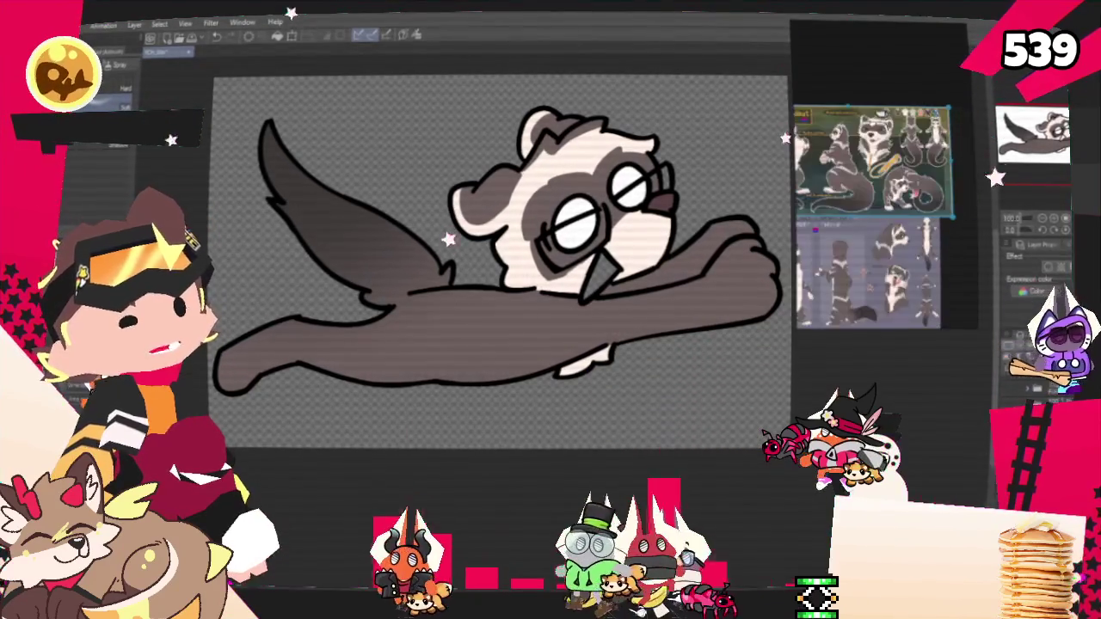
scroll(886, 172, "up", 2)
scroll(898, 129, "up", 2)
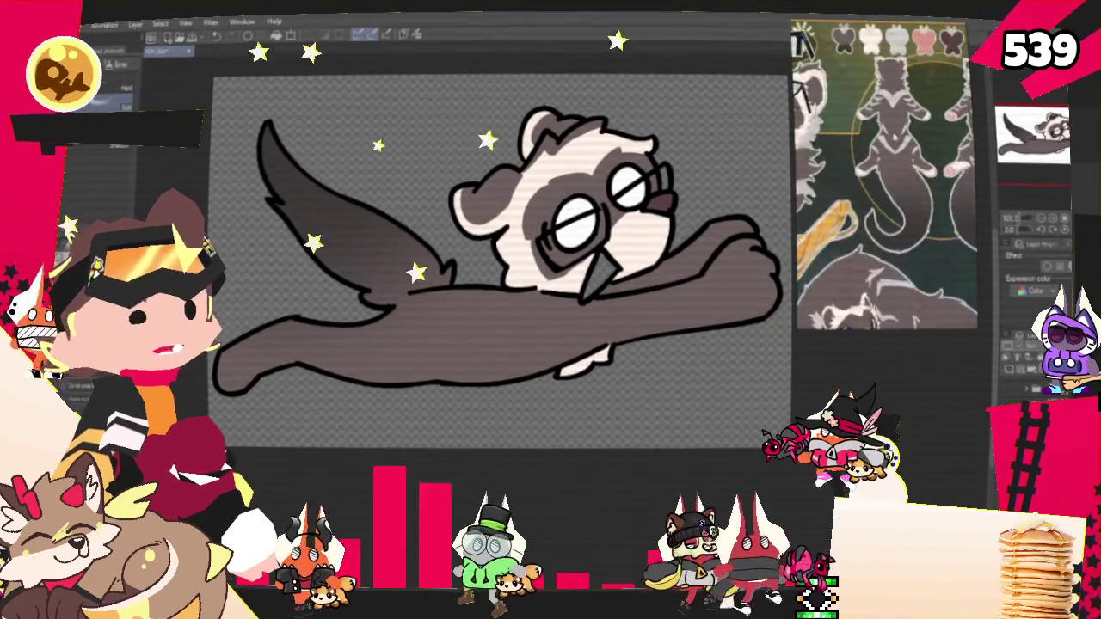
scroll(898, 129, "up", 2)
scroll(885, 172, "up", 3)
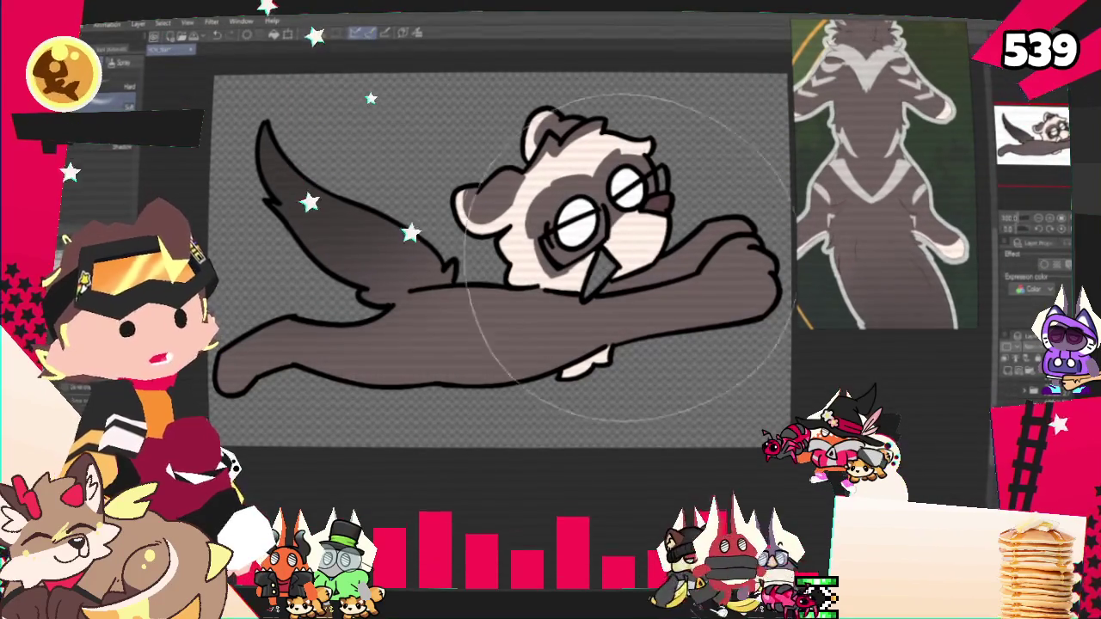
key("p")
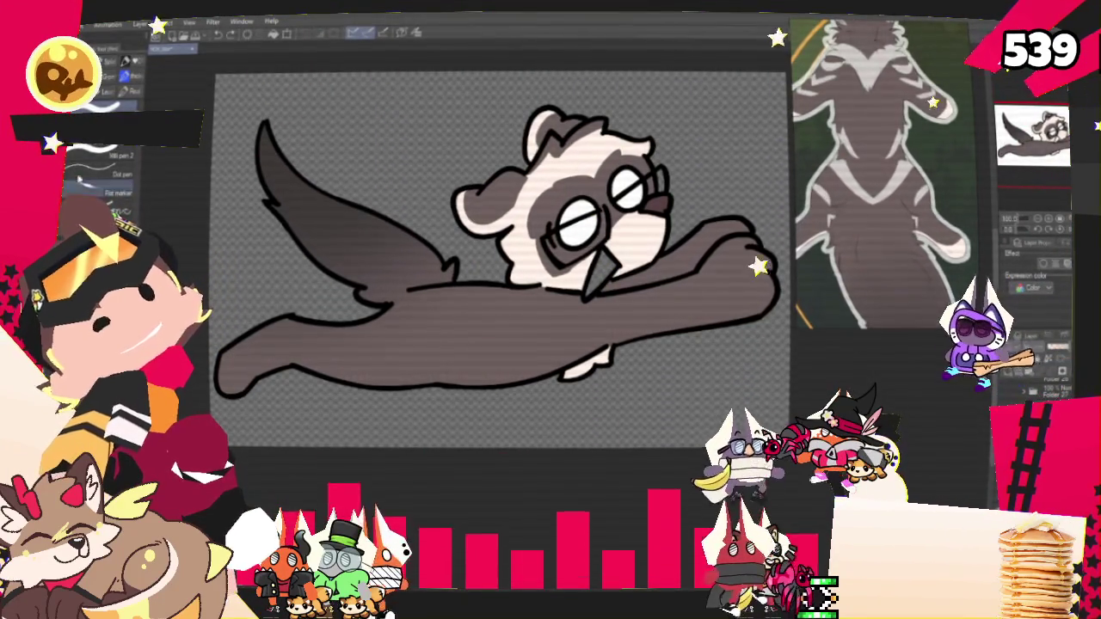
left_click(1013, 361, "ctrl")
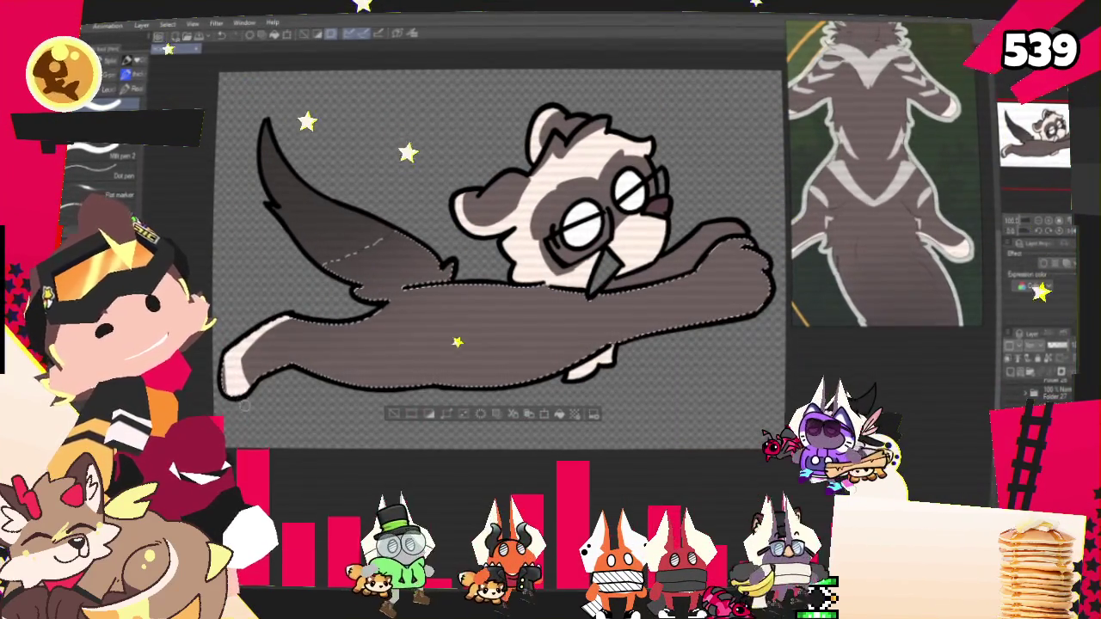
Paint pale cream paw tips, then sample light grey from the reference and stroke two body stripes
left_click_drag(723, 247, 740, 312)
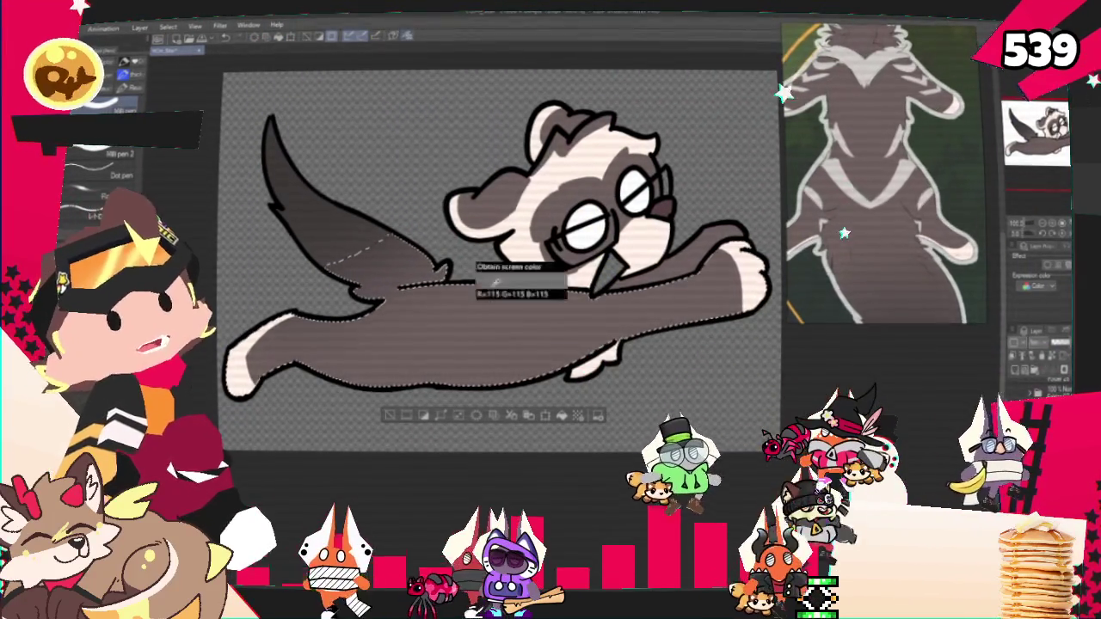
left_click(894, 206)
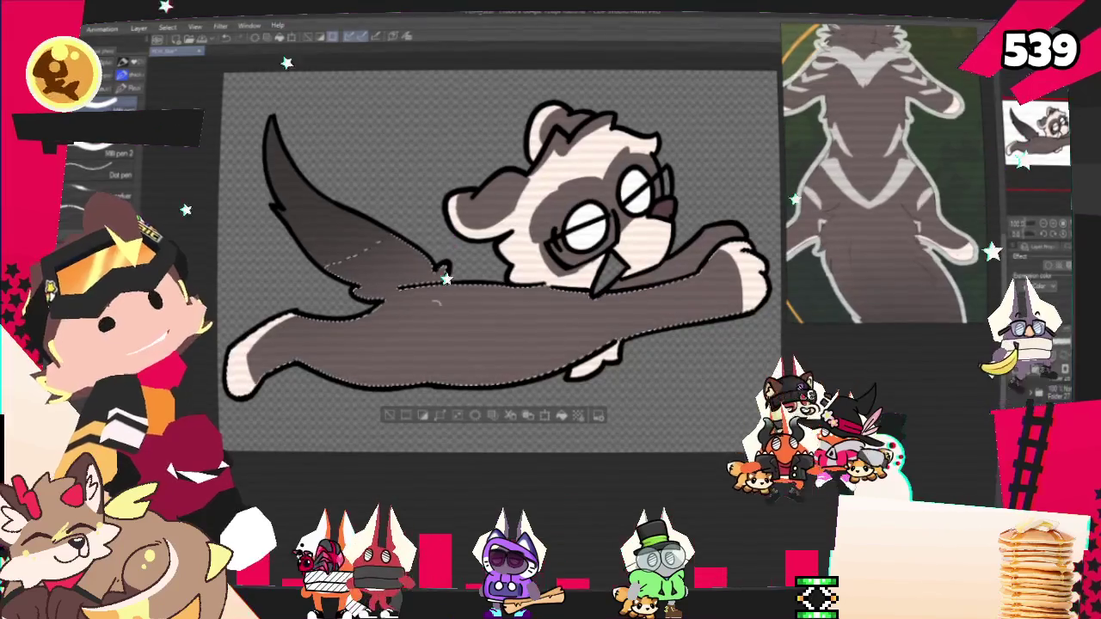
left_click_drag(457, 290, 368, 351)
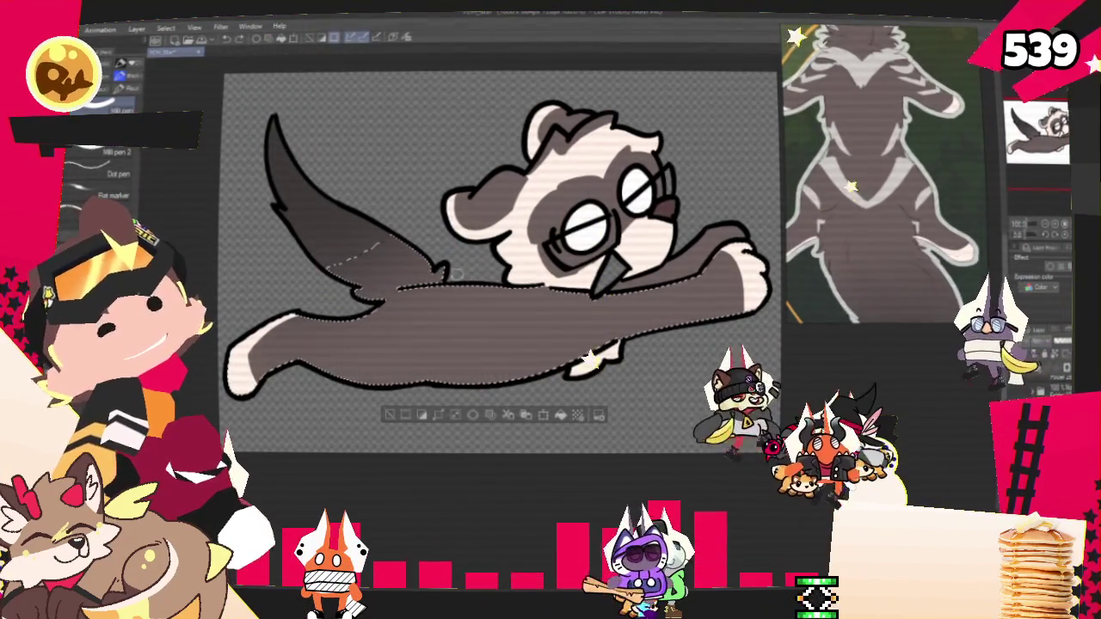
left_click_drag(456, 290, 400, 379)
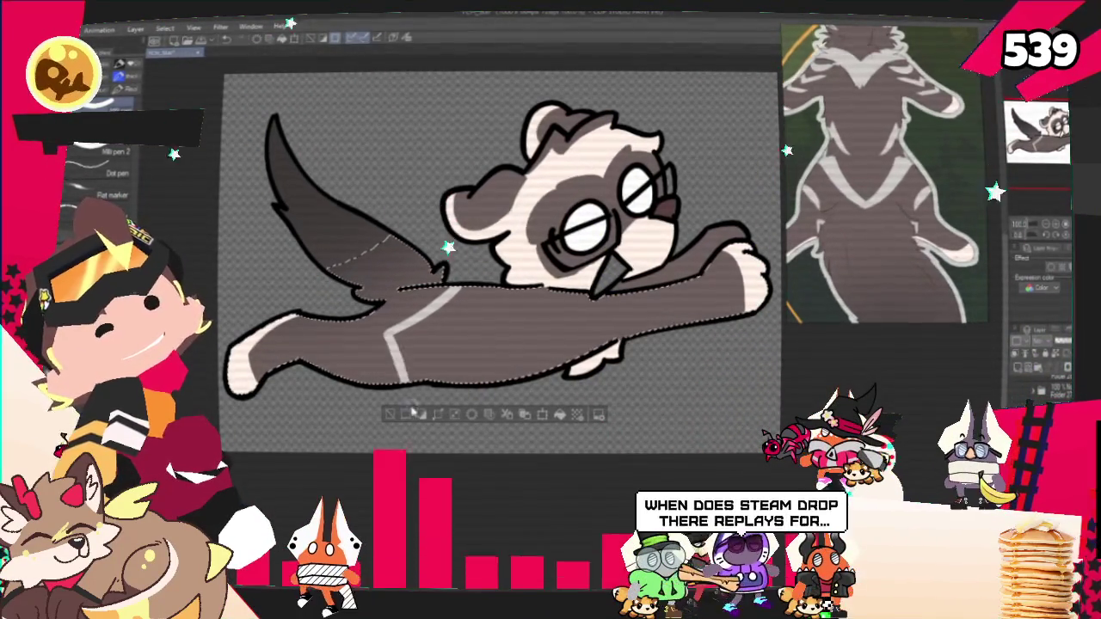
Undo the bad grey stripe, redraw the lower stripe, and add more light grey stripes
key("ctrl+z")
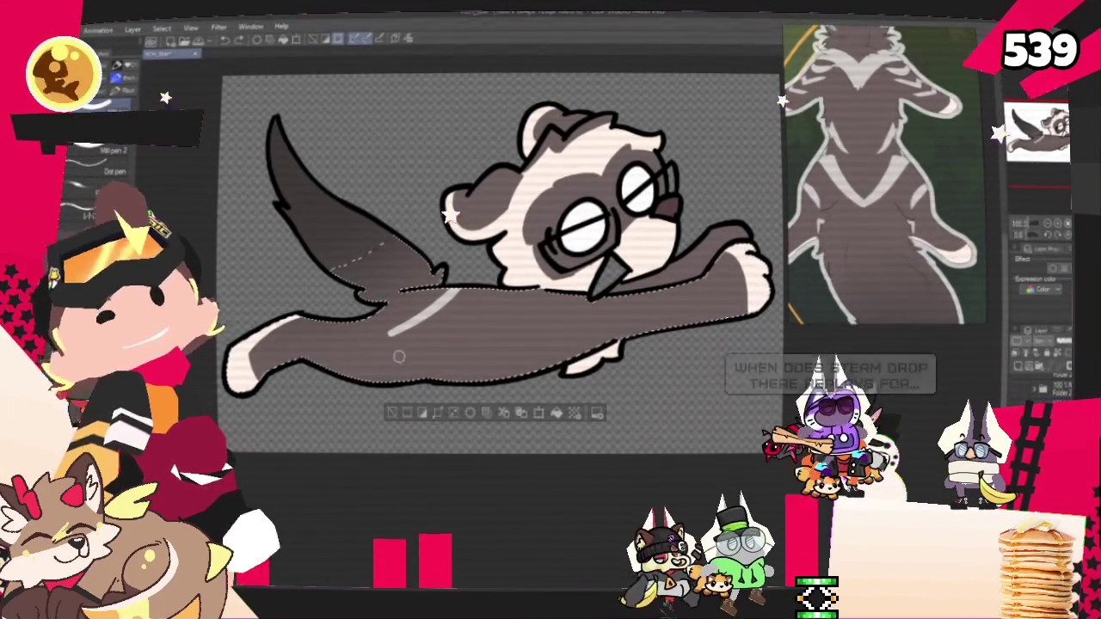
left_click_drag(387, 329, 412, 368)
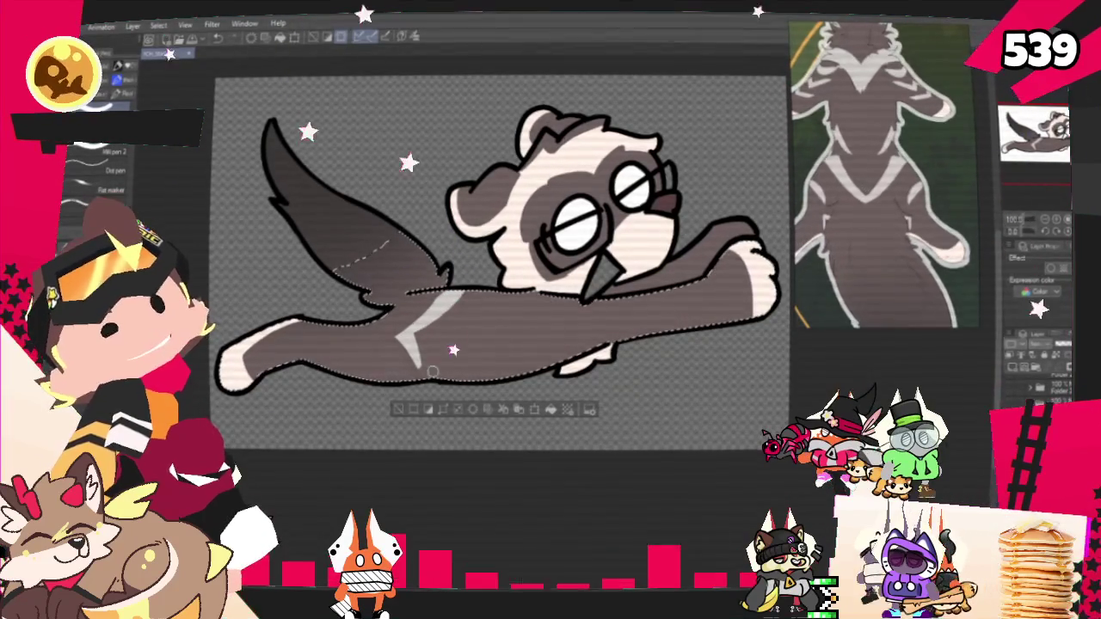
left_click_drag(477, 323, 469, 294)
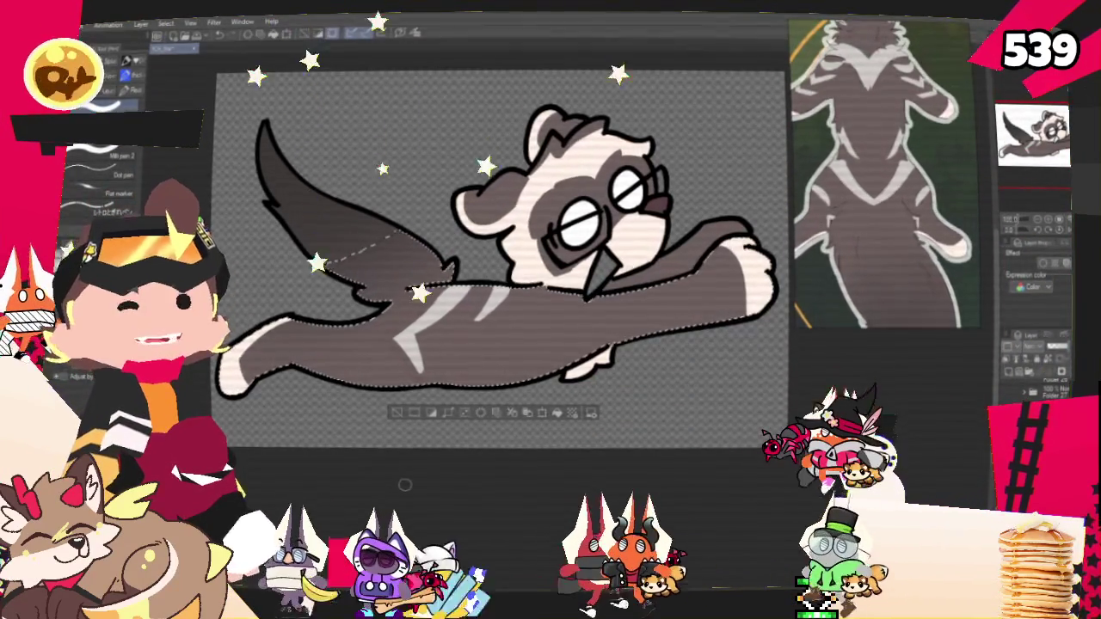
Zoom the reference panel to the ferret sheet and shift the canvas view slightly right
scroll(894, 158, "down", 3)
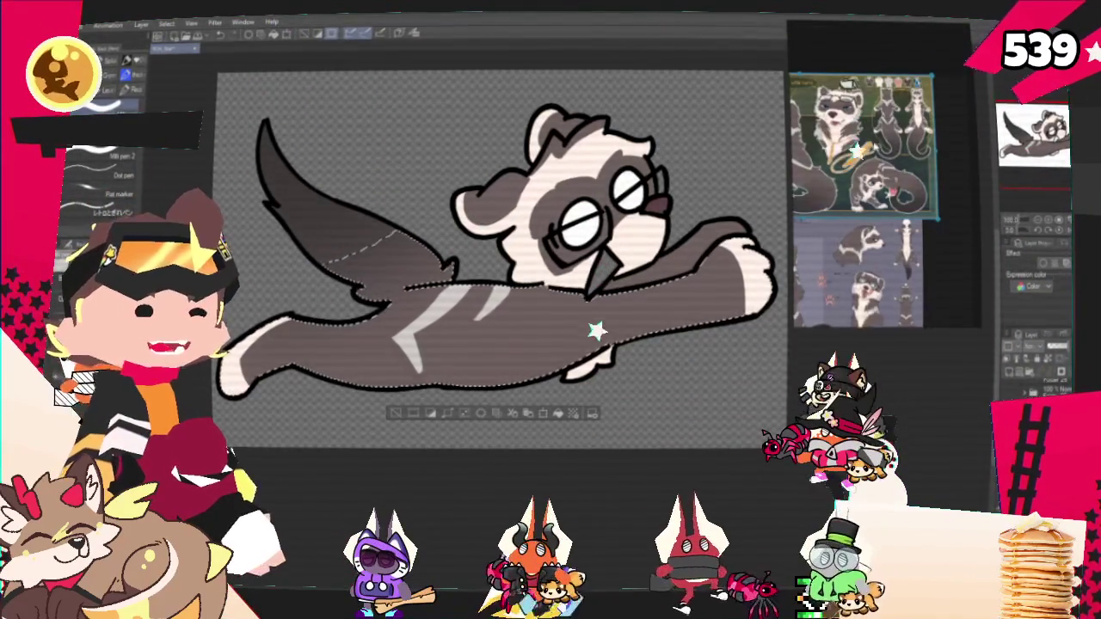
scroll(895, 157, "up", 2)
scroll(896, 151, "up", 2)
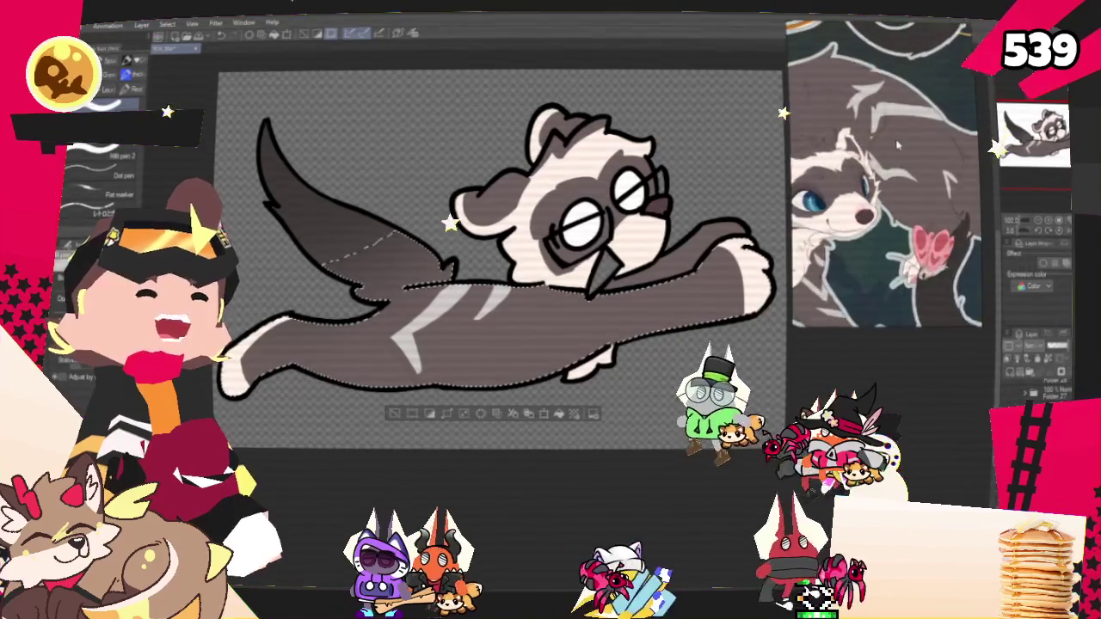
scroll(897, 148, "down", 1)
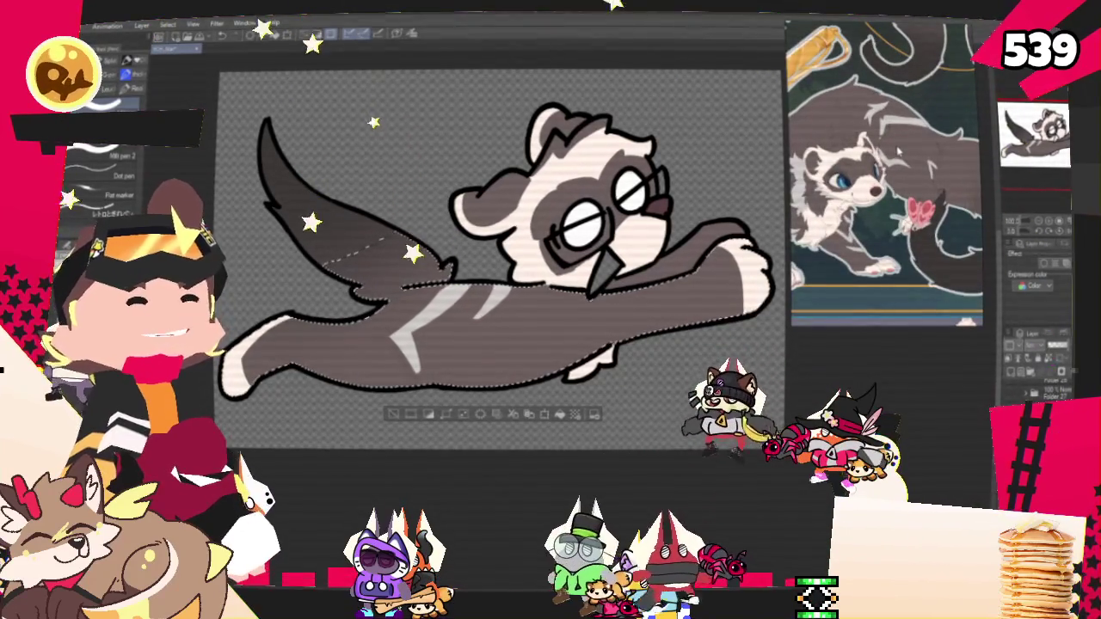
scroll(897, 150, "down", 1)
scroll(484, 357, "down", 1)
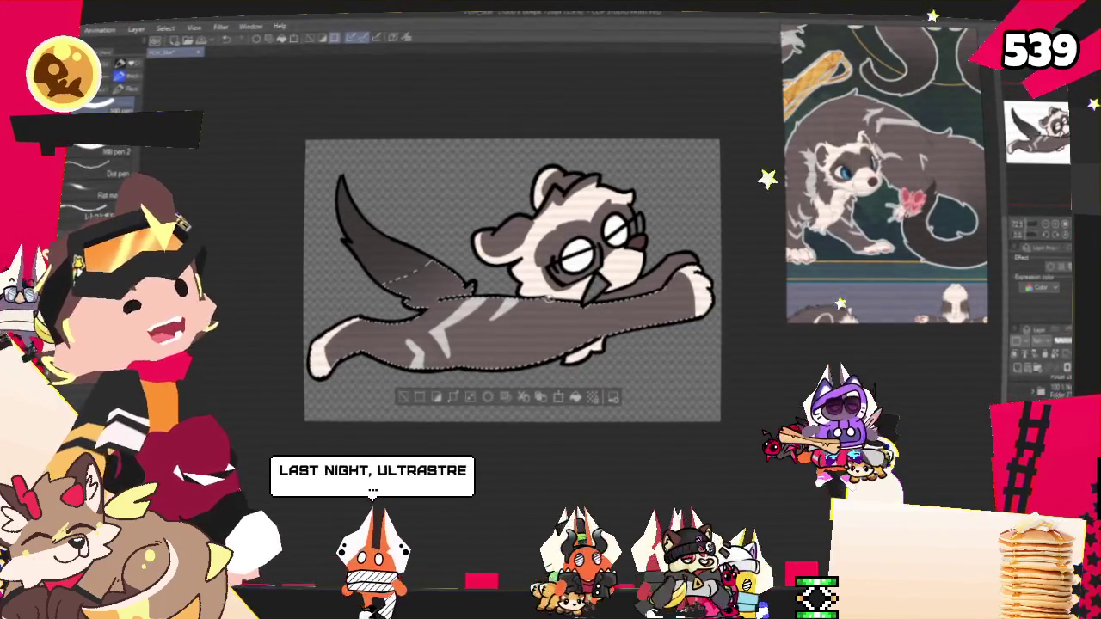
scroll(954, 135, "down", 5)
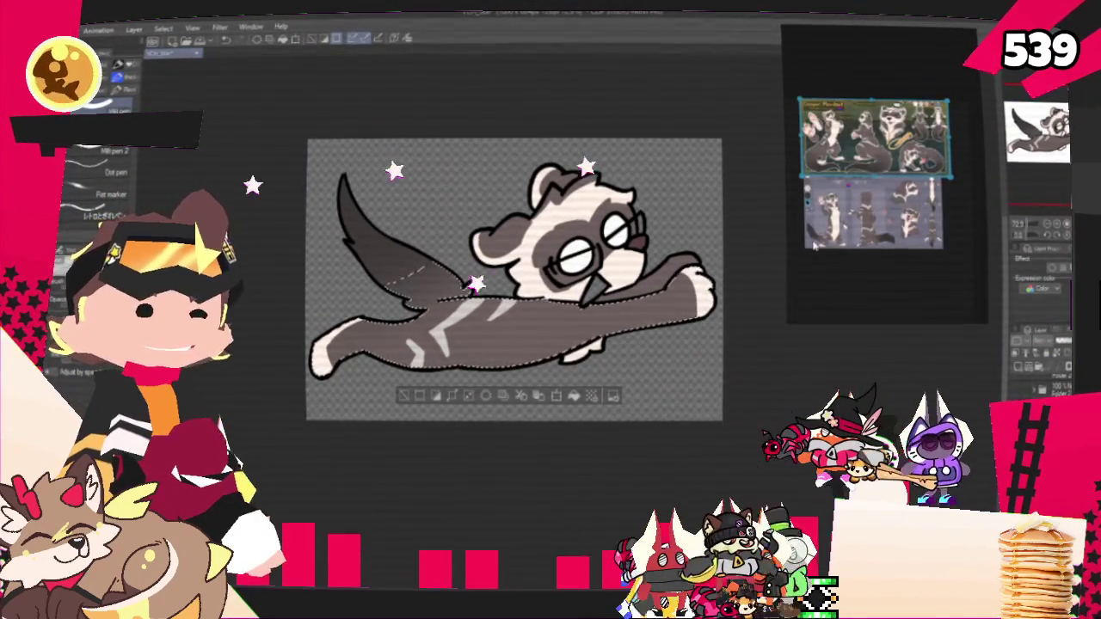
scroll(838, 242, "up", 3)
scroll(839, 242, "up", 2)
scroll(838, 234, "up", 2)
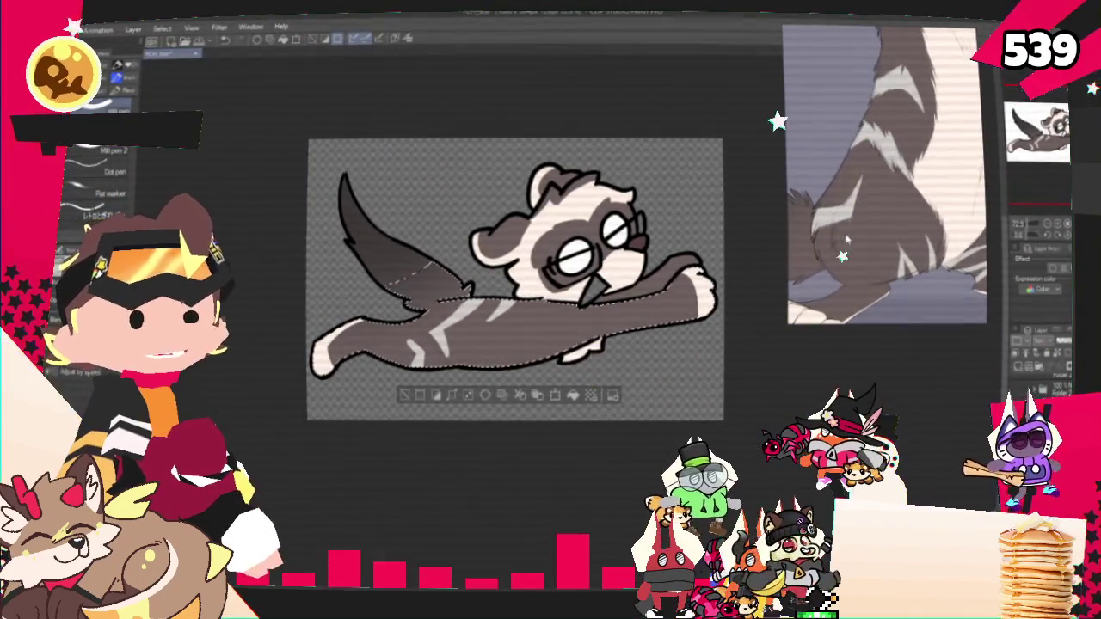
scroll(385, 329, "up", 1)
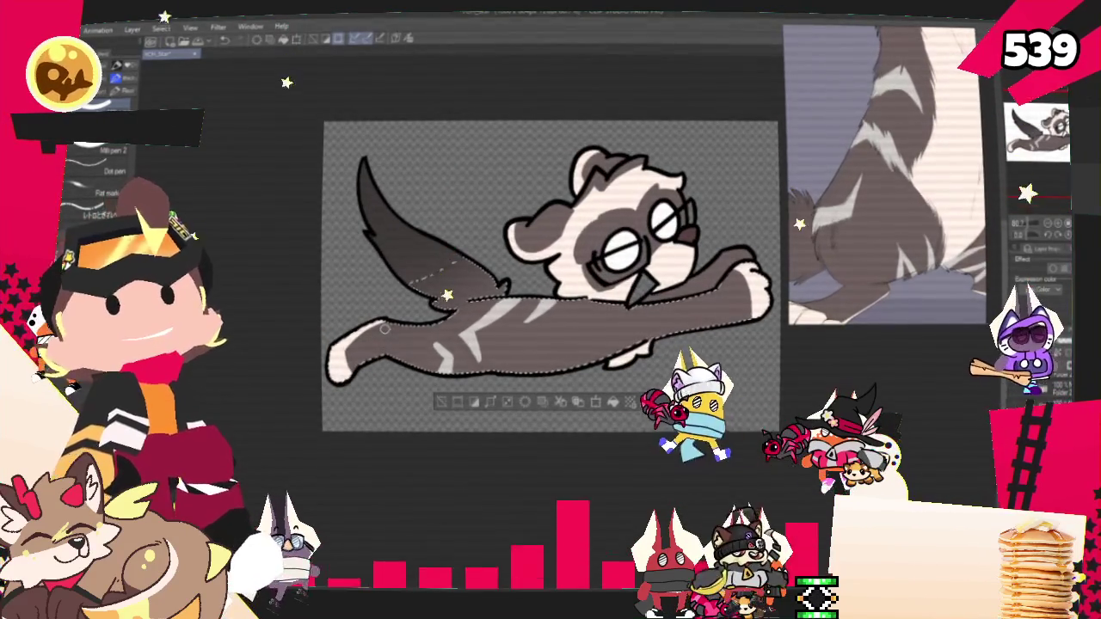
left_click_drag(384, 328, 425, 333)
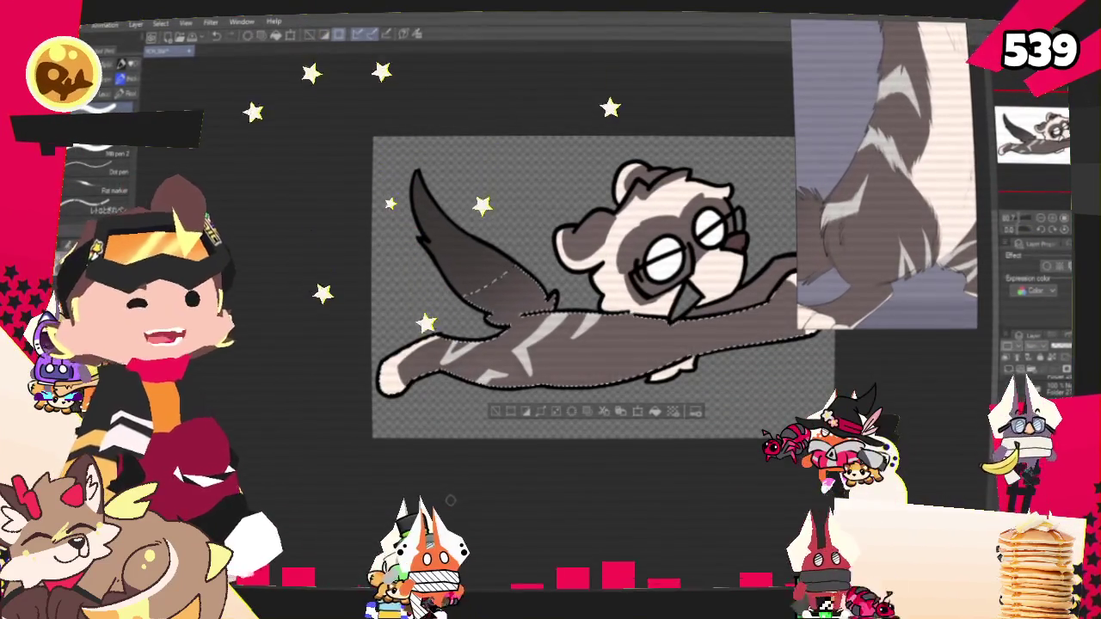
scroll(507, 380, "down", 1)
scroll(508, 380, "down", 2)
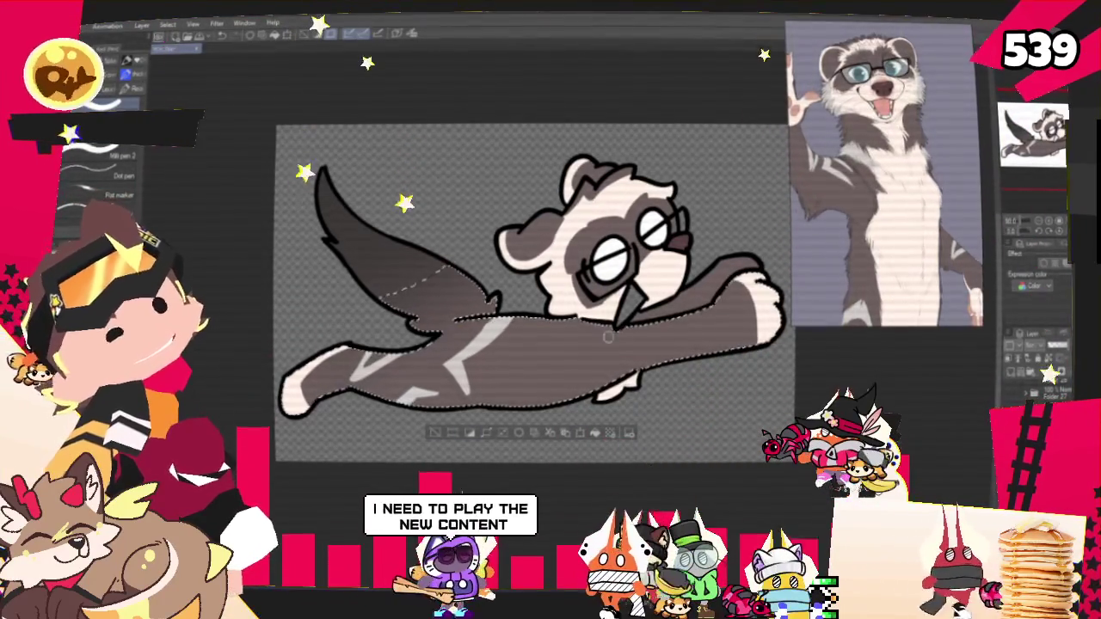
Paint a light chevron stroke on the ferret's body while browsing the back-view reference
left_click_drag(567, 317, 590, 342)
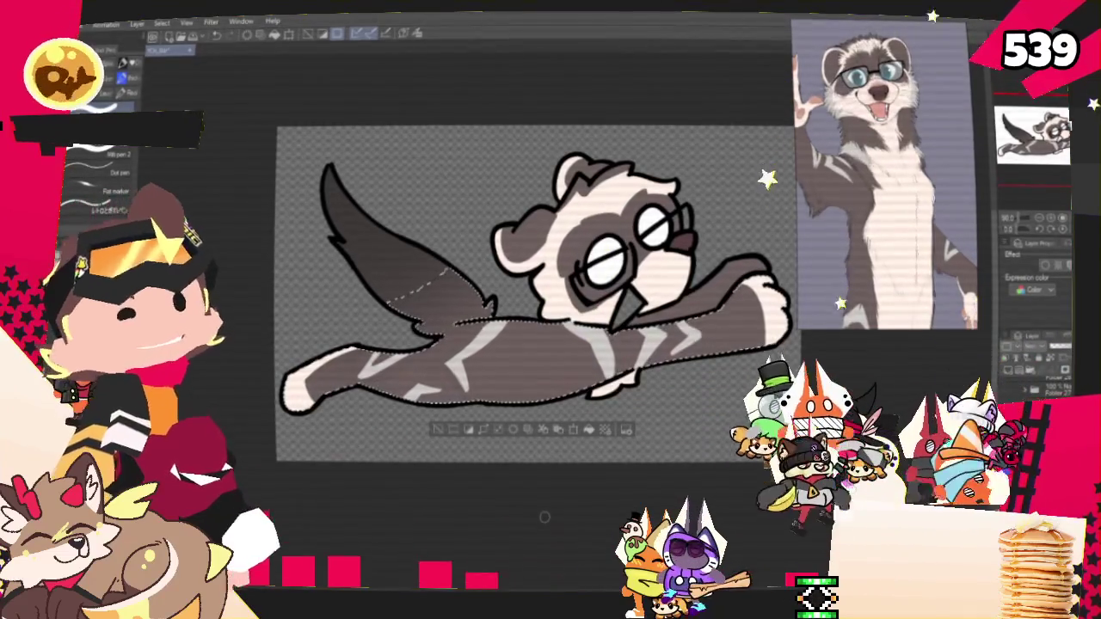
scroll(867, 82, "down", 3)
scroll(867, 81, "up", 3)
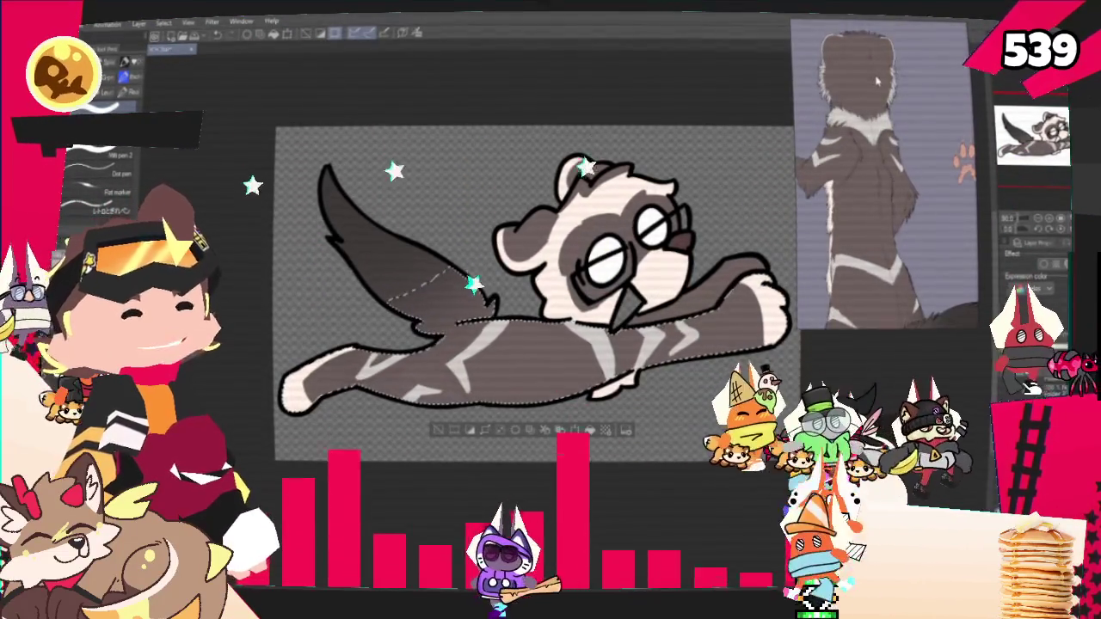
scroll(884, 172, "down", 3)
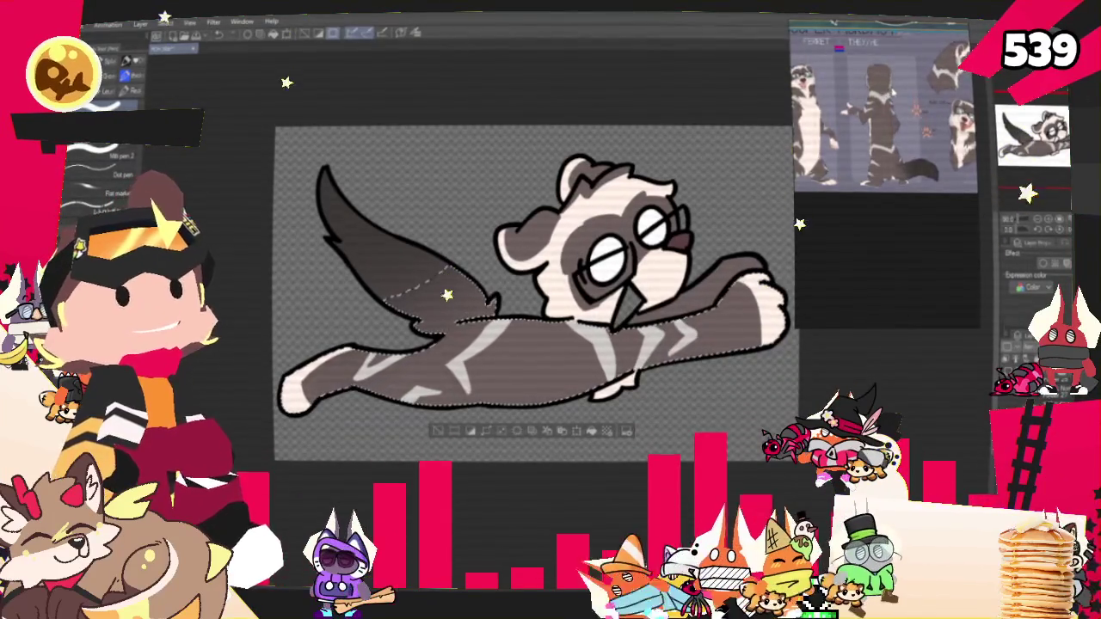
scroll(915, 52, "down", 3)
scroll(862, 140, "up", 5)
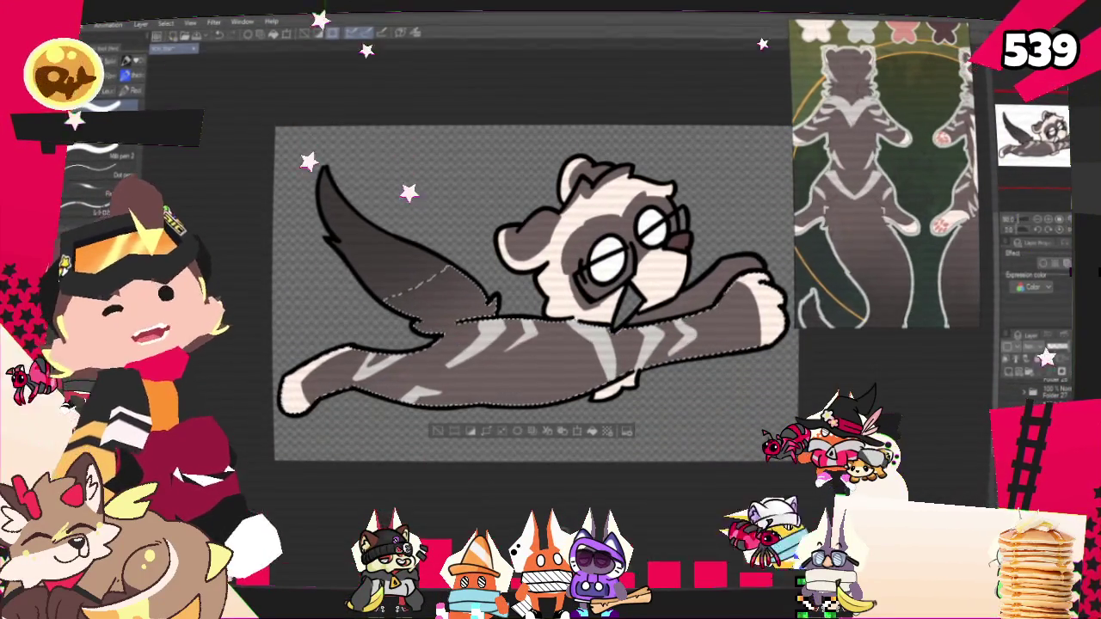
Sample pink from the reference with Obtain screen color and return to the pen
scroll(527, 336, "down", 3)
scroll(886, 185, "down", 3)
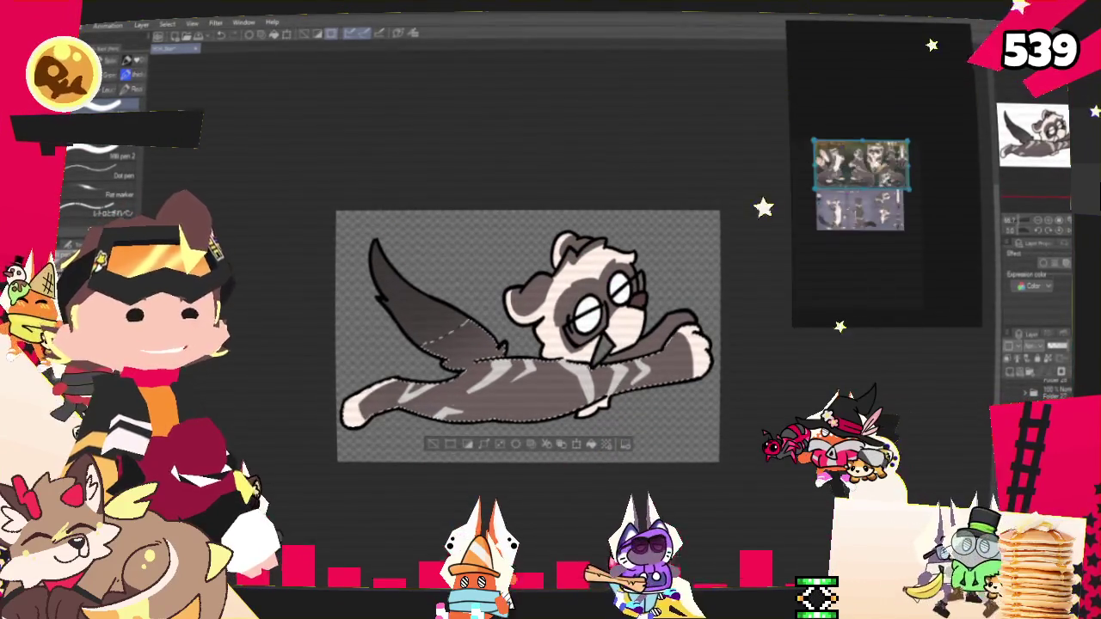
scroll(885, 184, "up", 3)
scroll(885, 185, "up", 3)
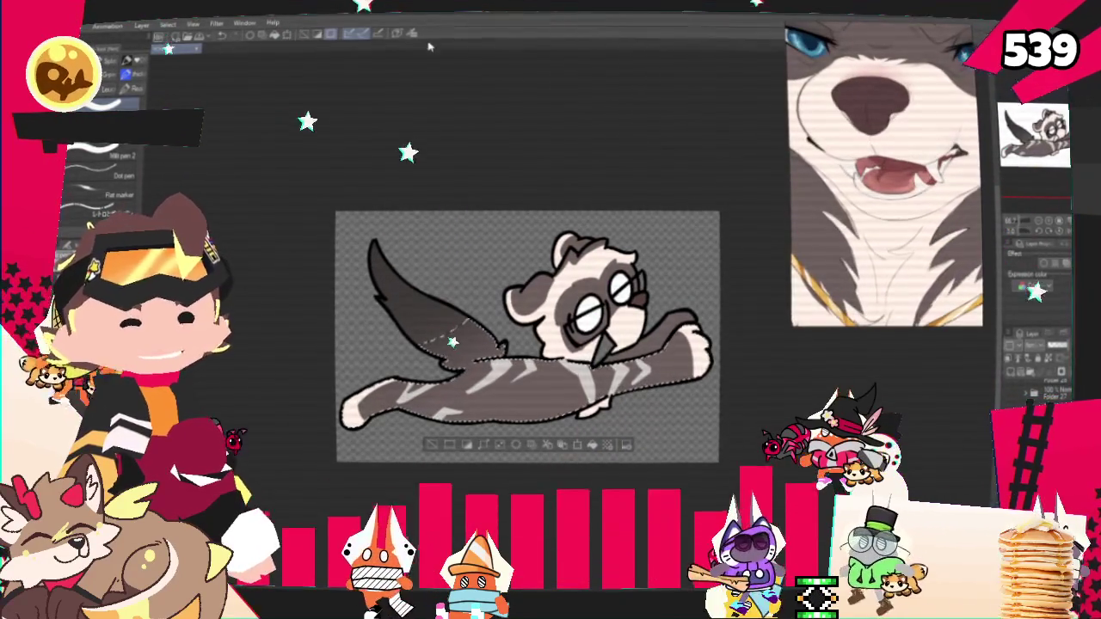
key("i")
key("p")
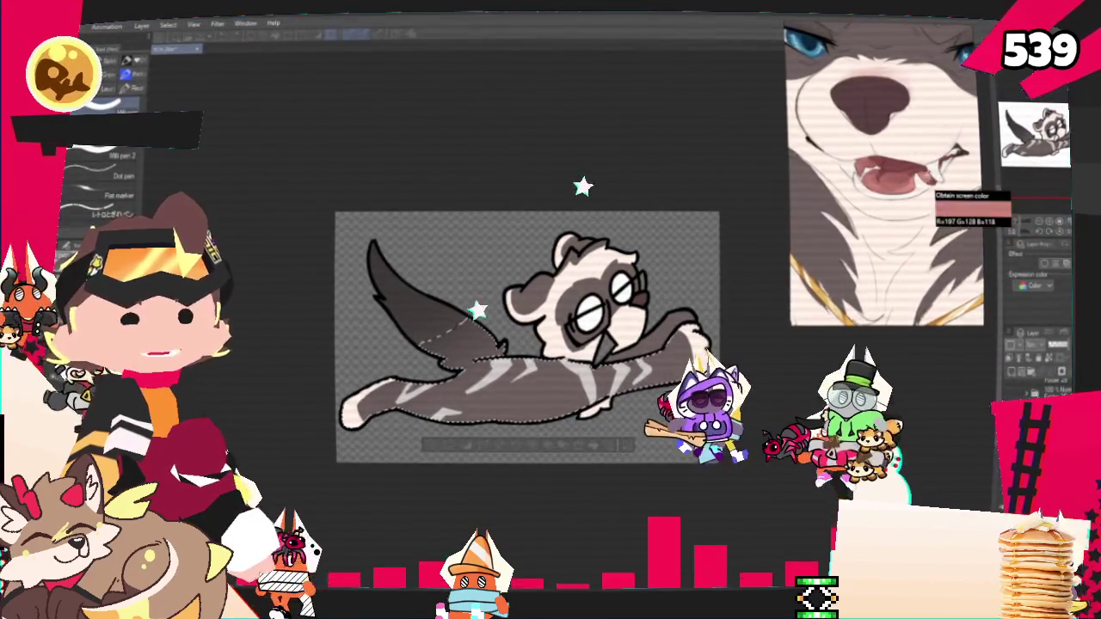
Zoom in on the ferret's face and paint the open mouth with a pink inside
scroll(671, 367, "up", 3)
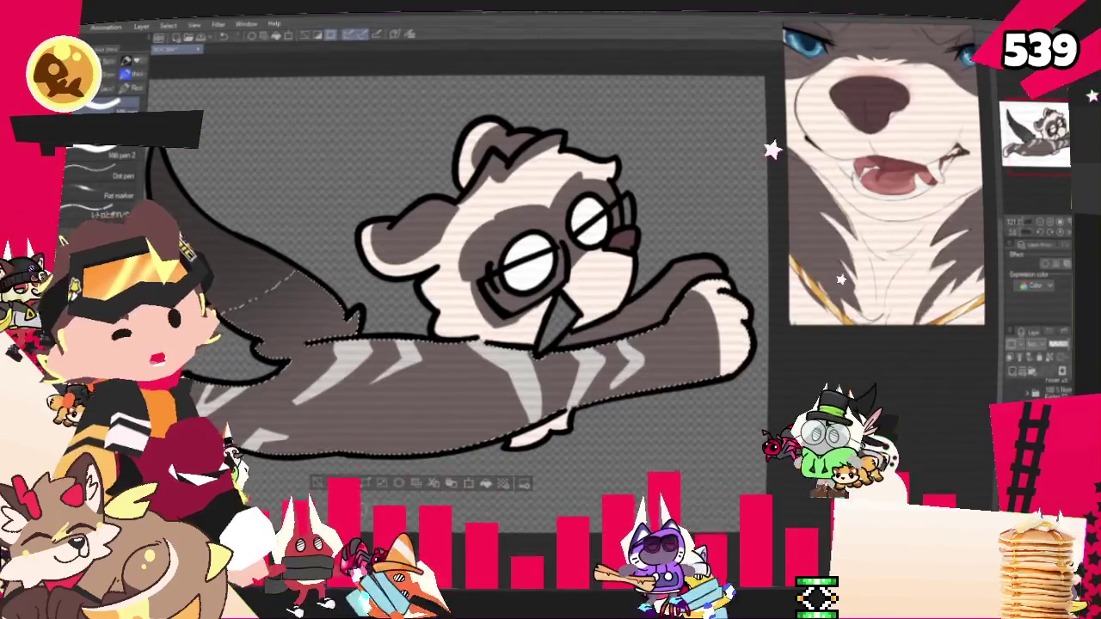
scroll(588, 345, "up", 2)
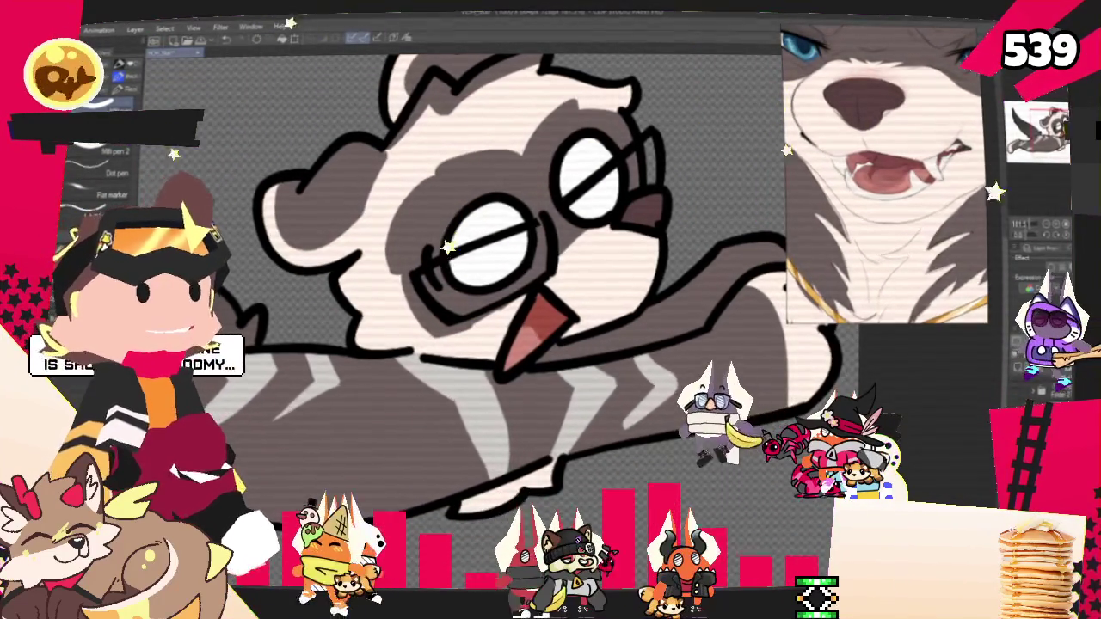
scroll(679, 479, "down", 2)
scroll(679, 480, "down", 2)
scroll(679, 480, "down", 1)
scroll(675, 447, "up", 3)
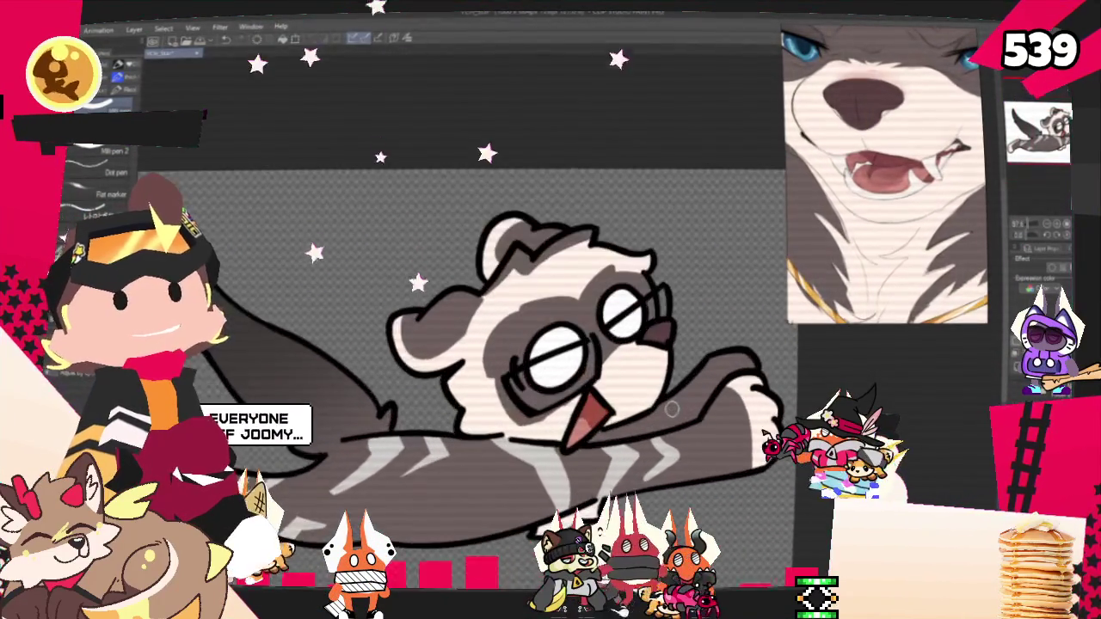
scroll(671, 421, "up", 1)
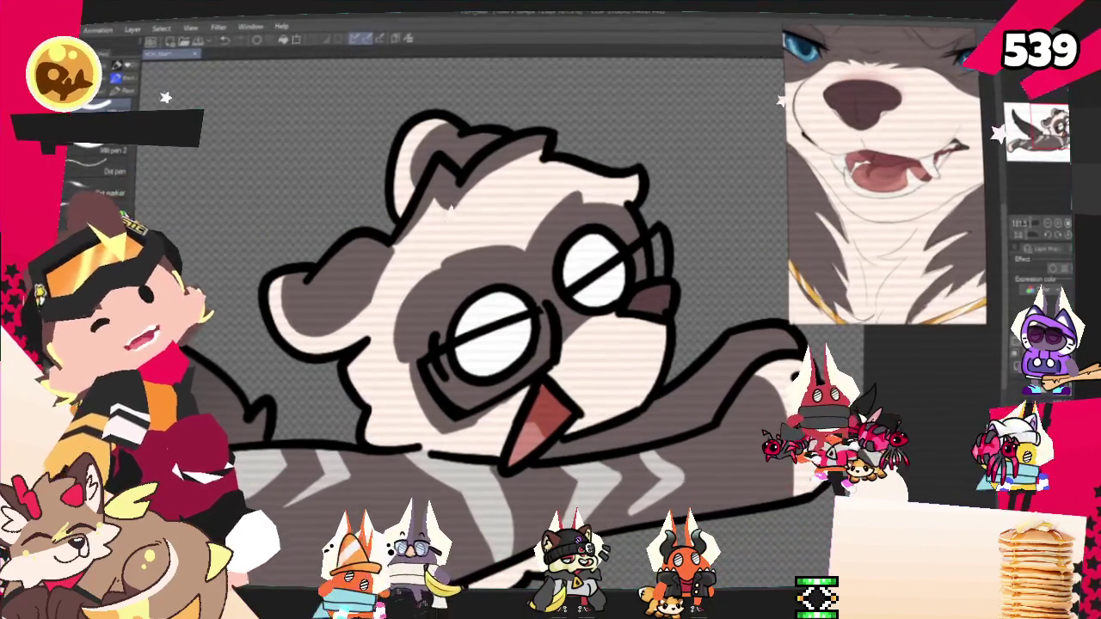
scroll(99, 160, "up", 2)
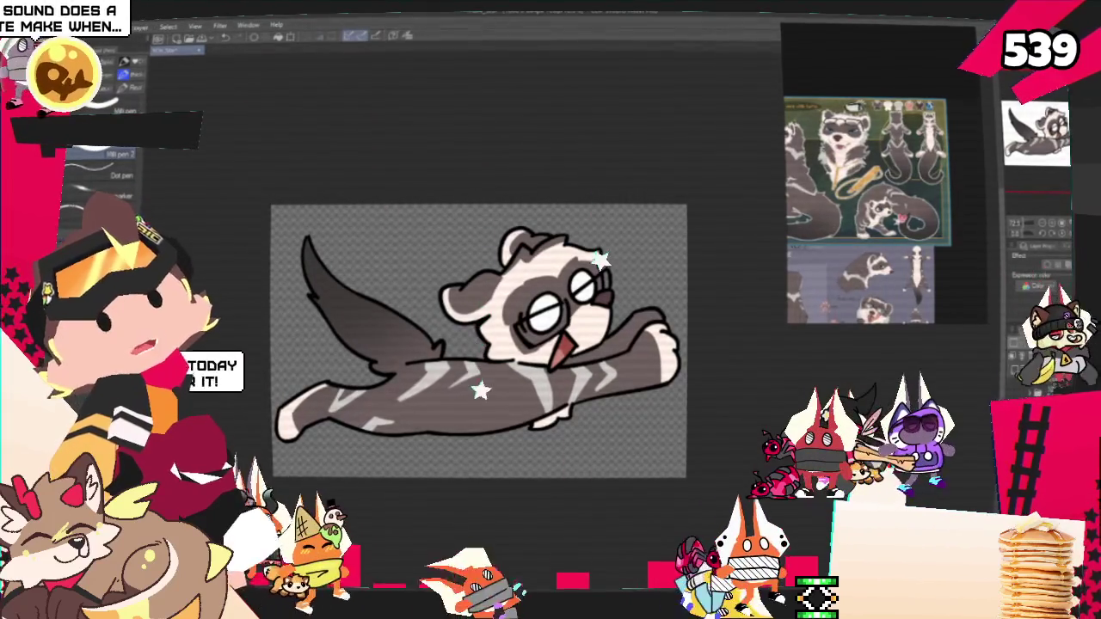
Export the drawing as a single-layer PNG into the Staracters folder
left_click(34, 26)
mouse_move(129, 167)
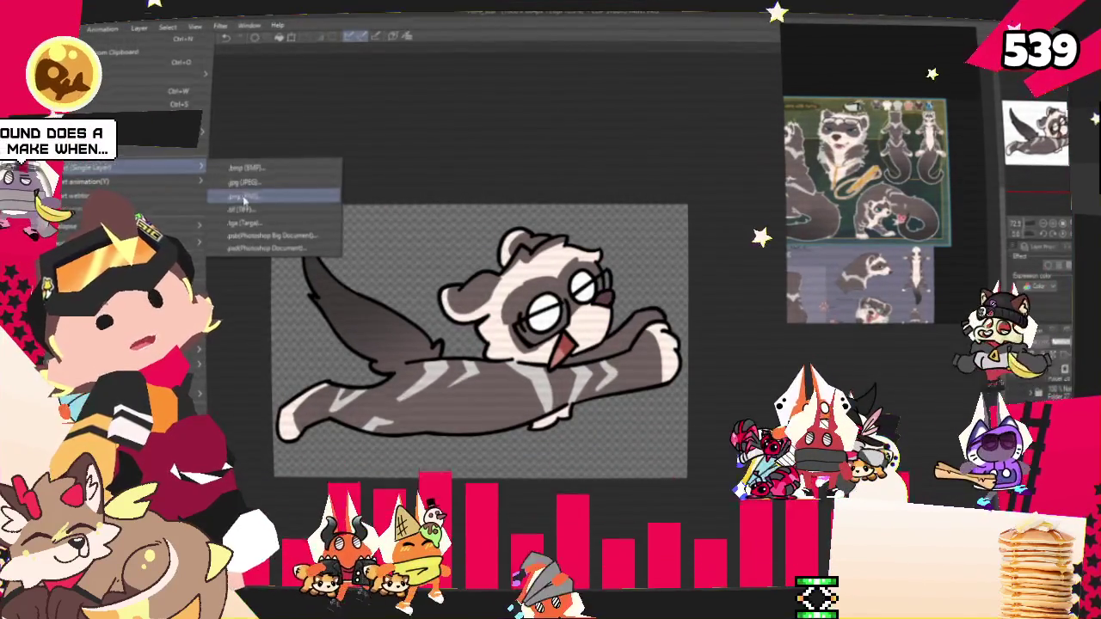
left_click(243, 199)
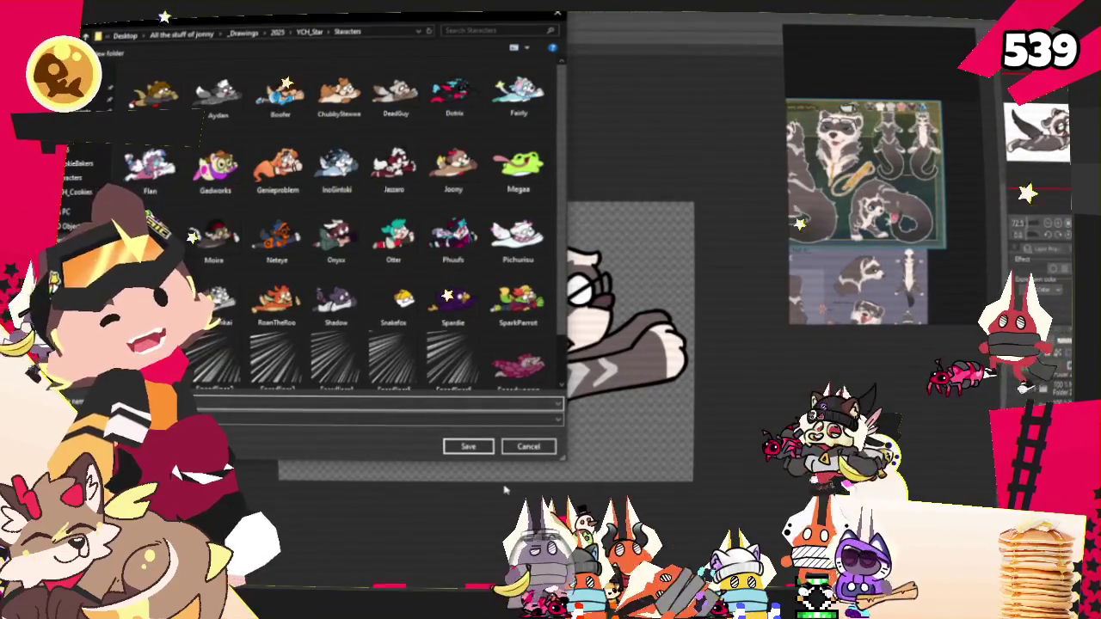
key("Return")
key("Return")
key("Return")
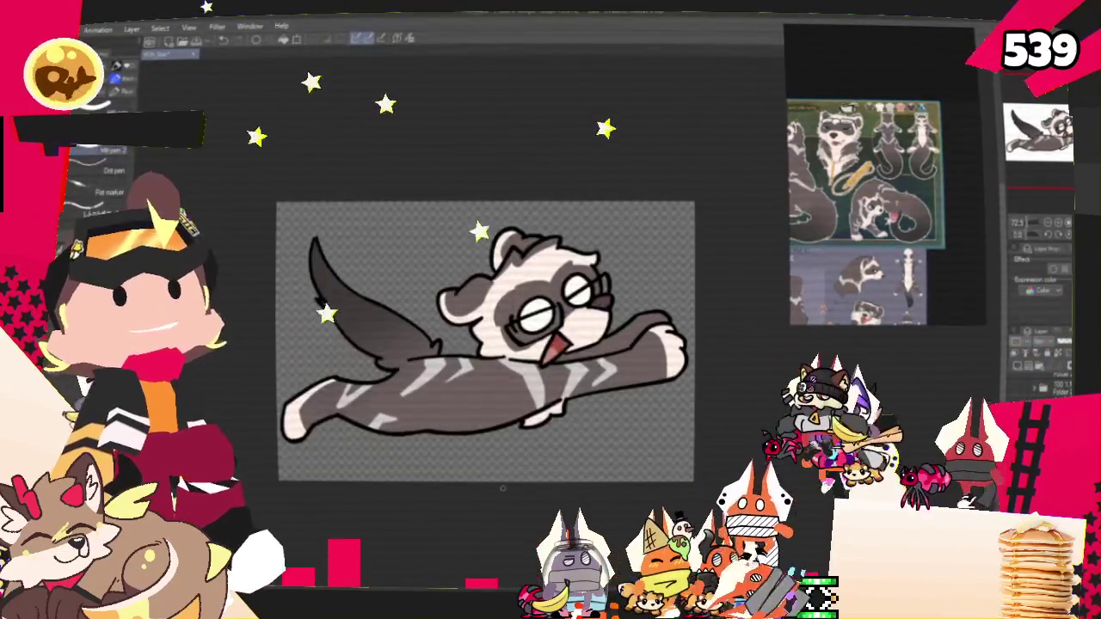
scroll(695, 397, "up", 2)
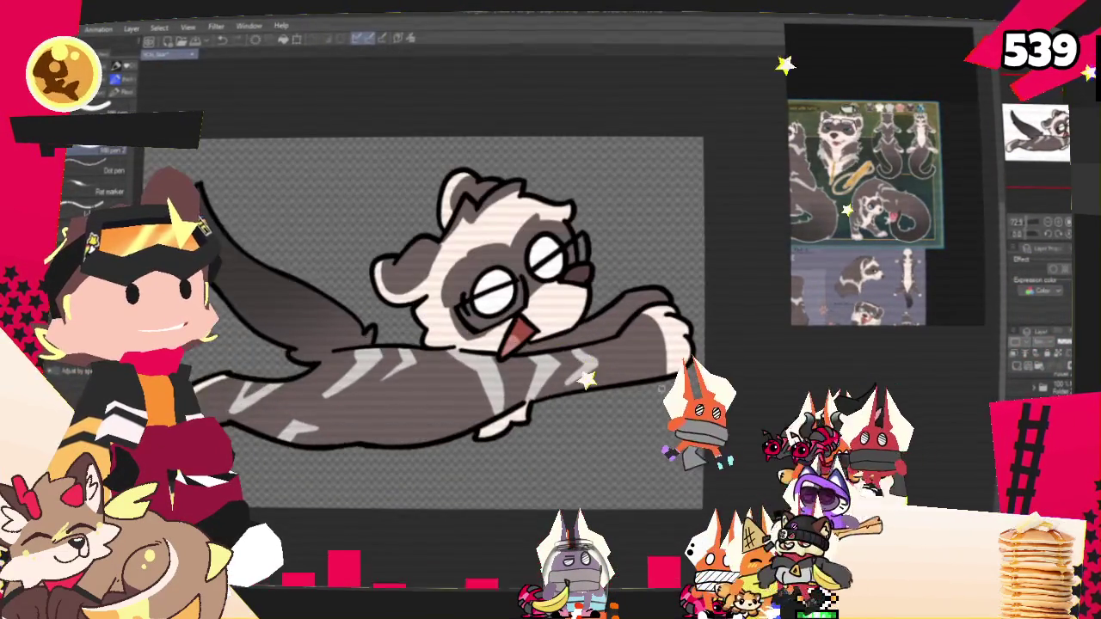
scroll(660, 387, "up", 2)
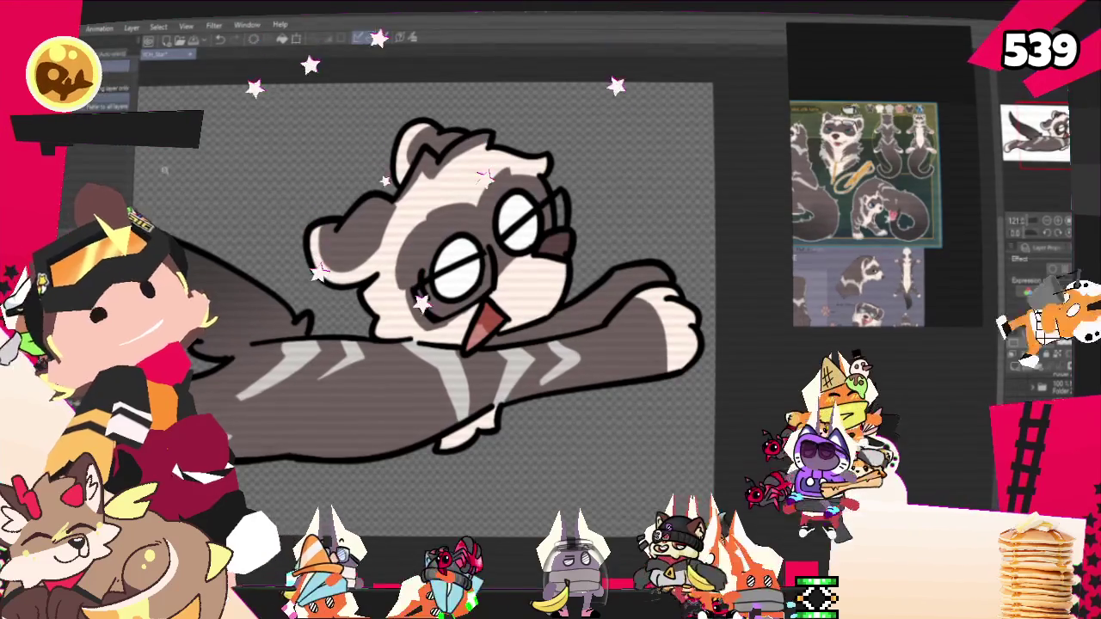
left_click(695, 382)
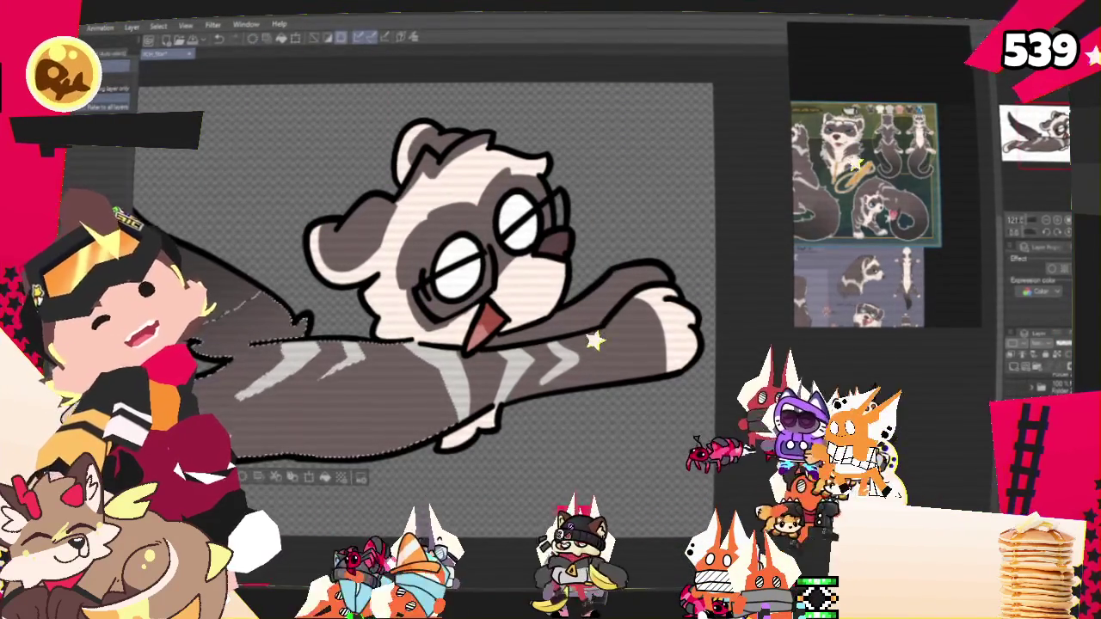
key("ctrl+d")
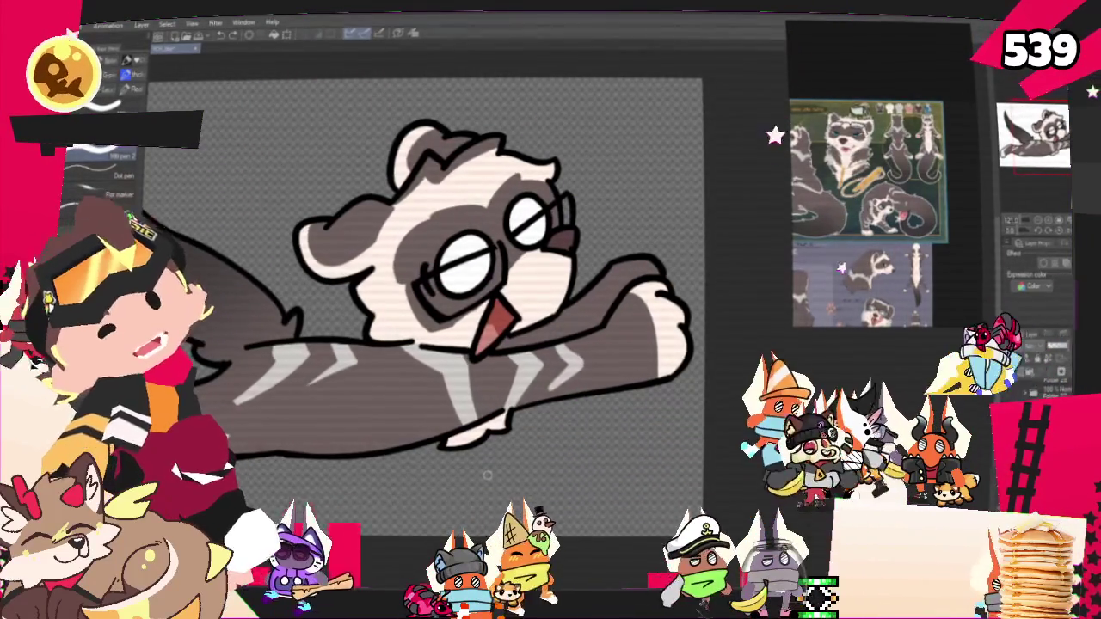
key("ctrl+minus")
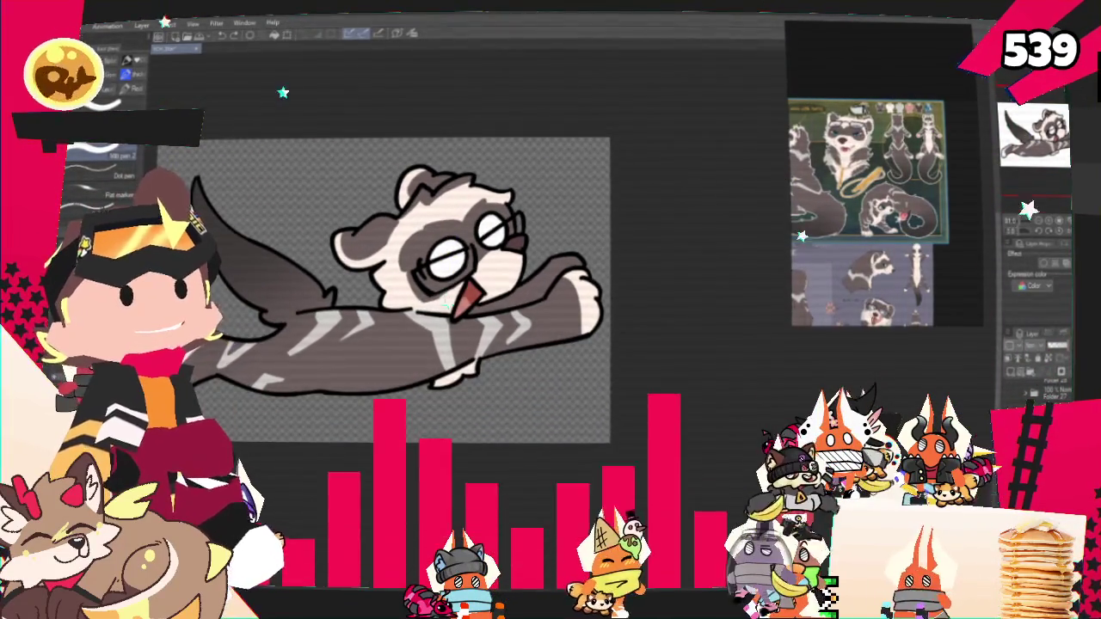
Re-export the drawing as PNG over CooperFerret.png, confirm the replacement, and switch to Moho
left_click(82, 26)
mouse_move(129, 168)
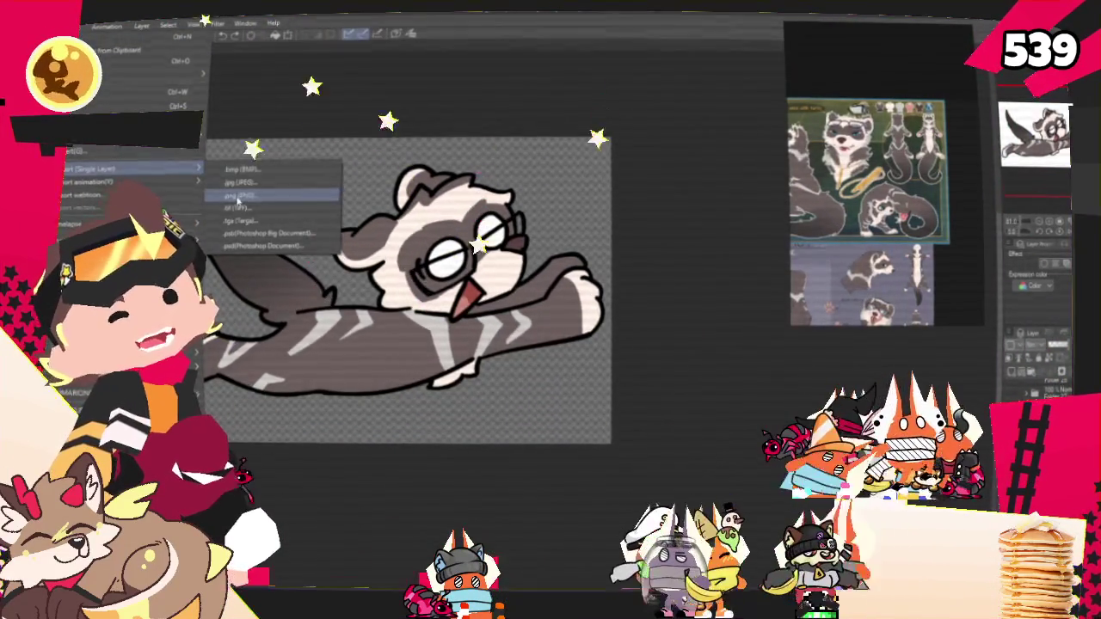
left_click(241, 195)
left_click(395, 91)
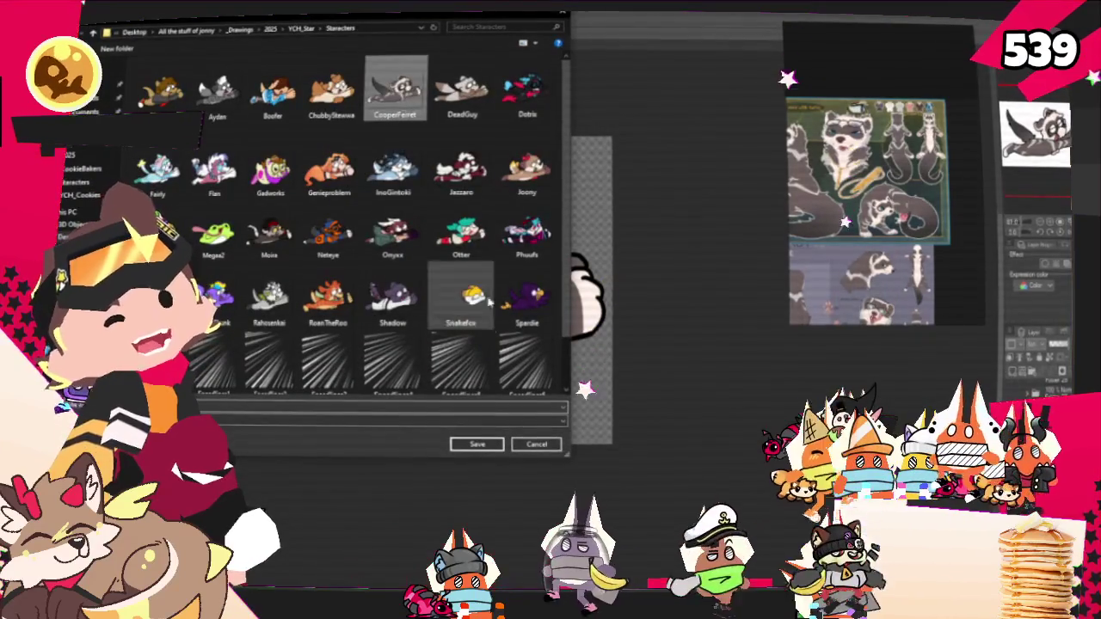
left_click(476, 444)
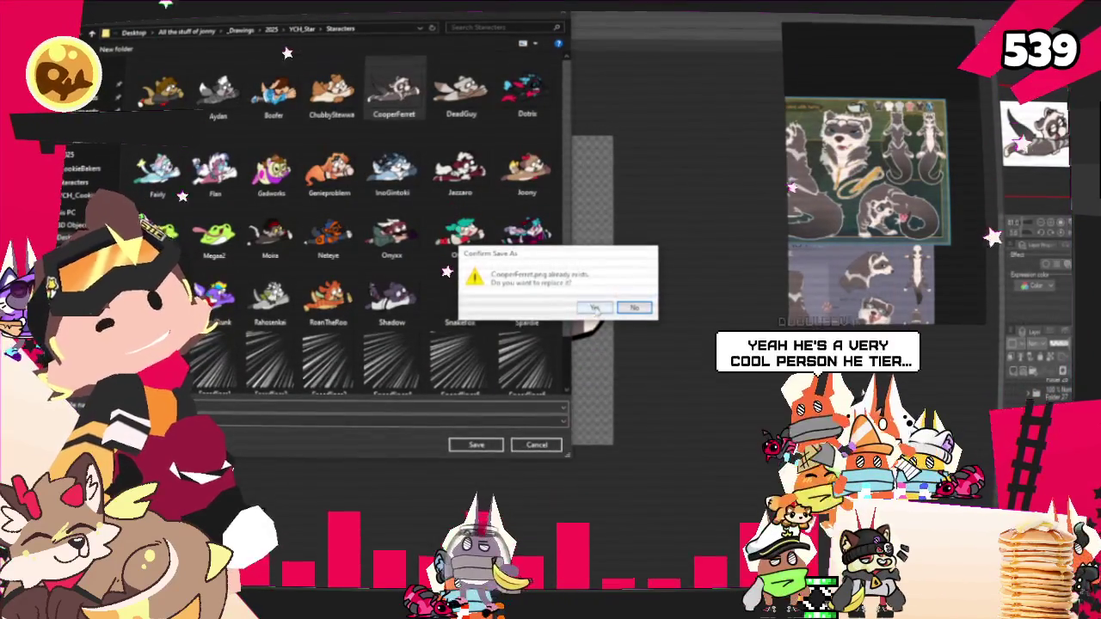
left_click(593, 307)
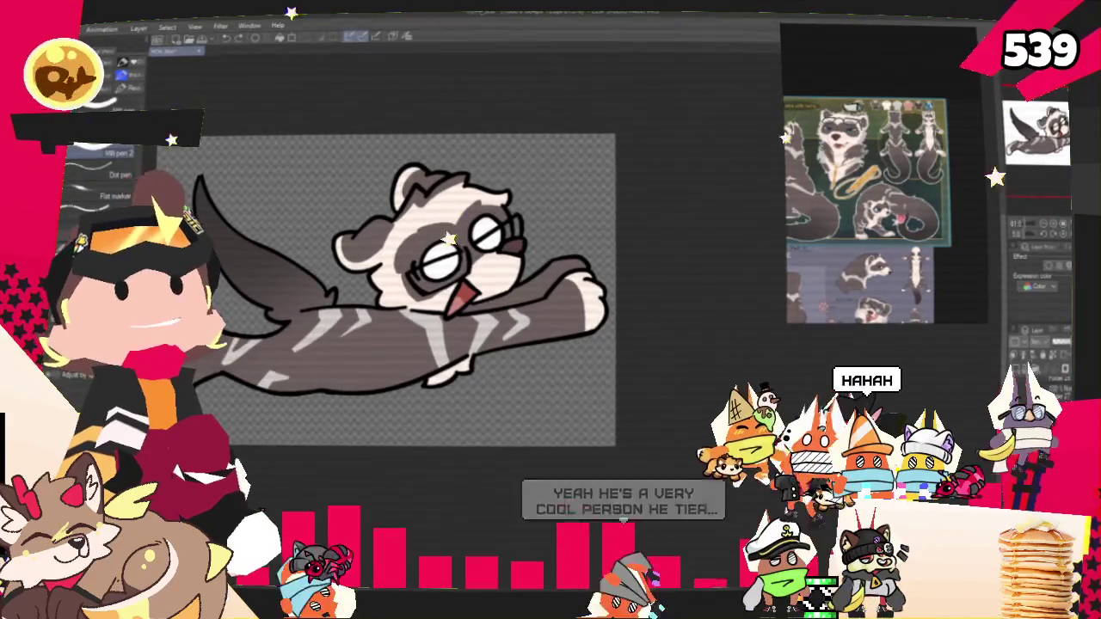
key("alt+Tab")
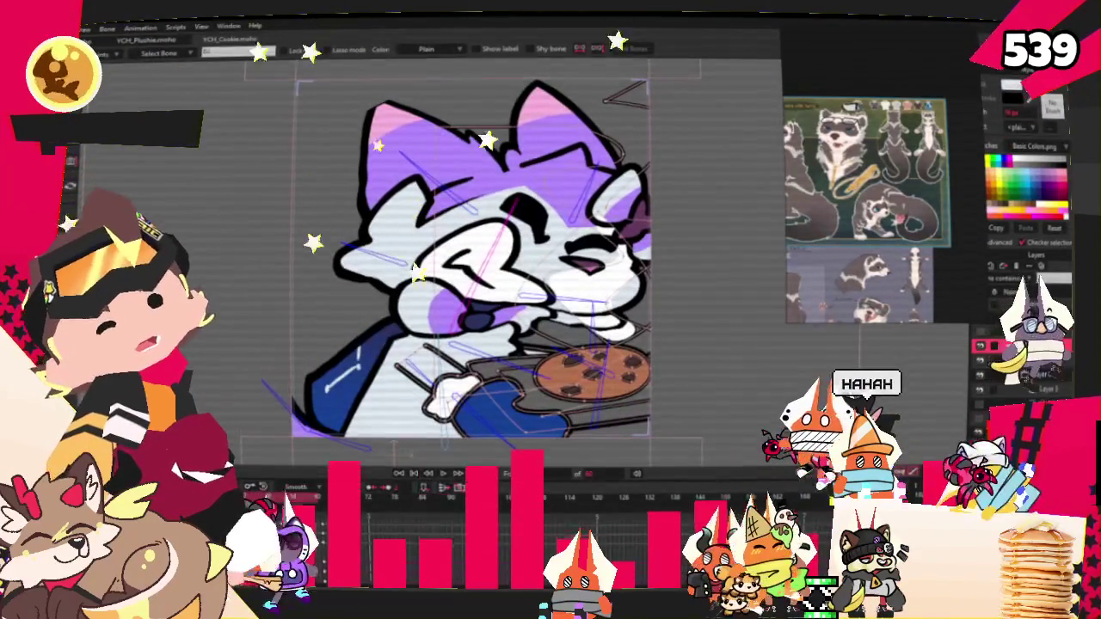
Bring up the YCH star animation document and open the rider layer's settings
left_click(138, 39)
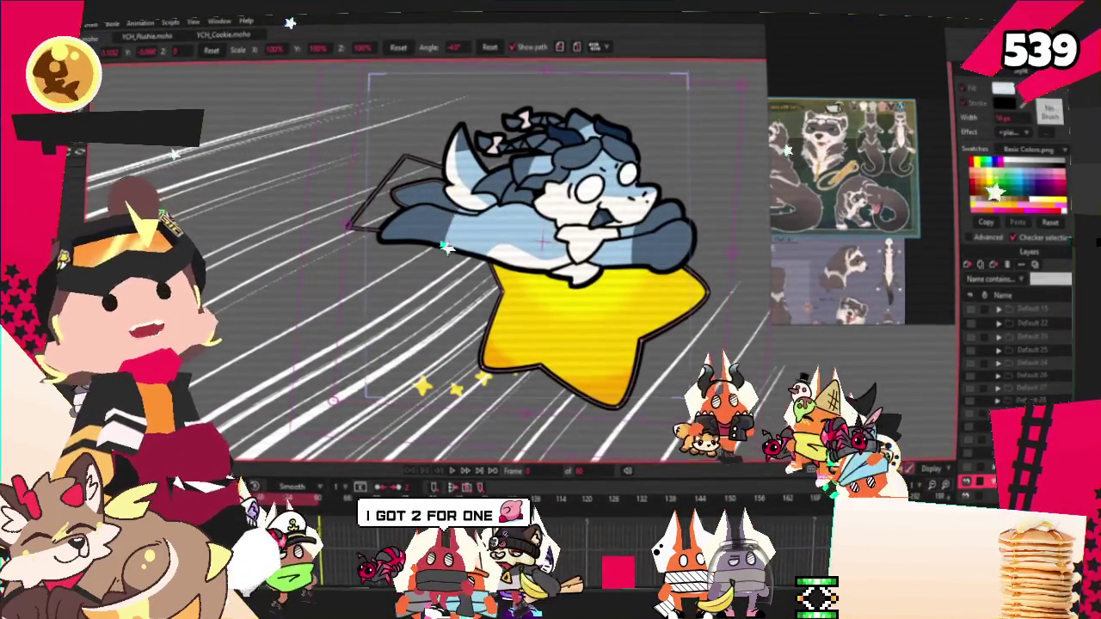
double_click(1024, 323)
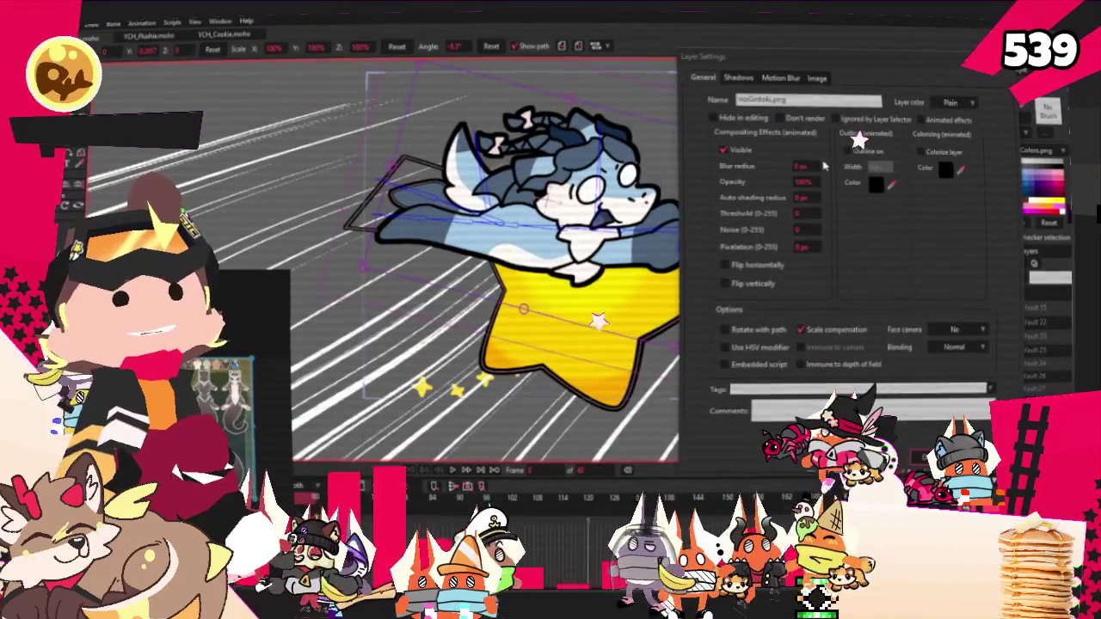
Set the rider layer's source image to DeadGuy from the YCH_Star/Starcters folder
left_click(804, 77)
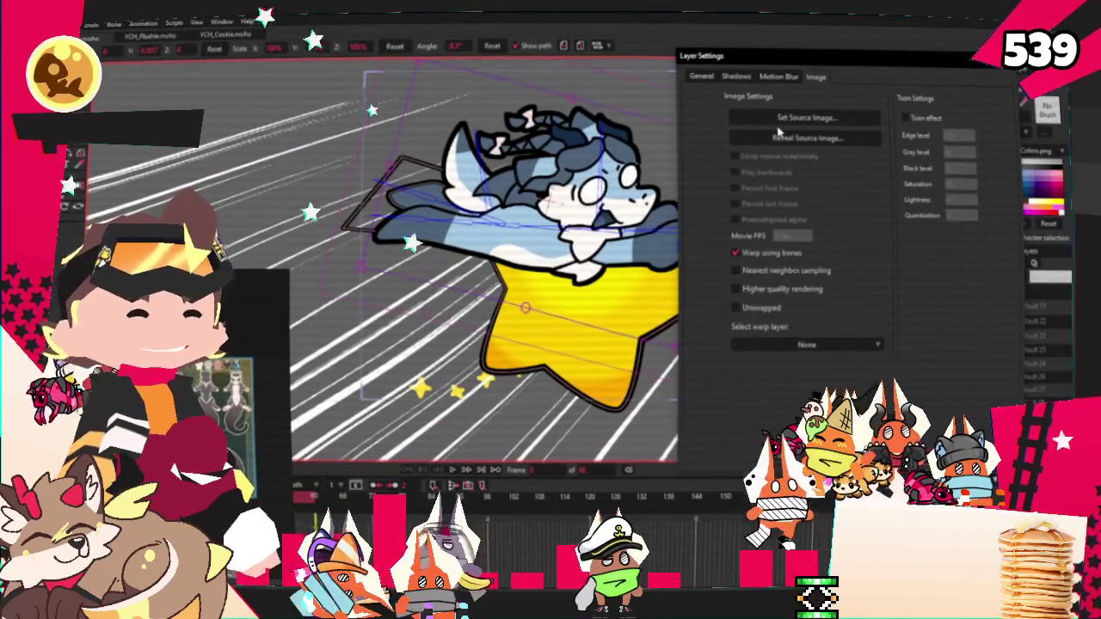
left_click(782, 123)
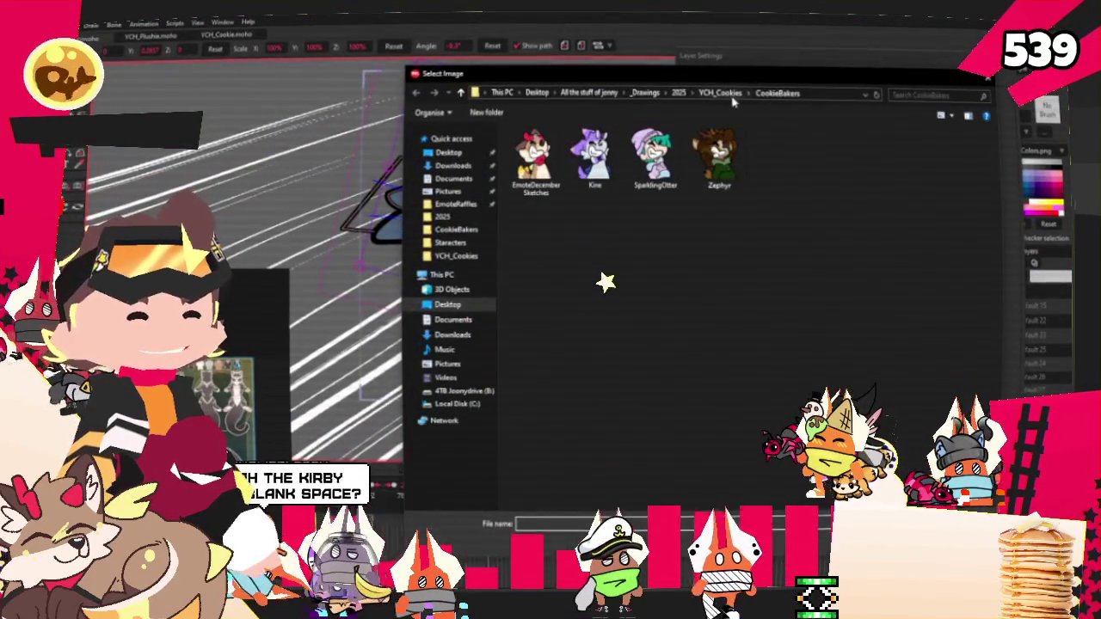
left_click(679, 93)
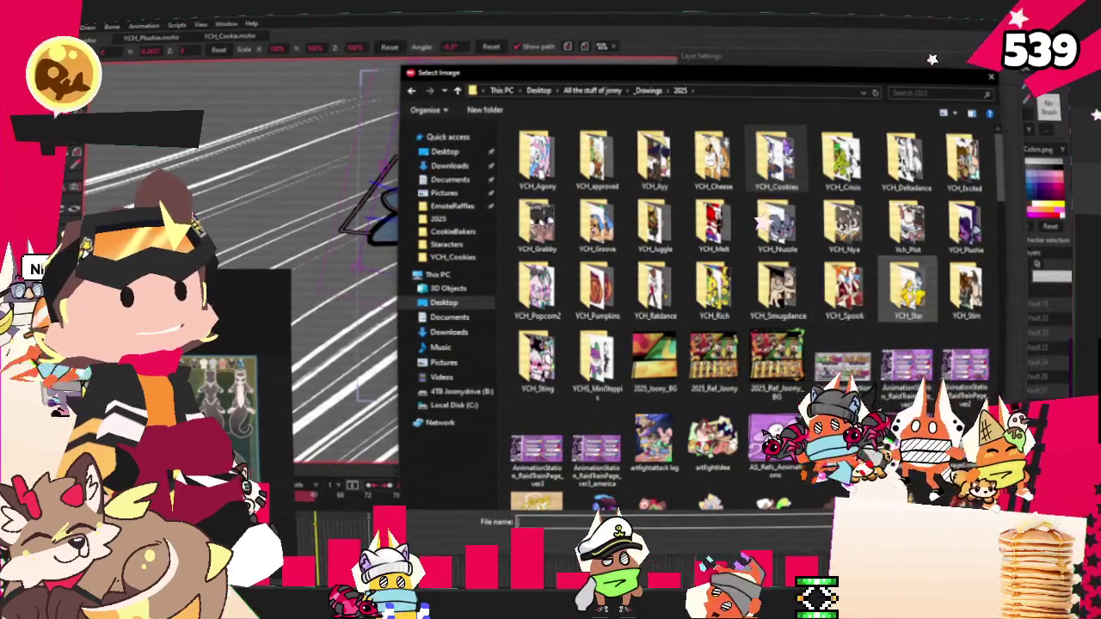
double_click(907, 288)
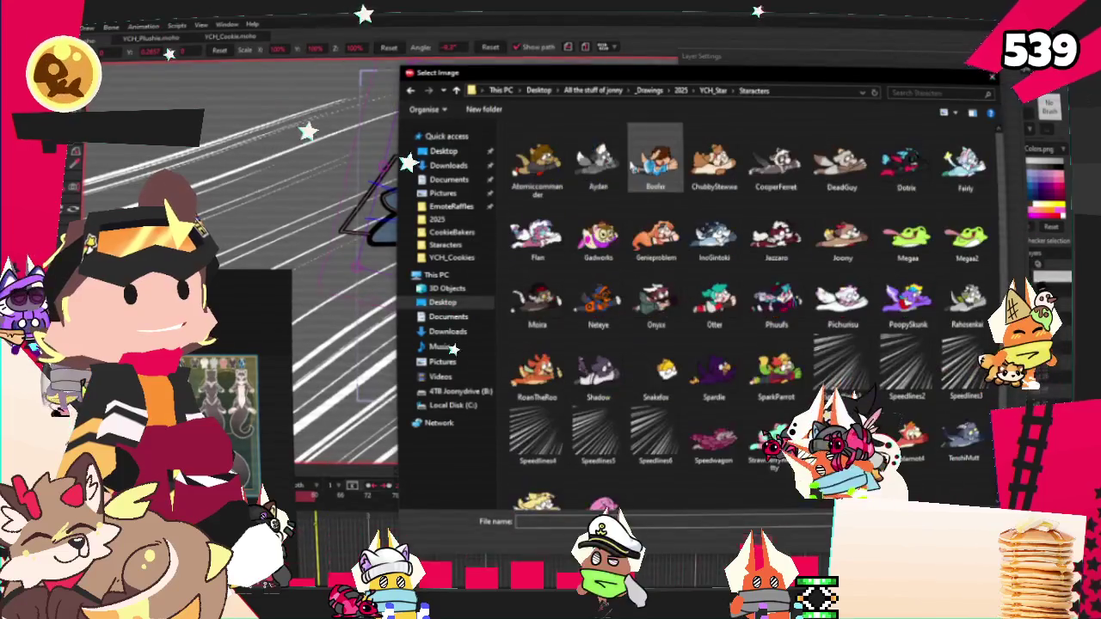
double_click(537, 157)
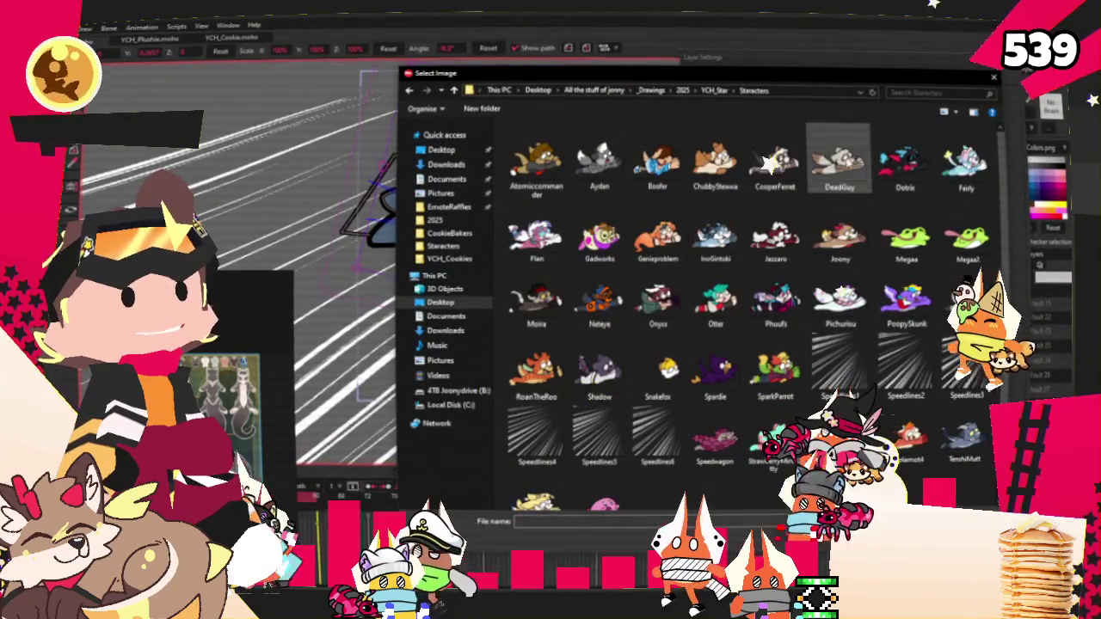
double_click(839, 159)
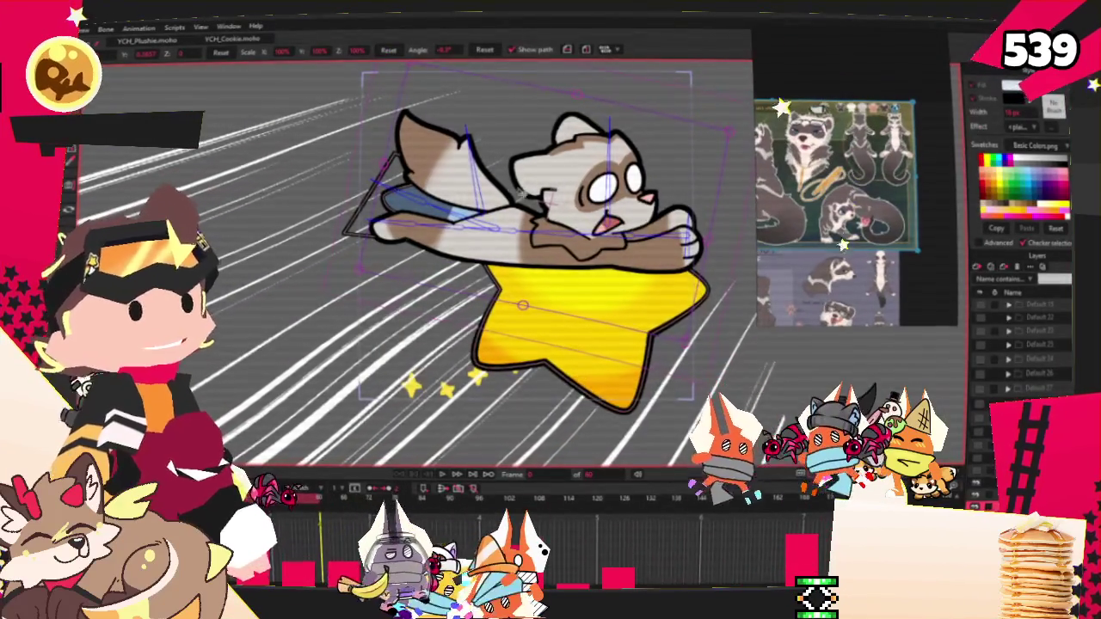
scroll(438, 196, "up", 3)
scroll(450, 236, "down", 3)
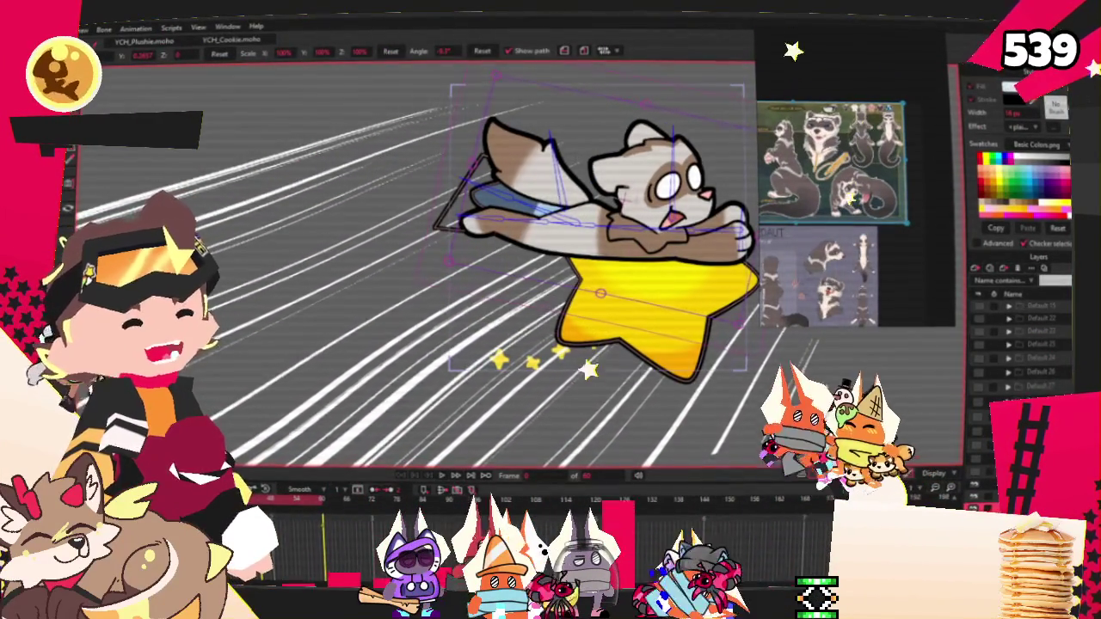
Reopen the layer's Image settings and browse to the CooperFerret image
double_click(1032, 318)
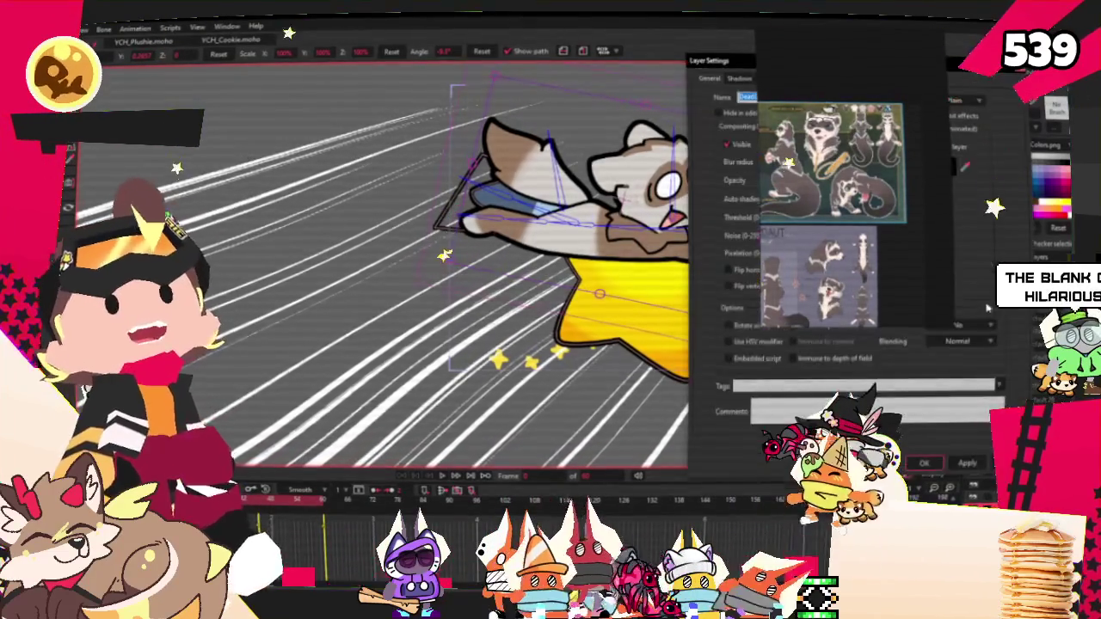
left_click(808, 79)
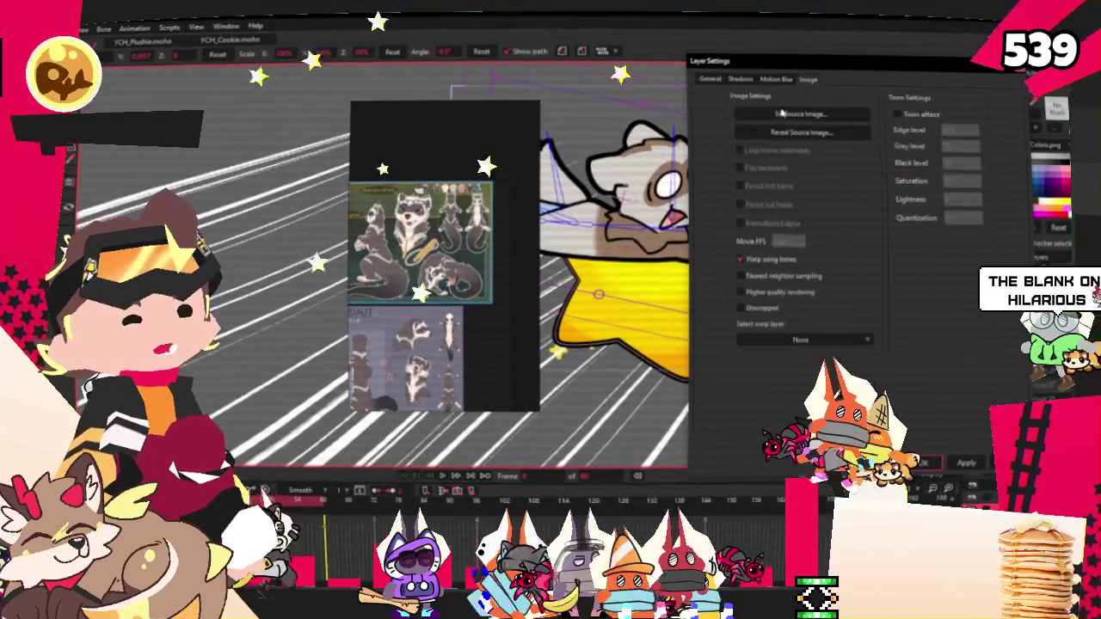
left_click(783, 112)
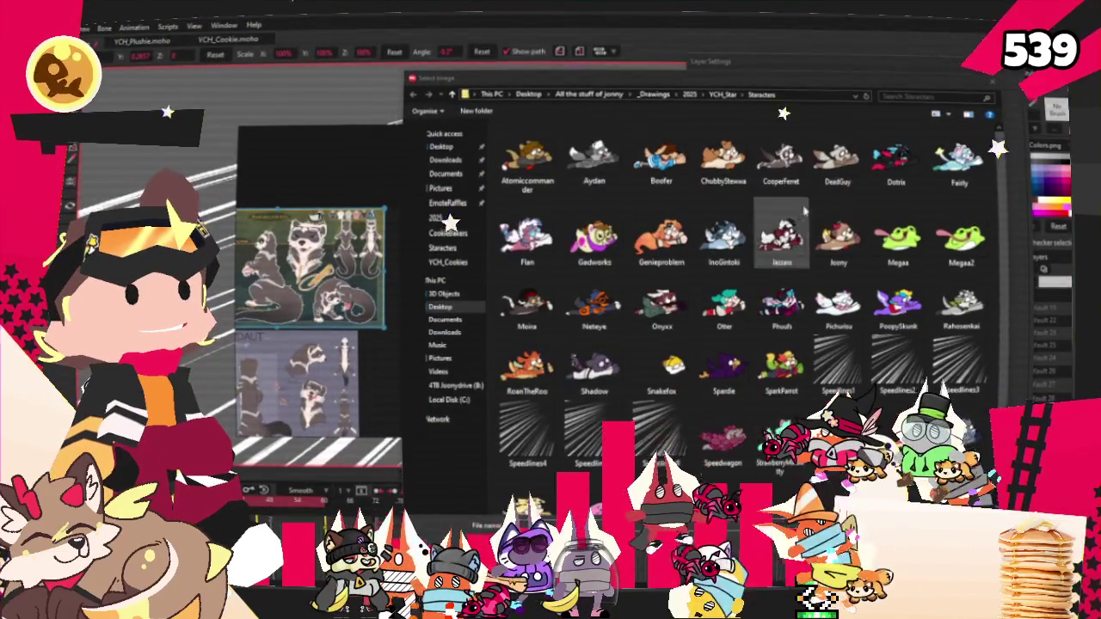
left_click(780, 141)
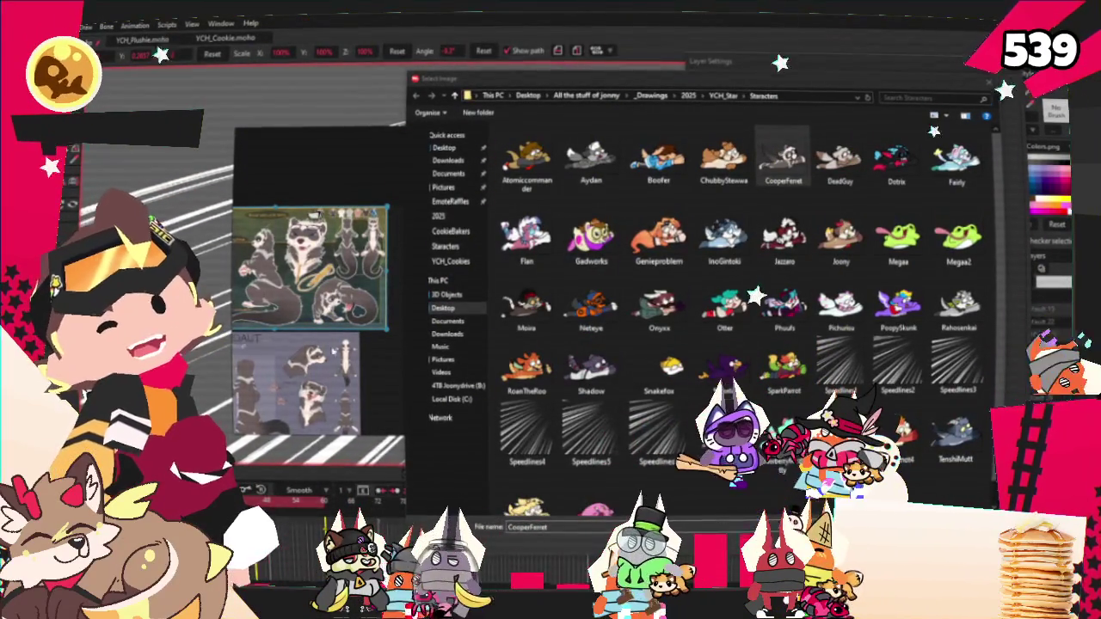
key("Return")
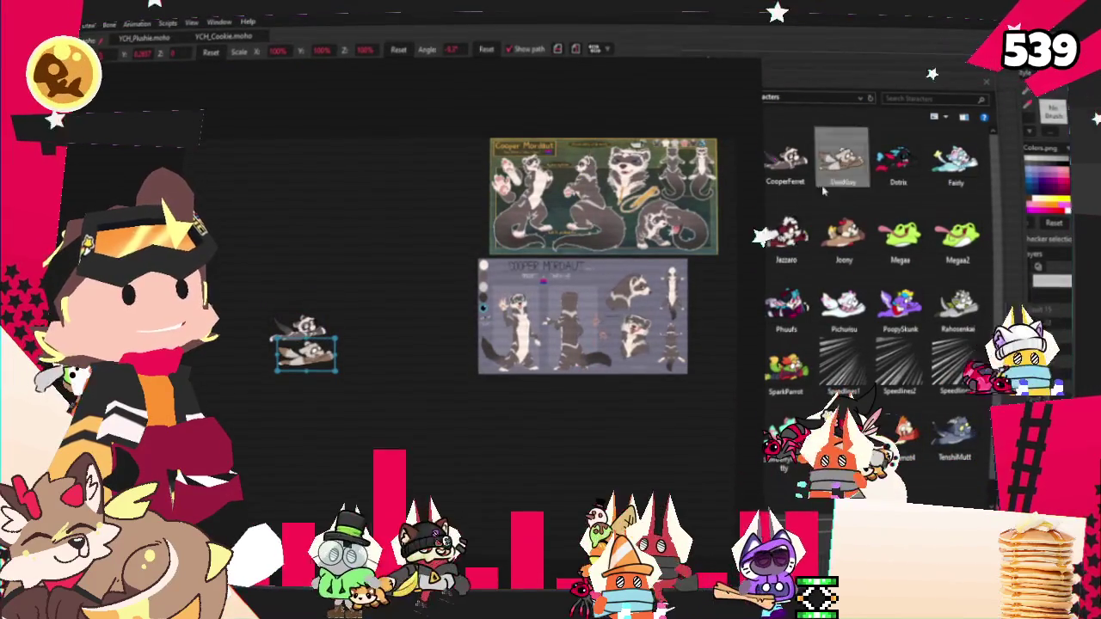
scroll(213, 357, "up", 5)
left_click(464, 344)
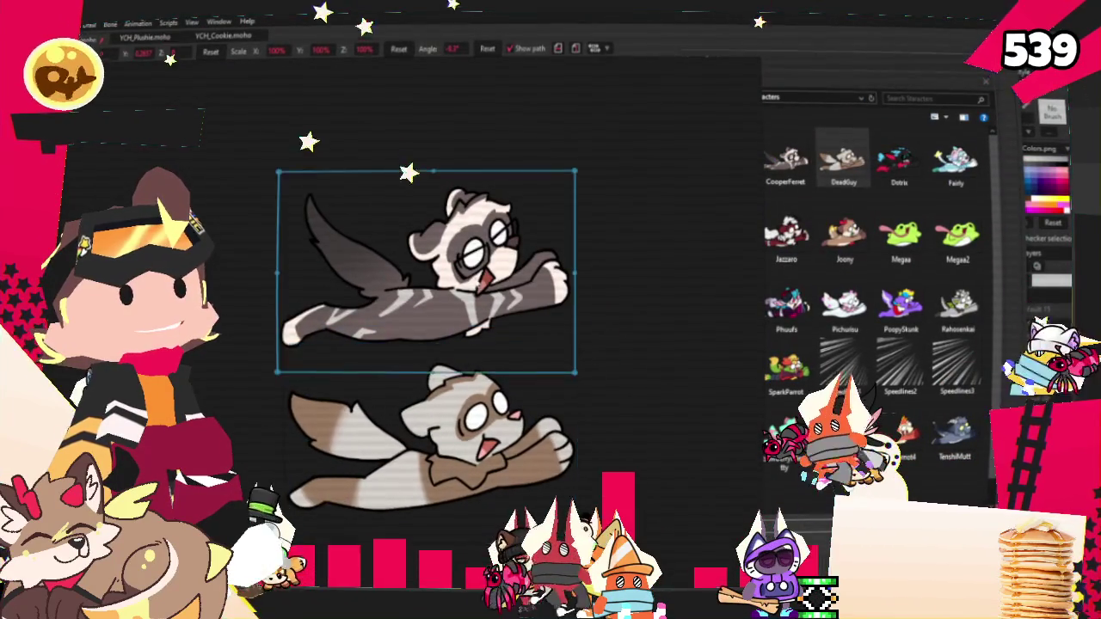
Load CooperFerret as the layer's source image, apply it and close Layer Settings
scroll(464, 366, "up", 3)
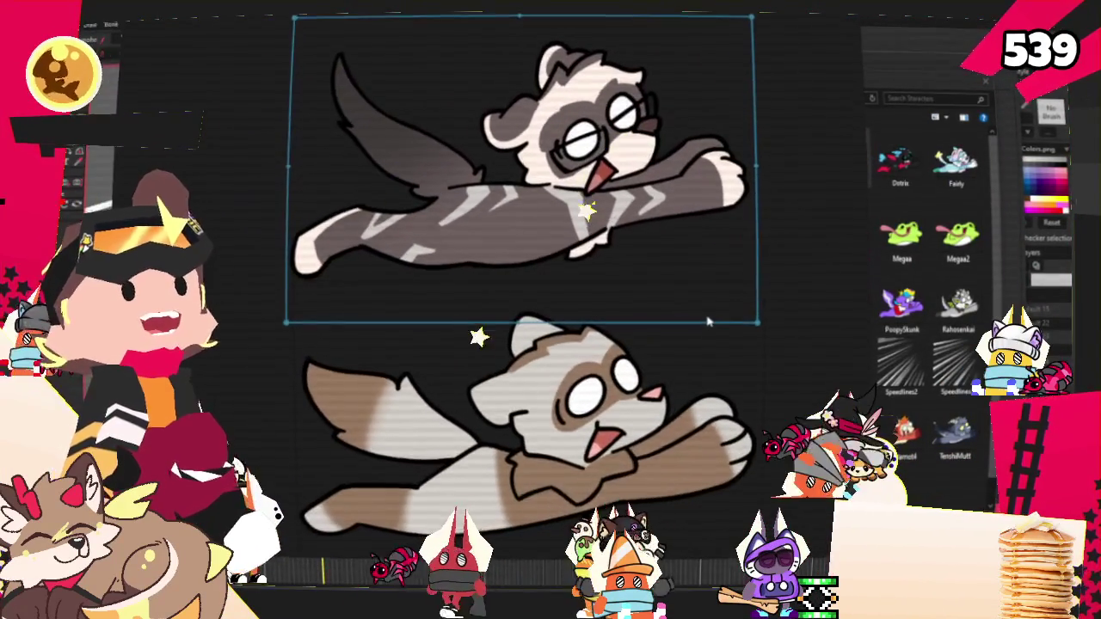
scroll(703, 319, "down", 1)
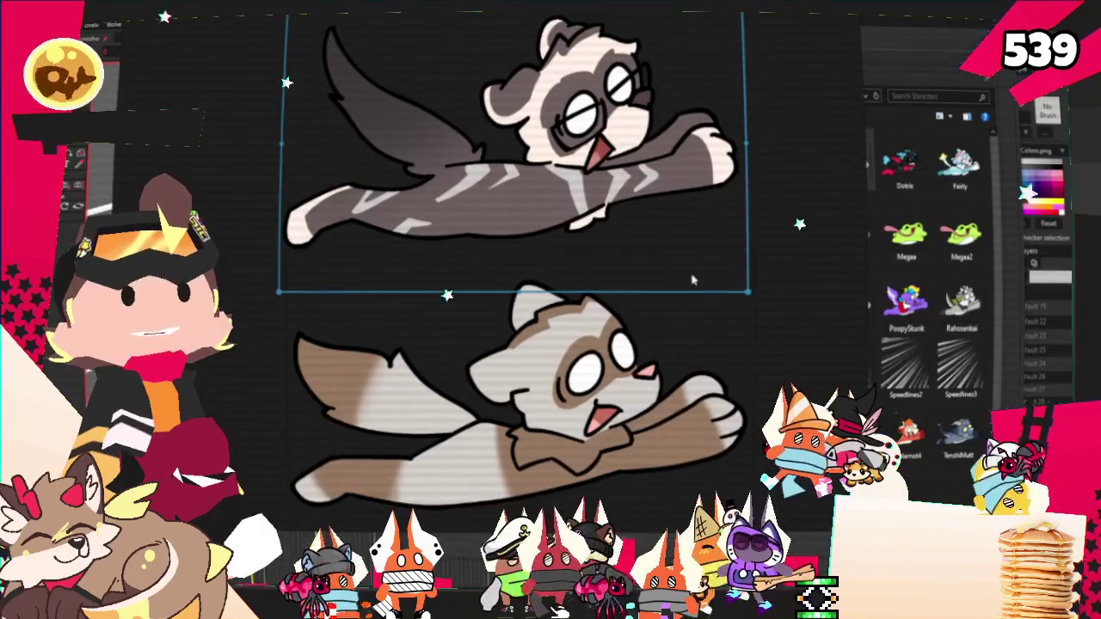
scroll(693, 275, "down", 2)
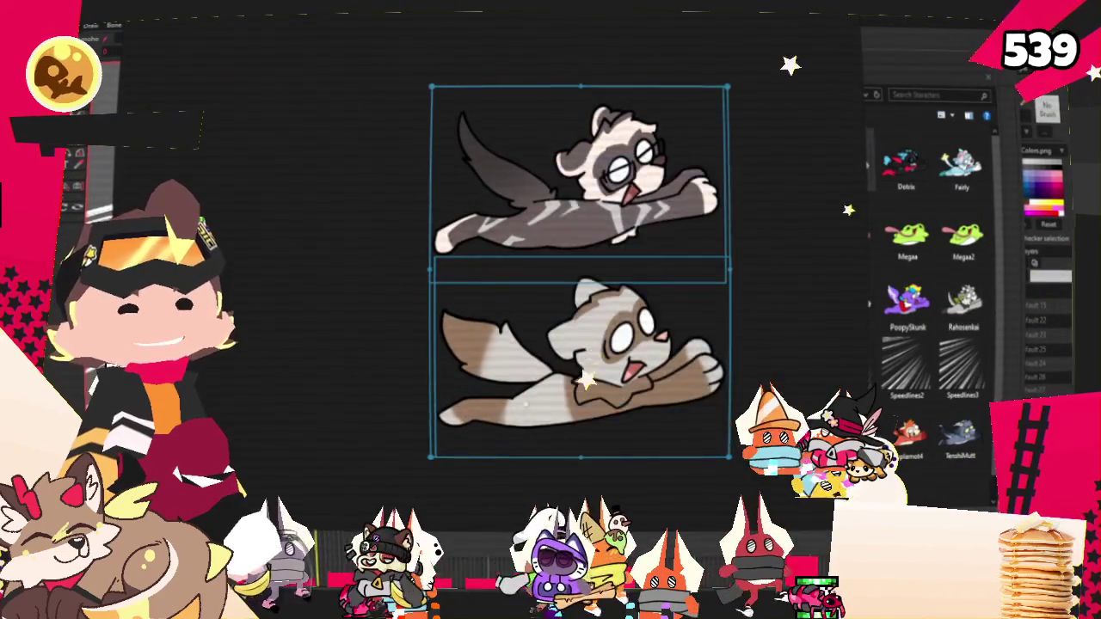
scroll(527, 378, "down", 3)
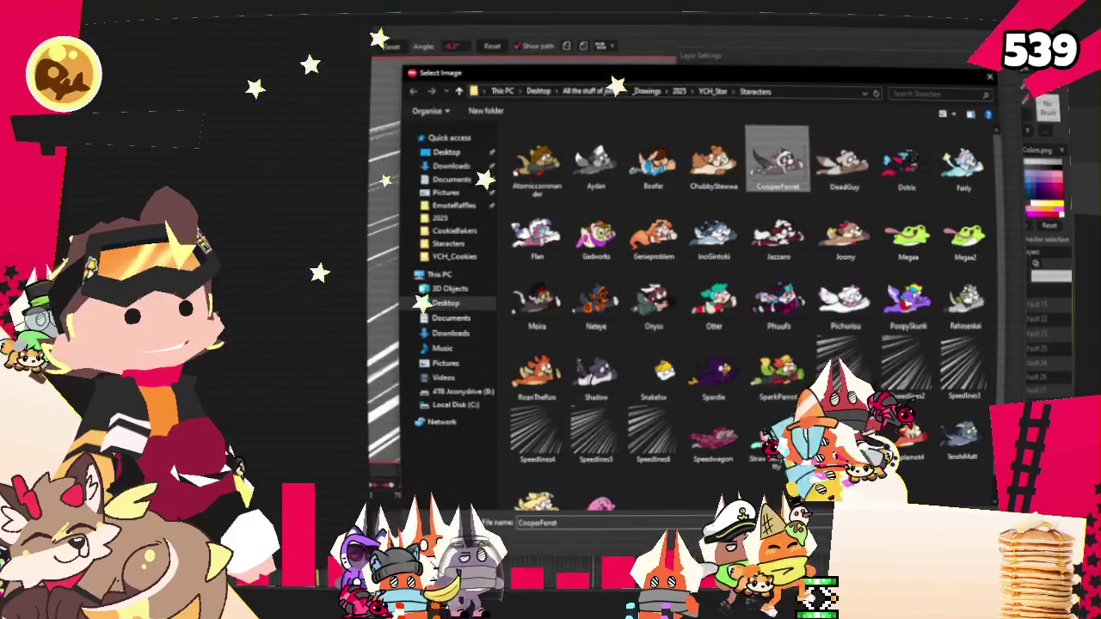
double_click(843, 164)
left_click(966, 462)
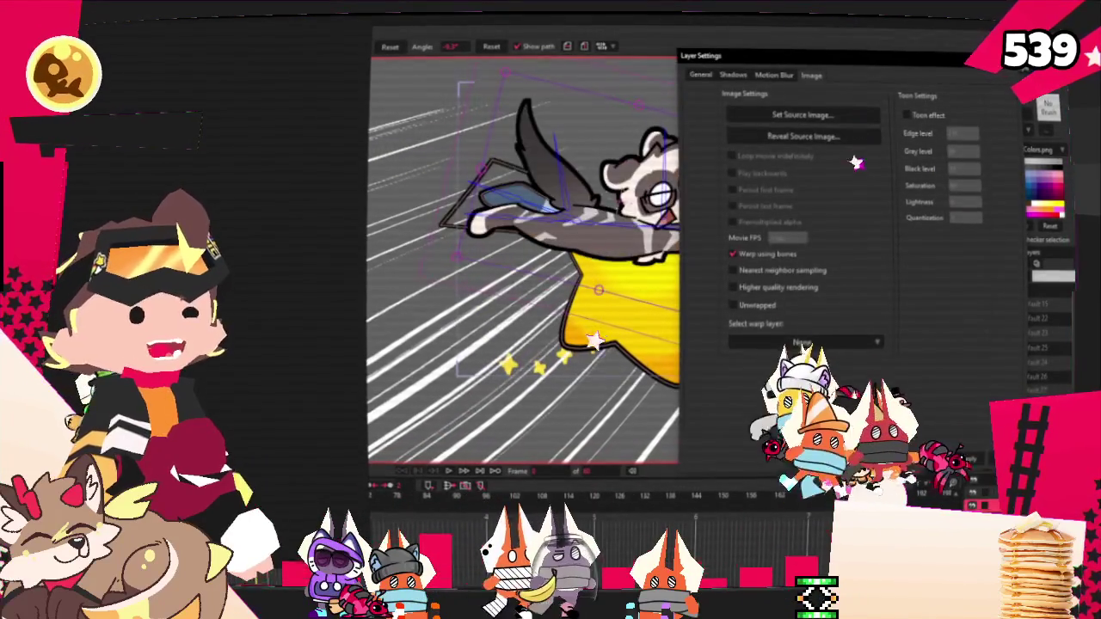
key("Return")
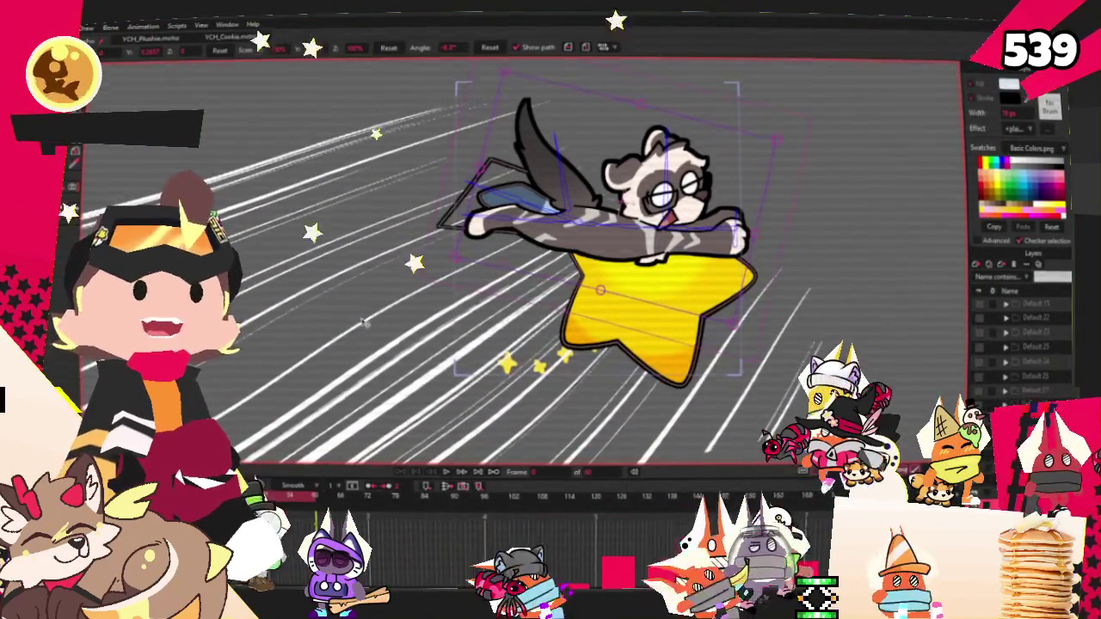
scroll(355, 312, "up", 5)
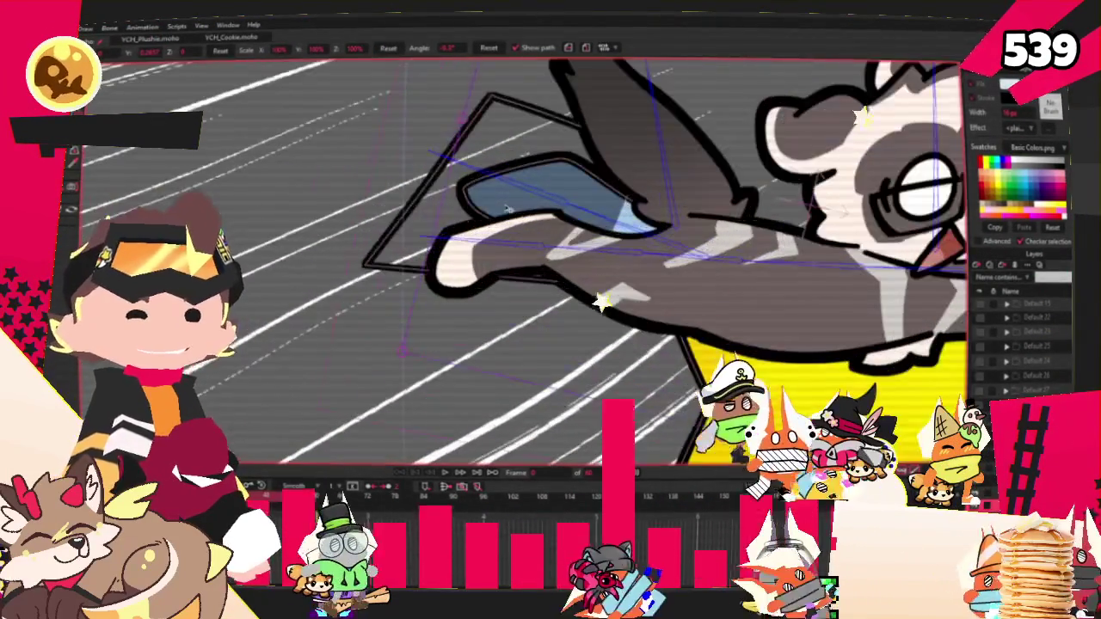
Undo the stray wing outline and draw a new line across the wing tip
key("ctrl+z")
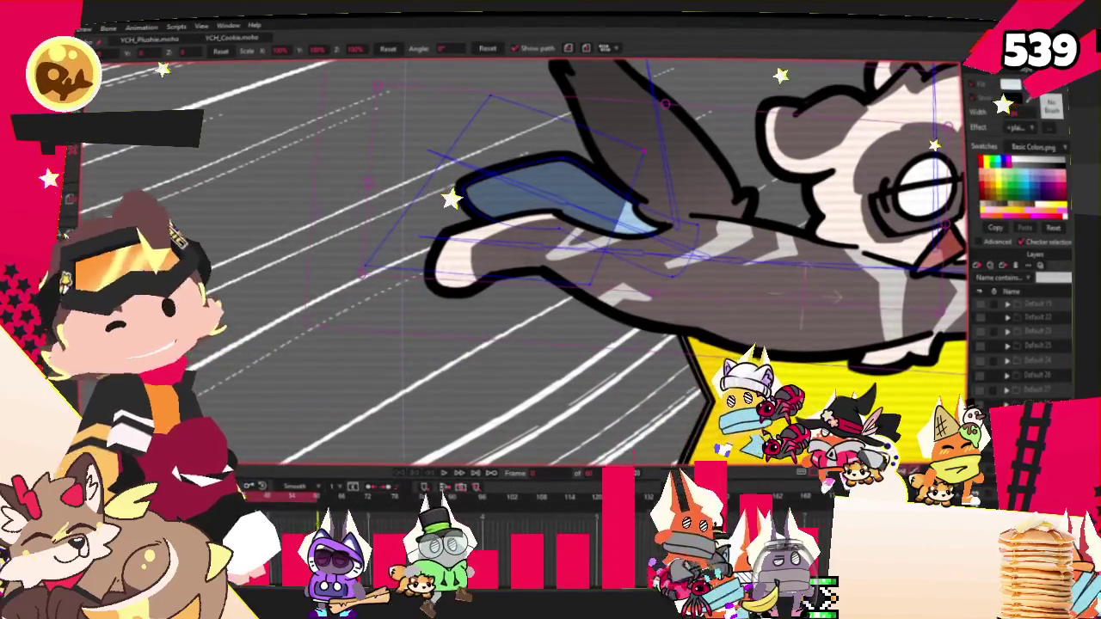
key("g")
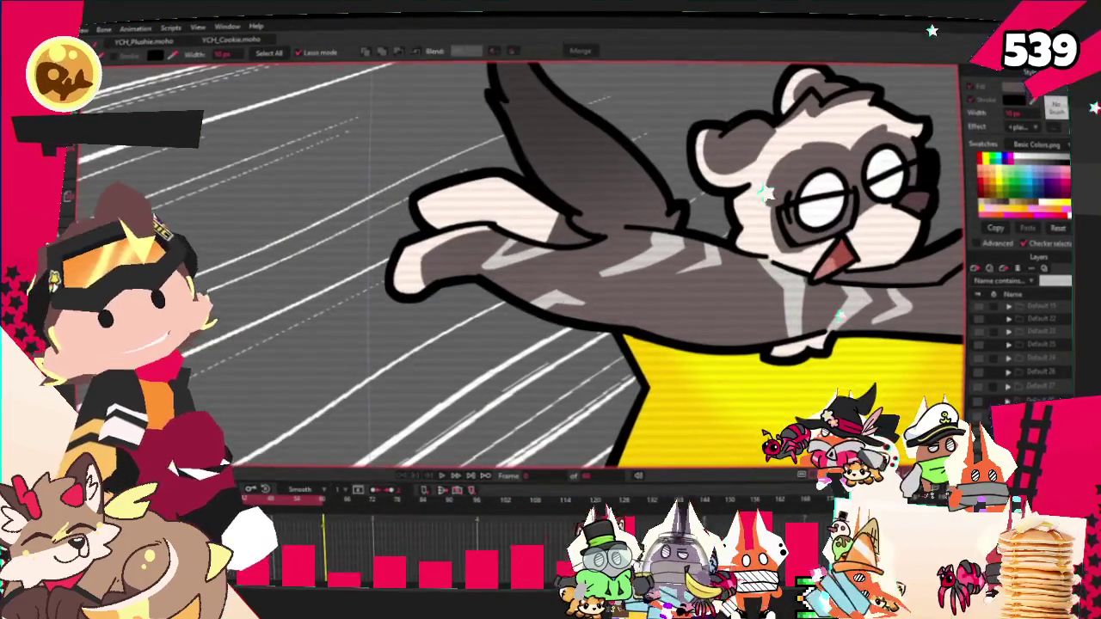
key("t")
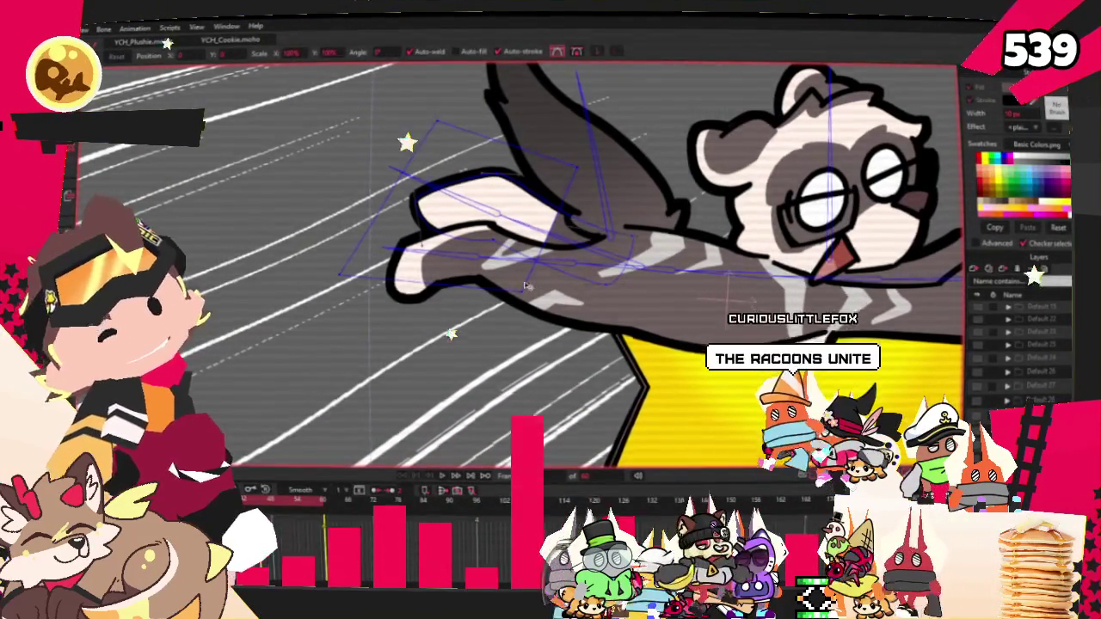
scroll(531, 286, "up", 2)
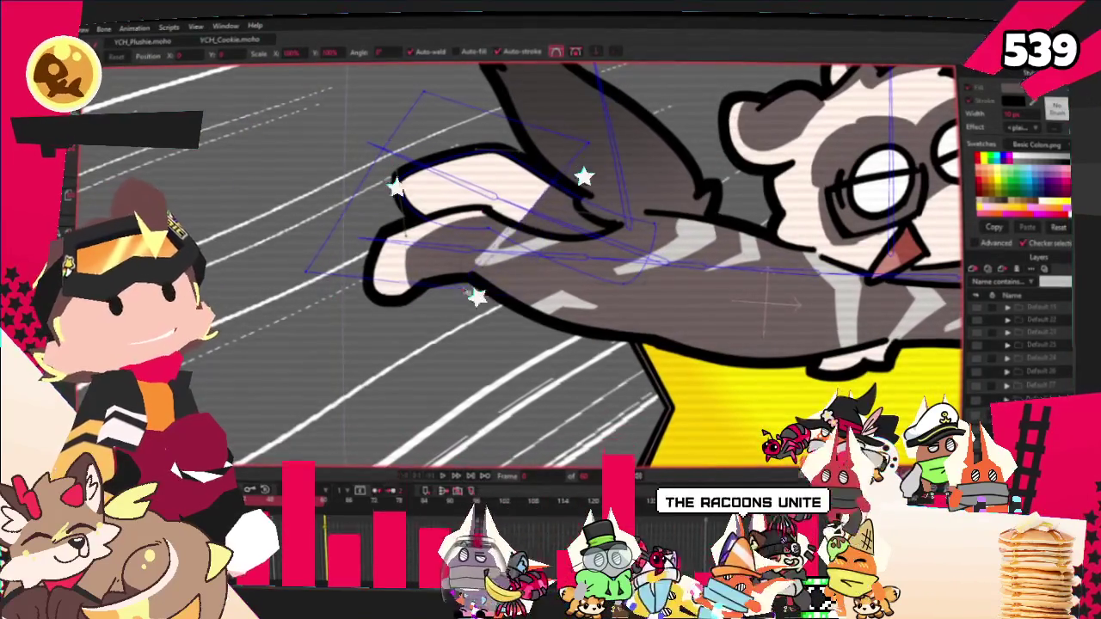
scroll(530, 226, "up", 1)
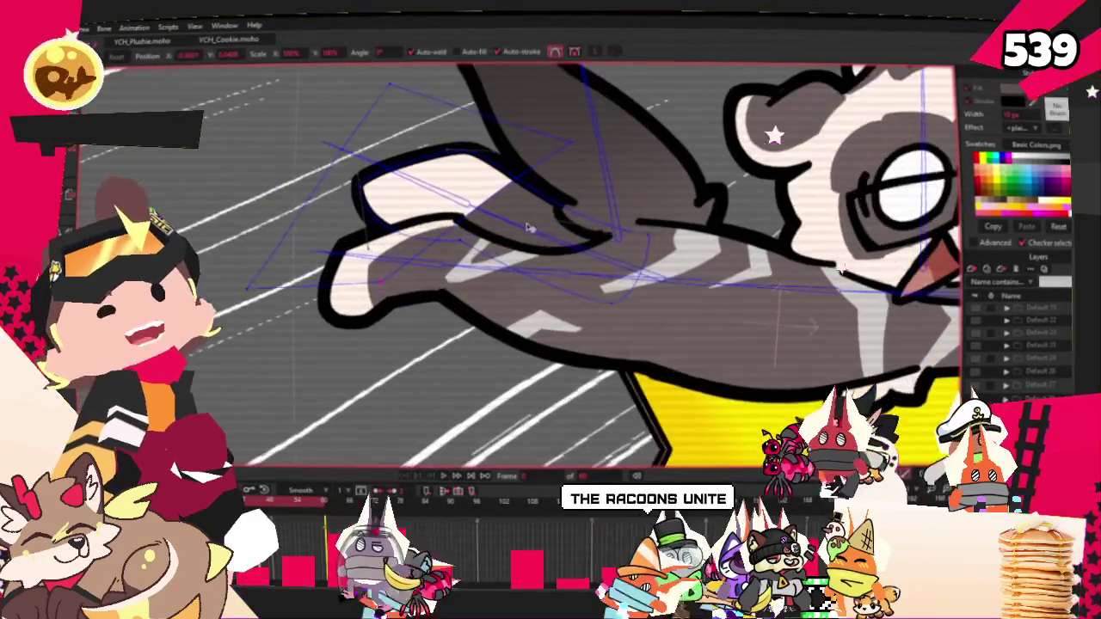
scroll(530, 226, "up", 1)
key("a")
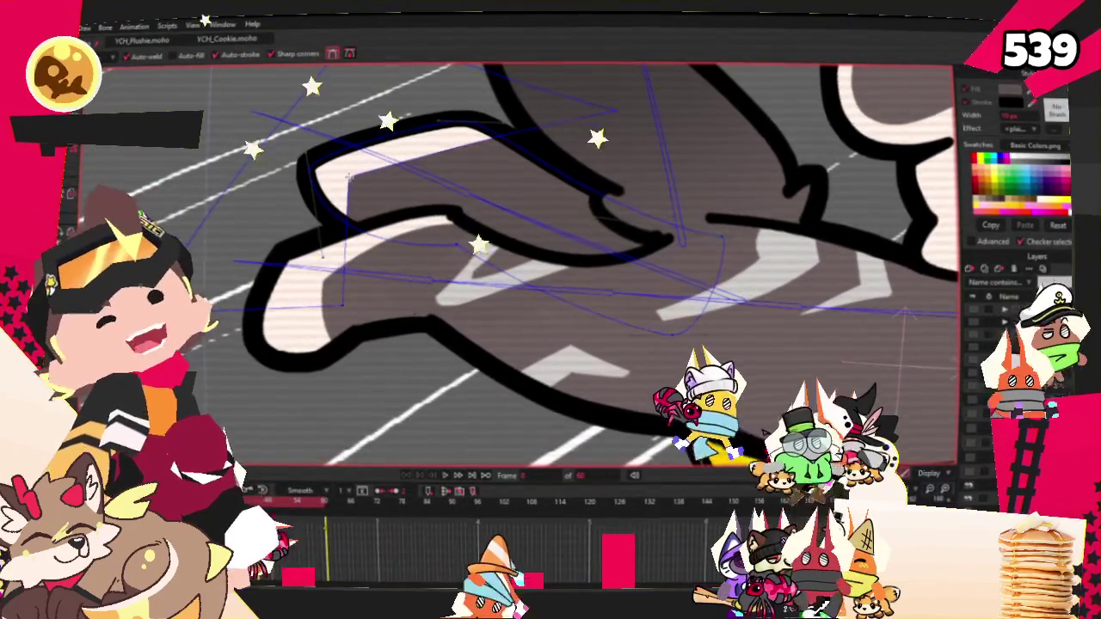
left_click_drag(342, 303, 345, 178)
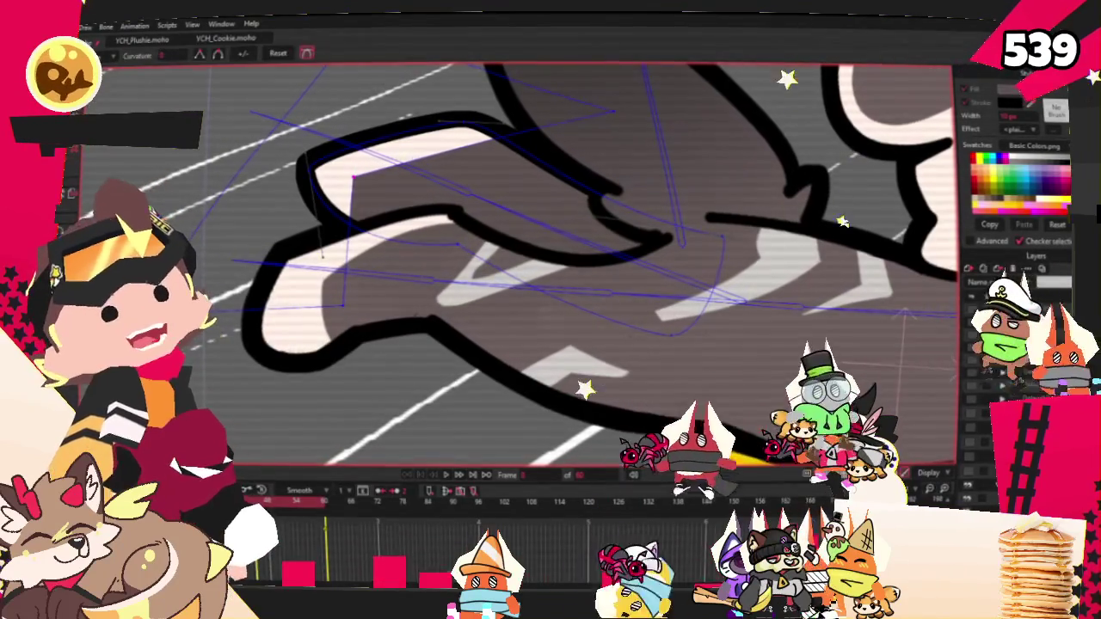
Ease a paw point's curvature, pull the upper finger's end down-left, and play the animation
key("c")
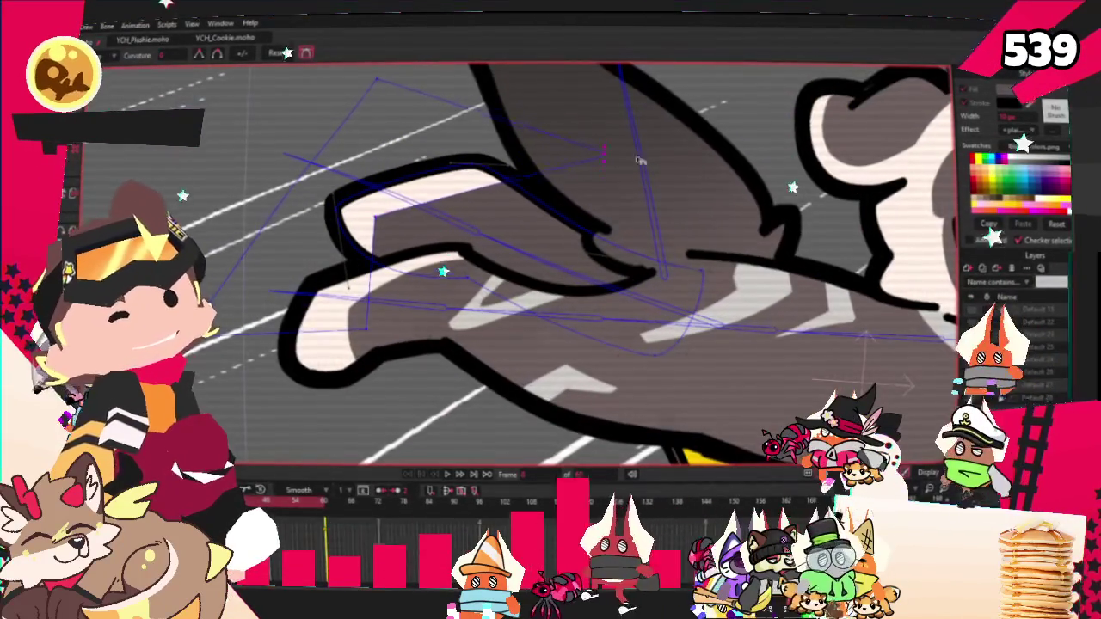
left_click(448, 183)
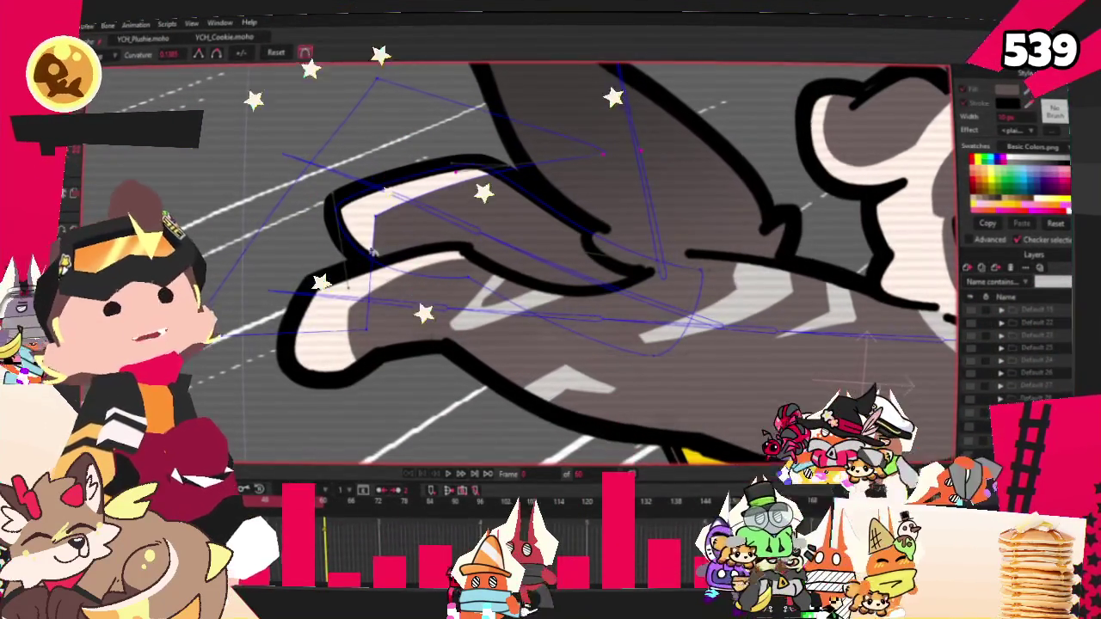
left_click(463, 317)
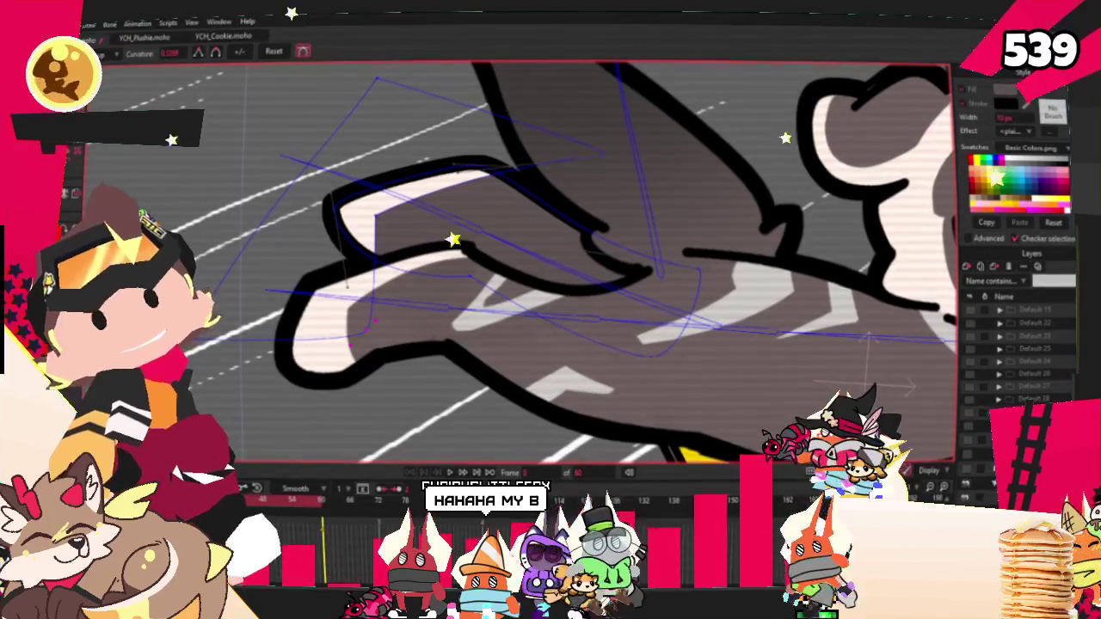
key("t")
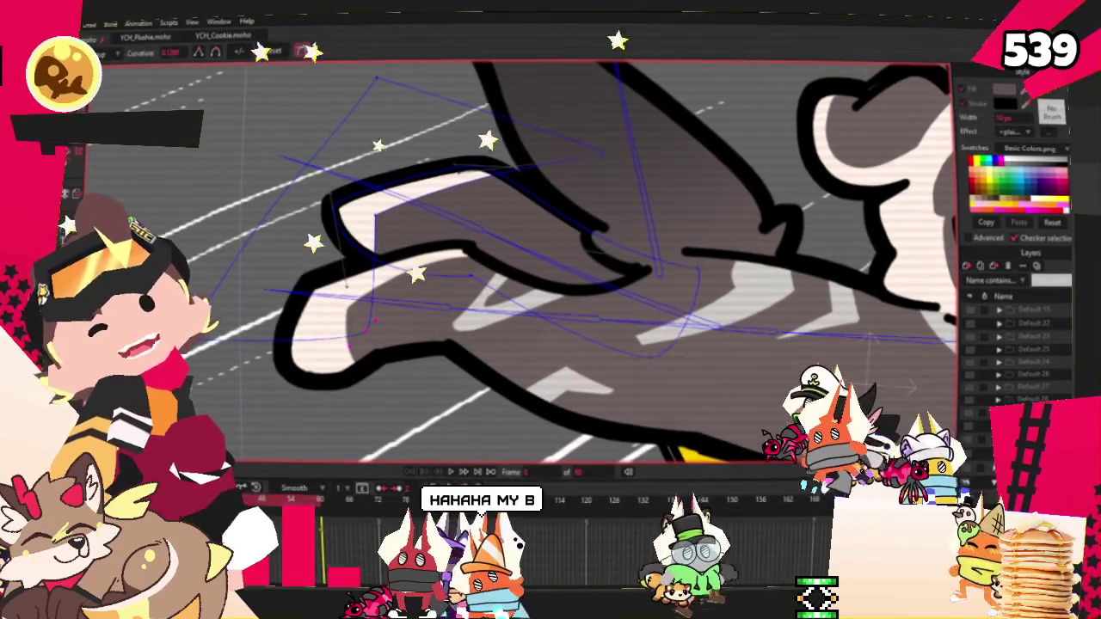
left_click(438, 248)
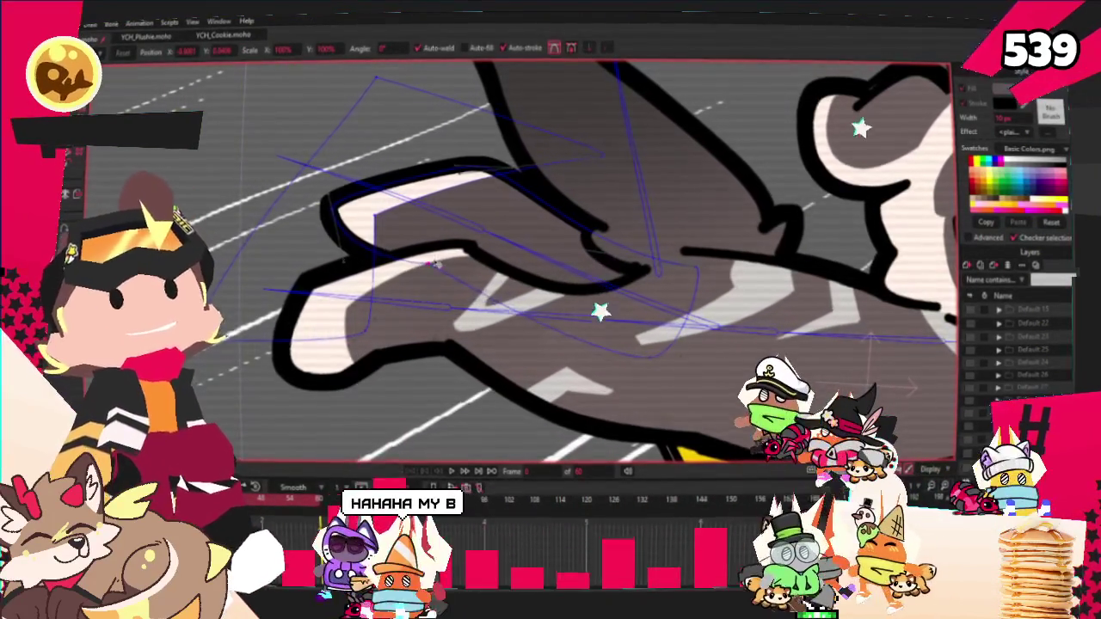
left_click_drag(322, 204, 308, 218)
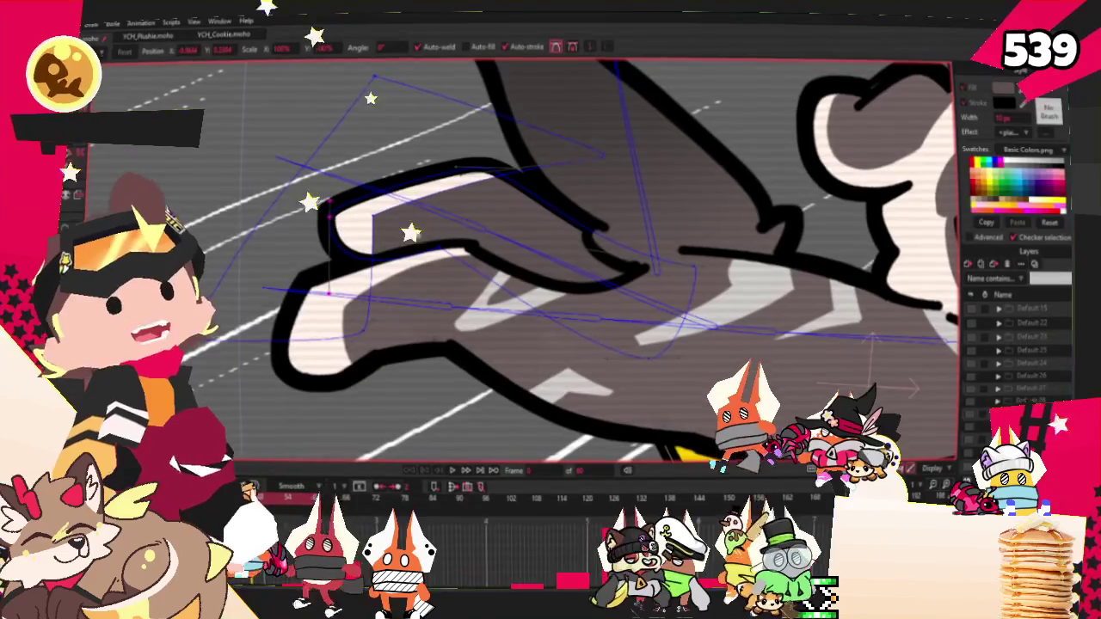
left_click(385, 231)
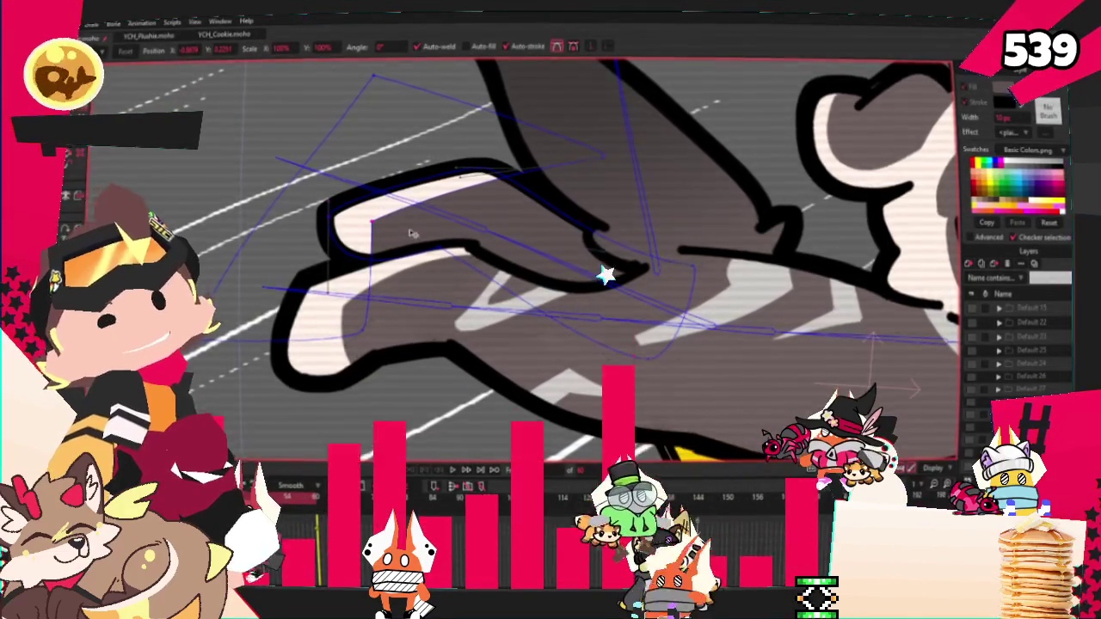
scroll(411, 234, "down", 3)
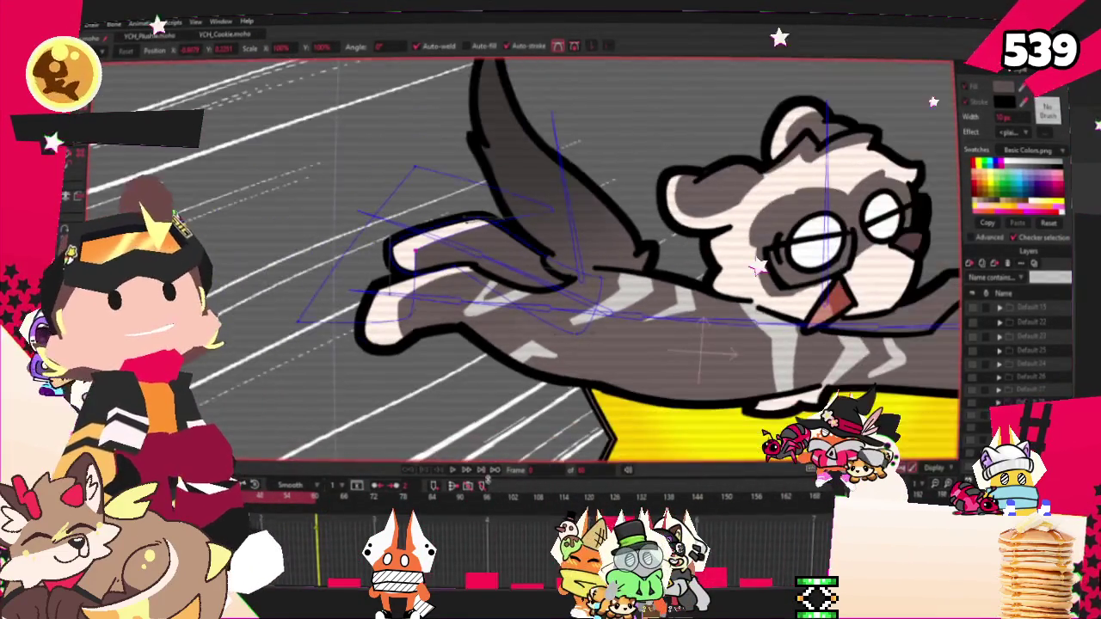
left_click(454, 470)
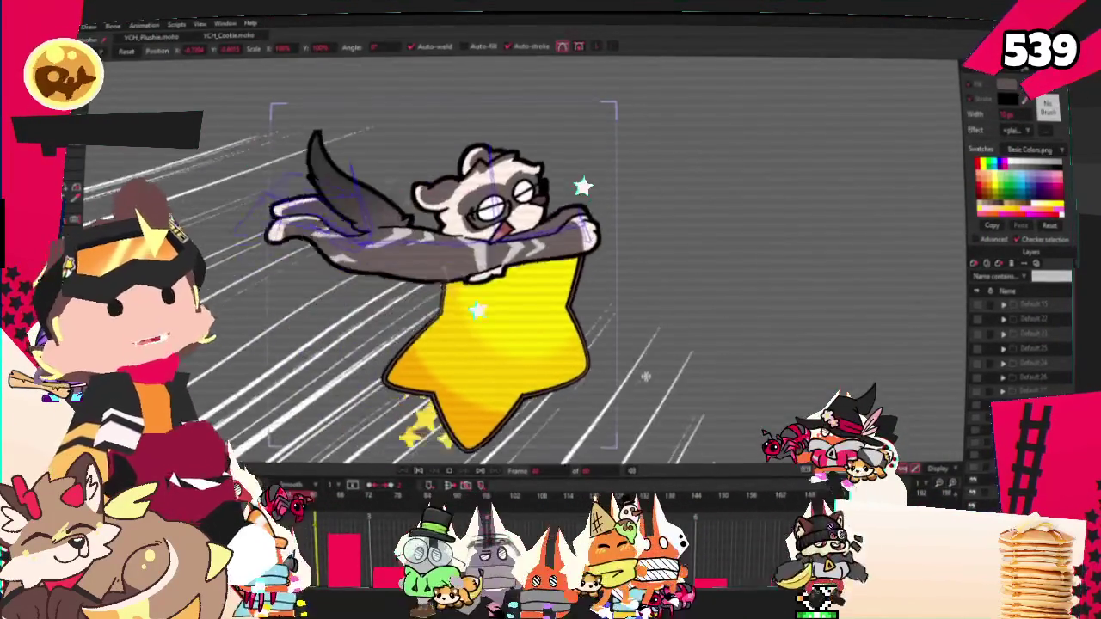
Cycle through the Select Points, Transform Points and Transform Layer tools while checking the ferret's poses
key("g")
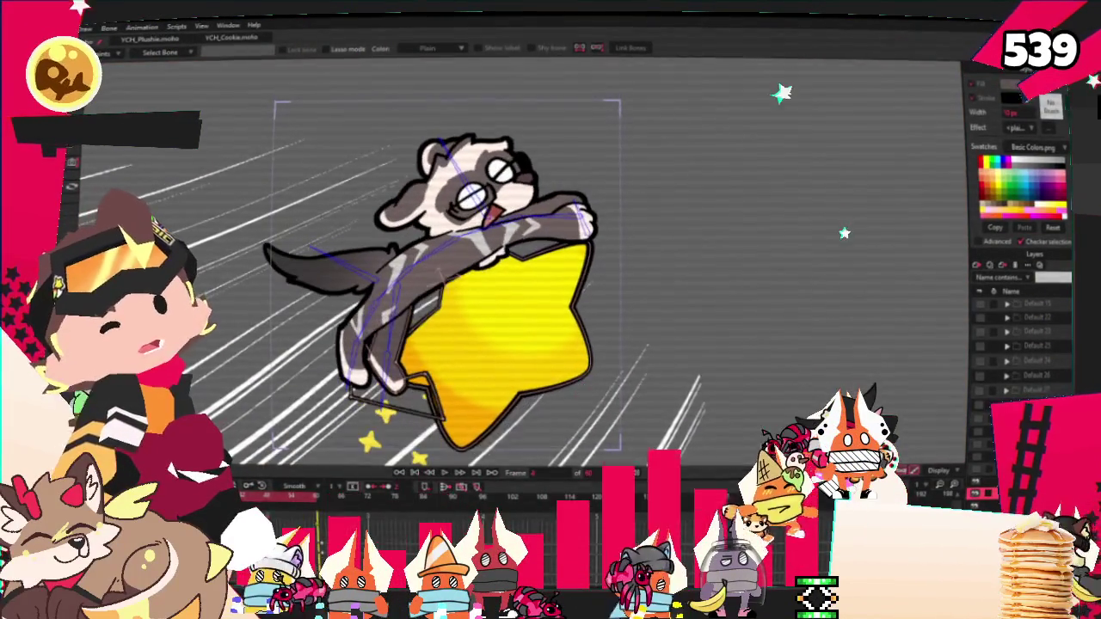
key("t")
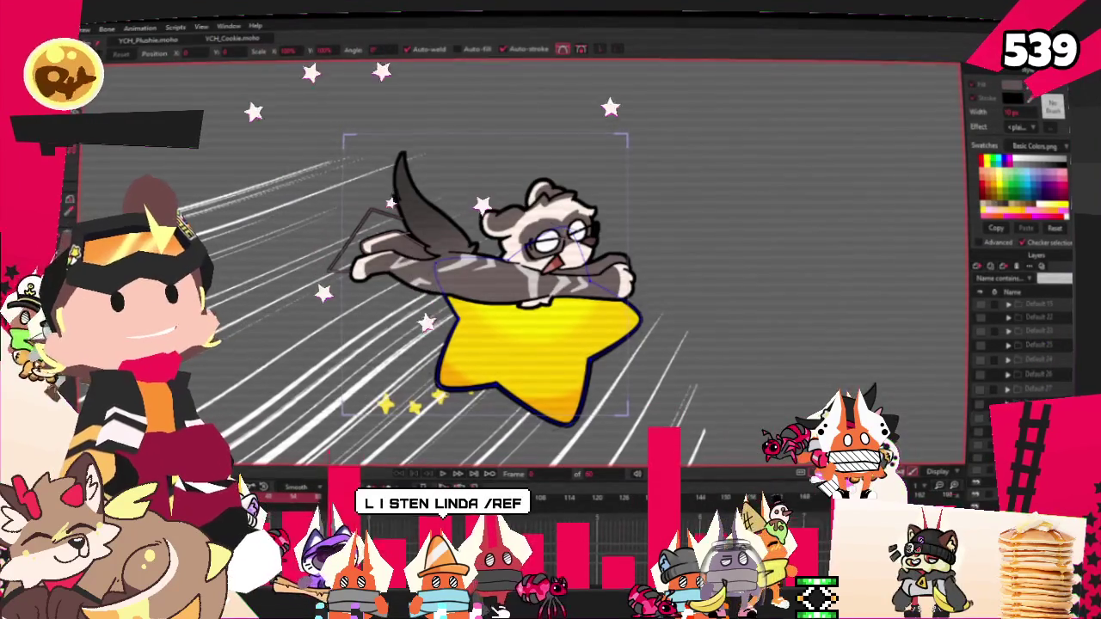
scroll(536, 369, "up", 2)
key("0")
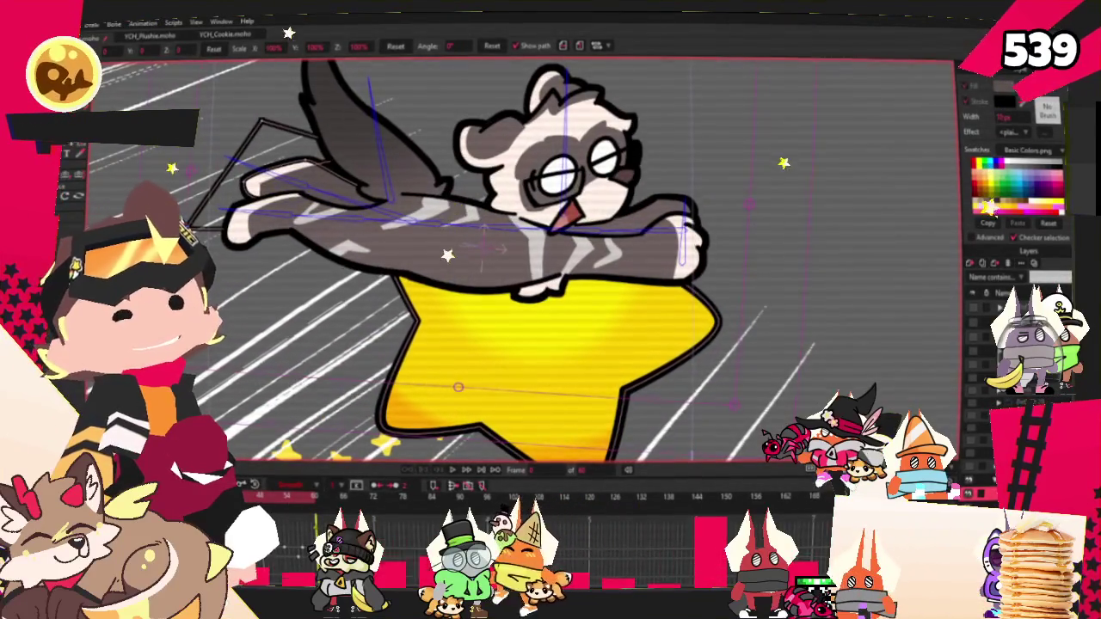
Turn on Bone Strength view and render a Ctrl+R preview of the ferret riding the star
key("s")
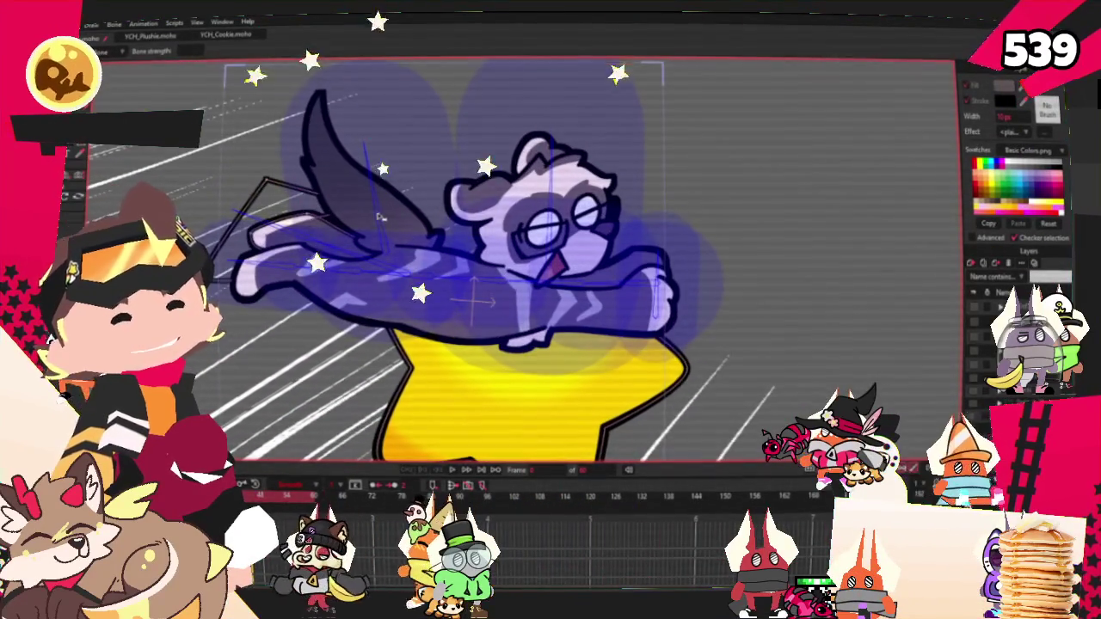
scroll(364, 218, "down", 3)
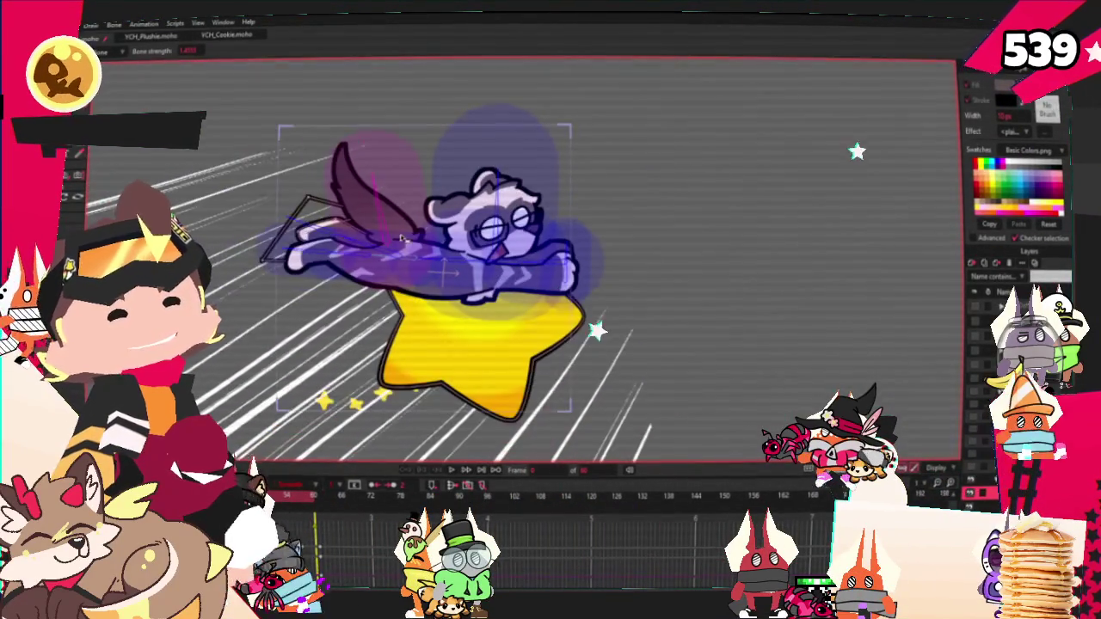
key("alt+f")
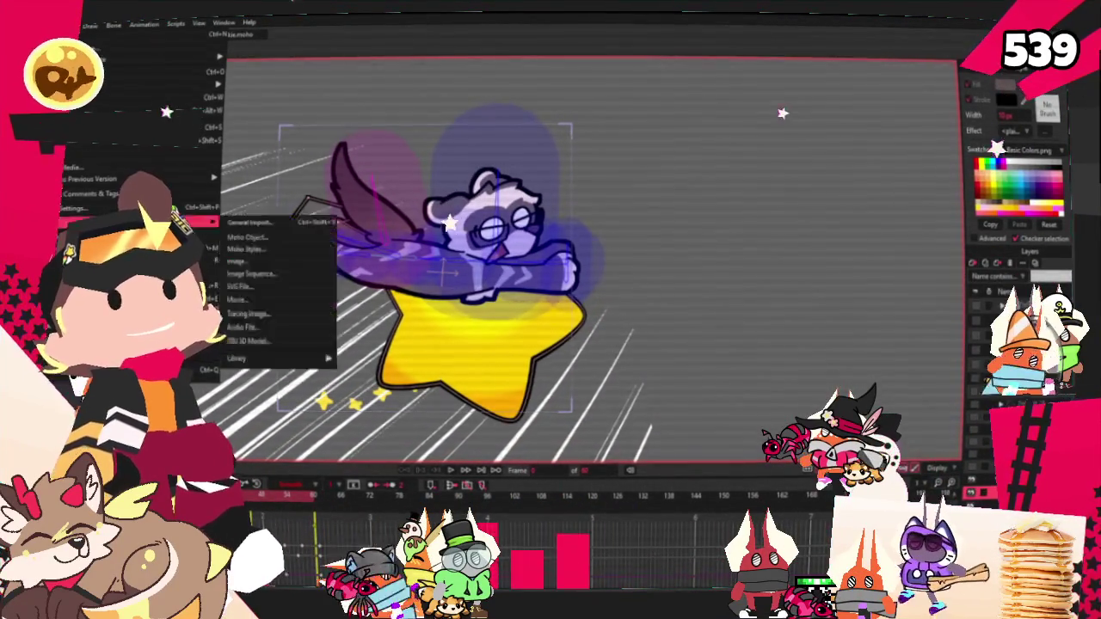
key("ctrl+r")
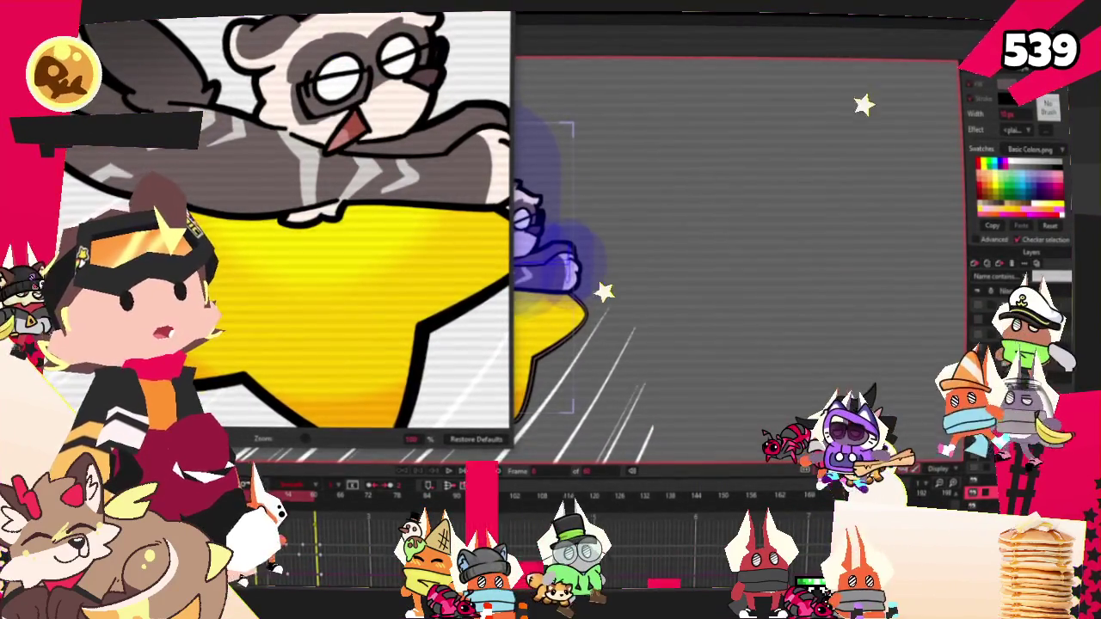
key("Escape")
key("alt+f")
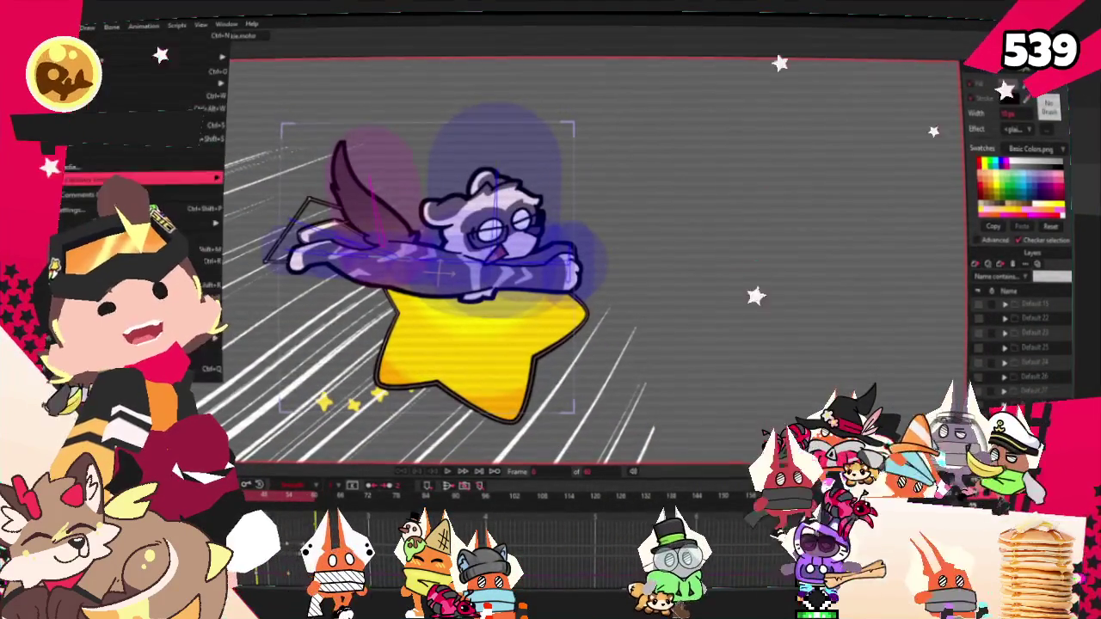
key("Escape")
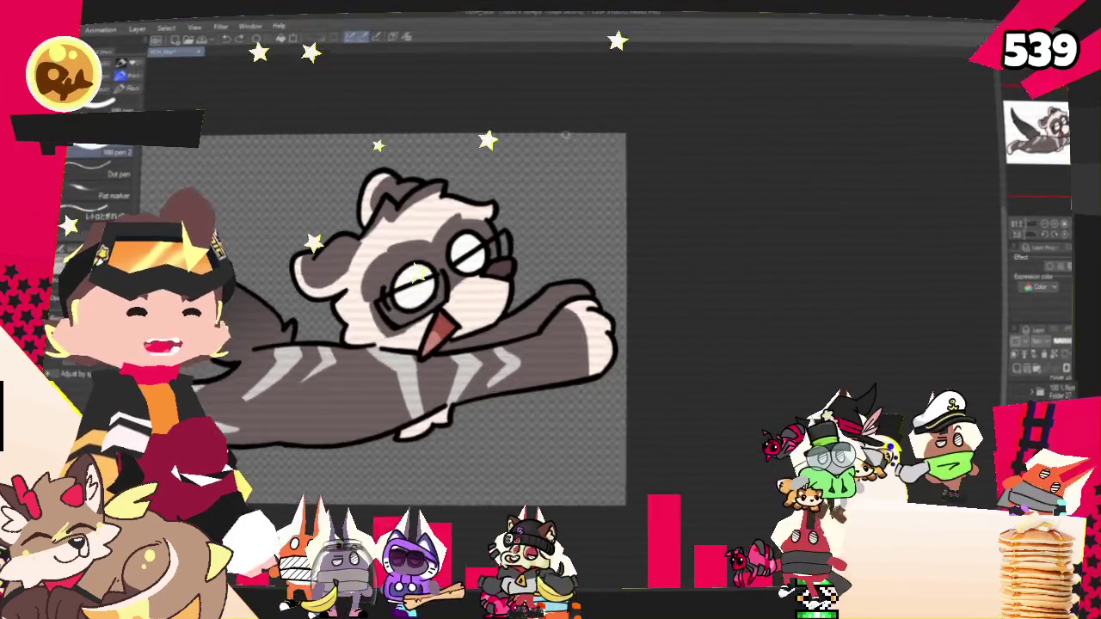
Export the painting as .png over CooperFerret.png, confirming the replacement
scroll(552, 280, "up", 2)
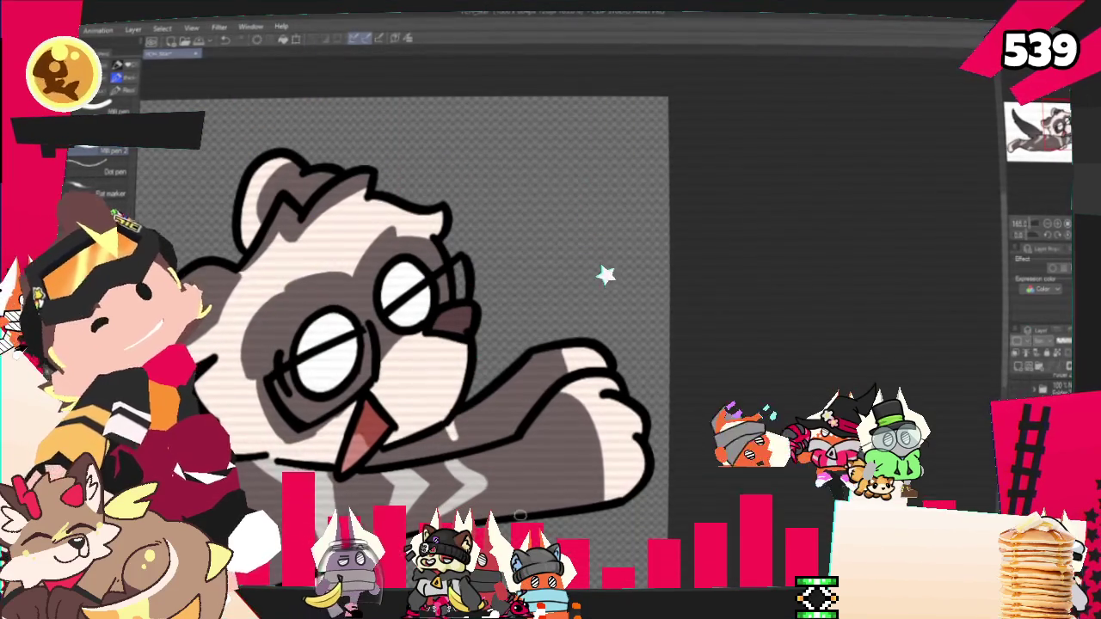
scroll(519, 514, "down", 3)
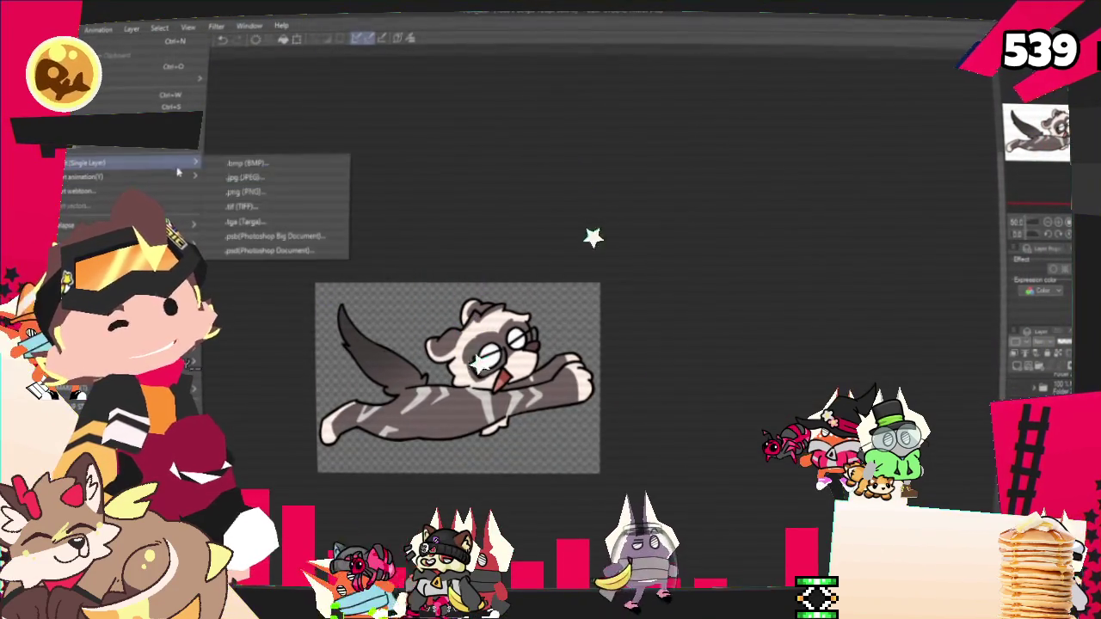
left_click(264, 191)
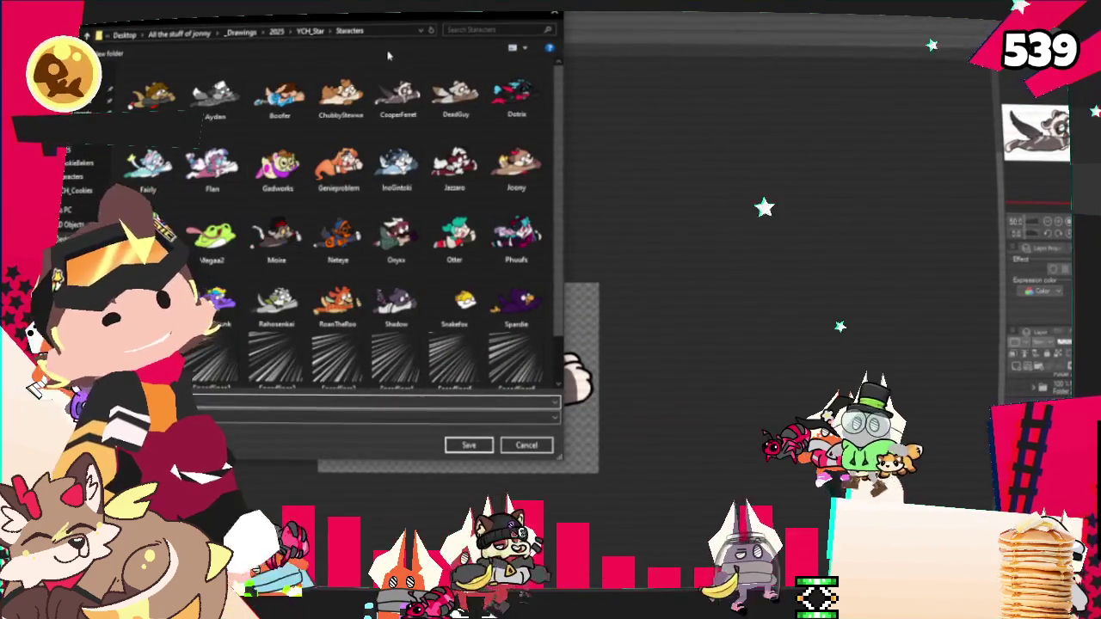
left_click(472, 445)
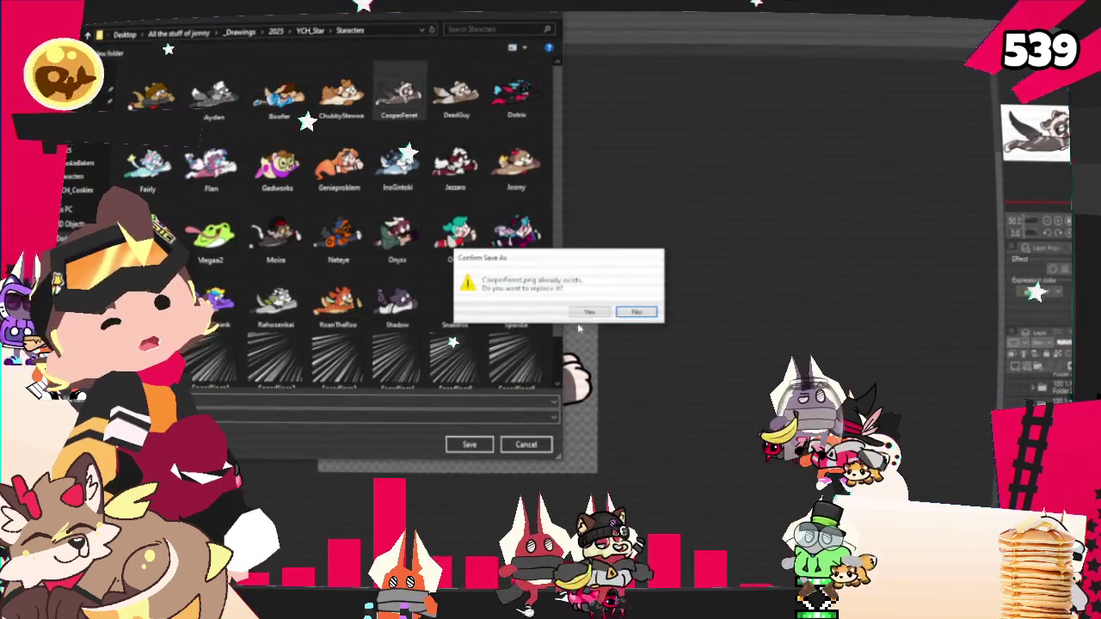
left_click(585, 312)
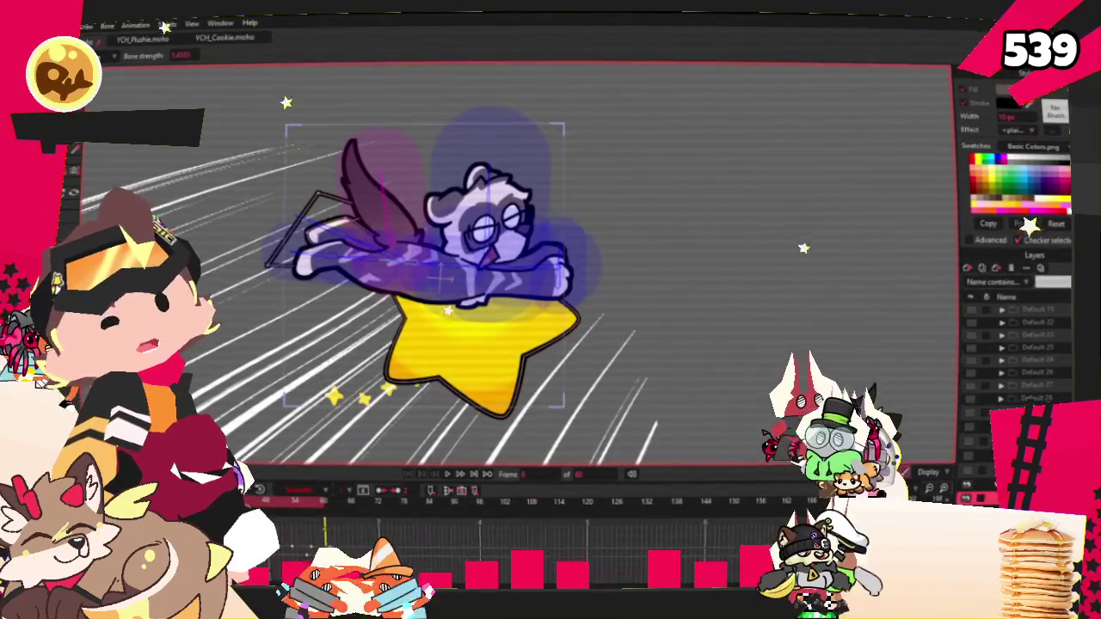
Switch to the Select Bone tool so the bone influence areas are no longer shown
key("z")
key("alt+f")
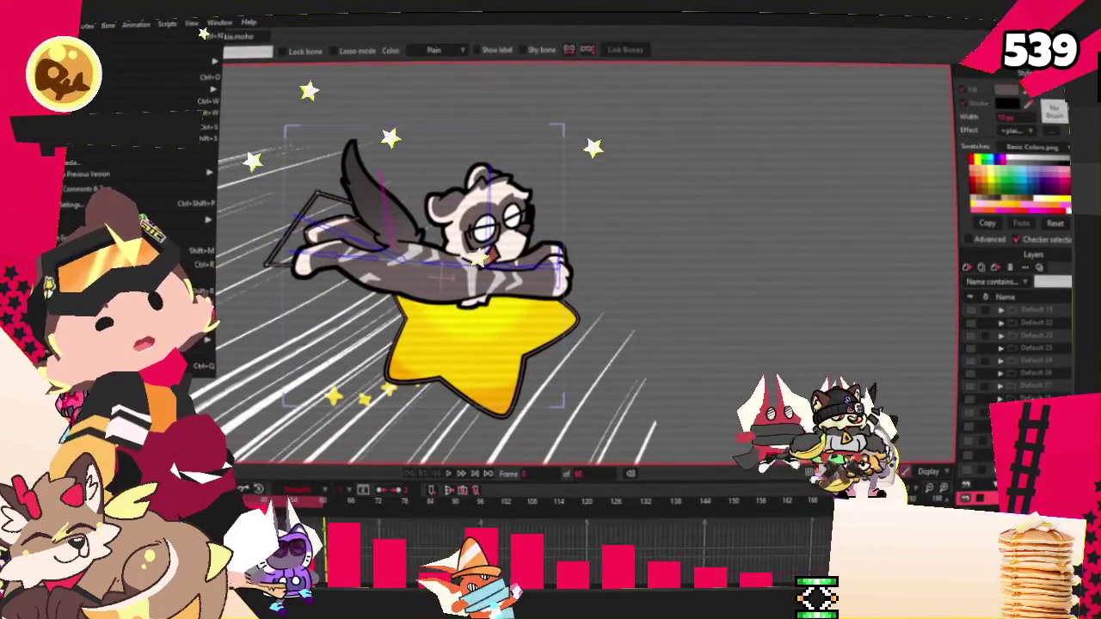
key("Escape")
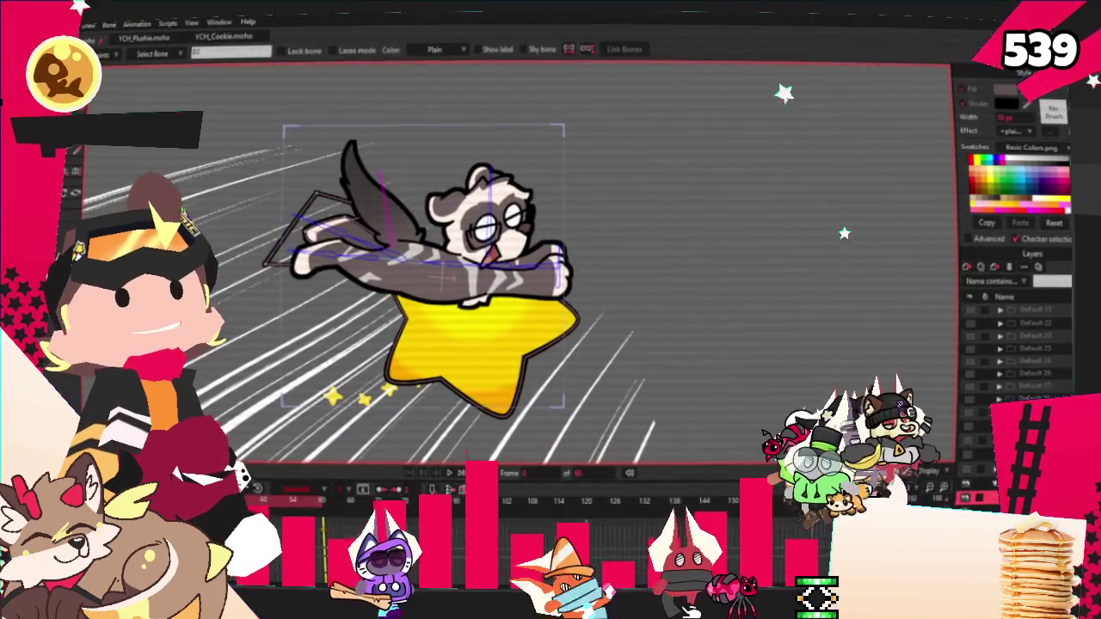
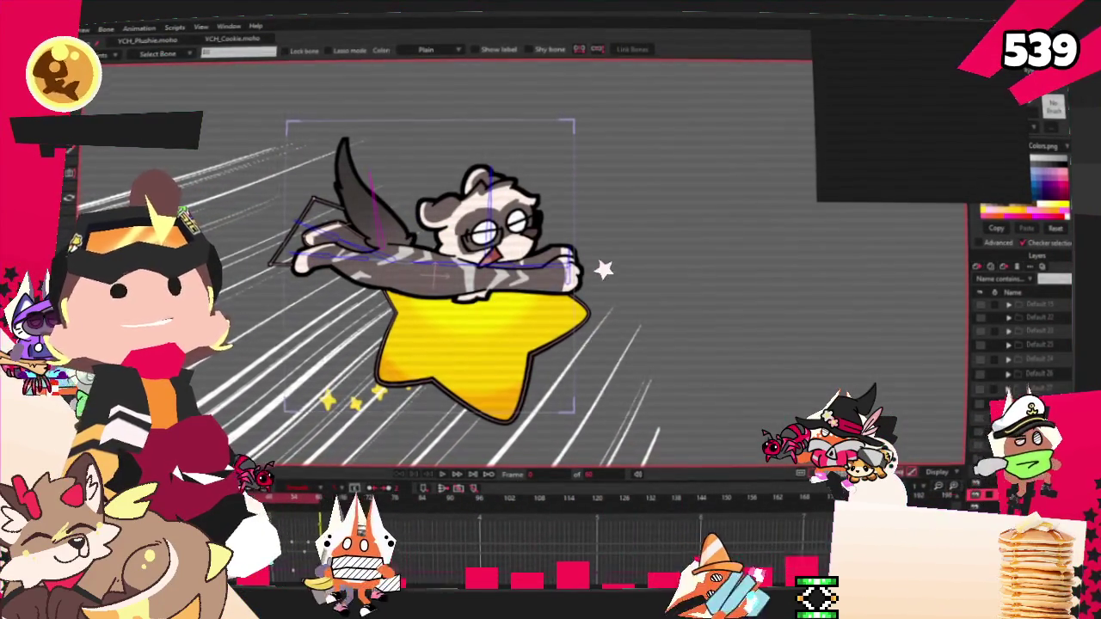
Switch to Discord and browse the emote-club channel's plushie emote requests
key("alt+Tab")
scroll(529, 311, "up", 5)
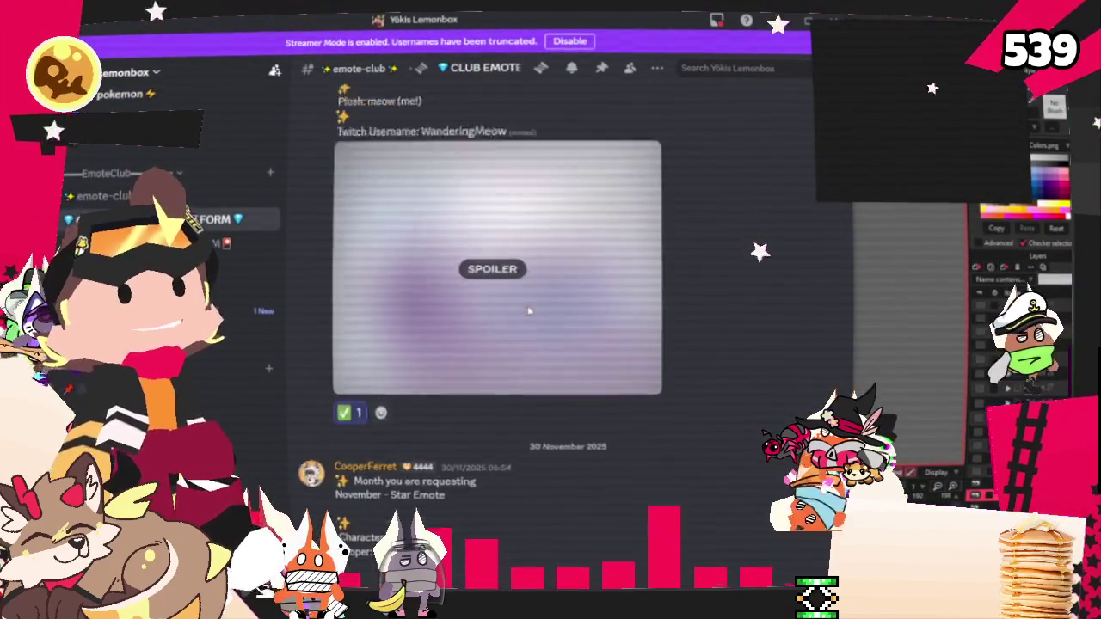
scroll(529, 311, "up", 5)
scroll(551, 322, "down", 5)
scroll(574, 332, "up", 5)
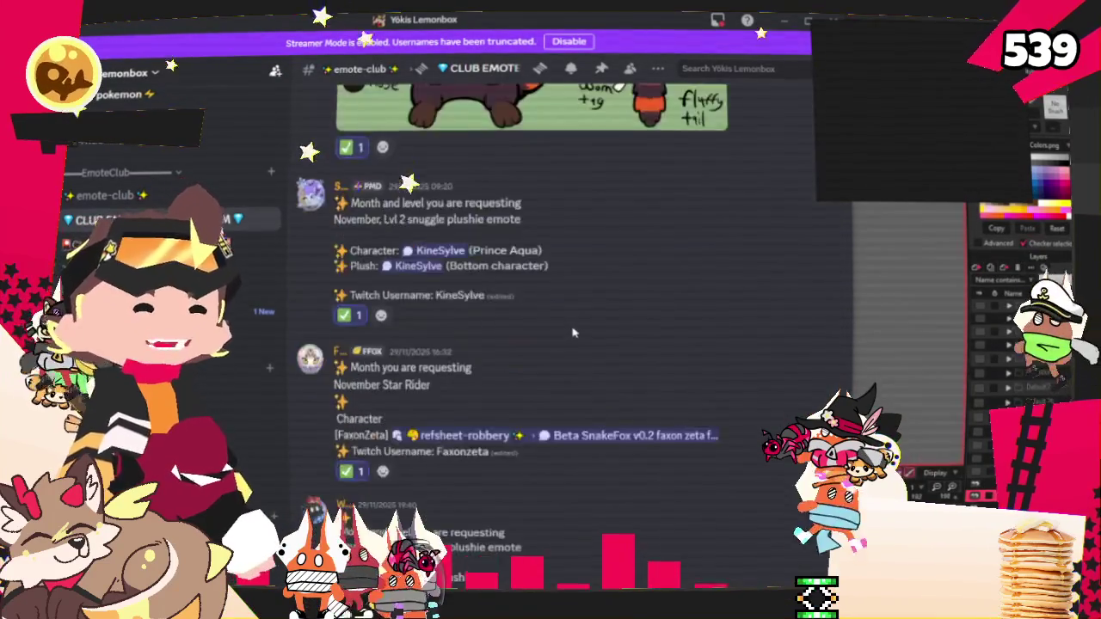
scroll(574, 333, "up", 5)
scroll(550, 331, "up", 5)
scroll(513, 330, "up", 2)
scroll(513, 329, "up", 3)
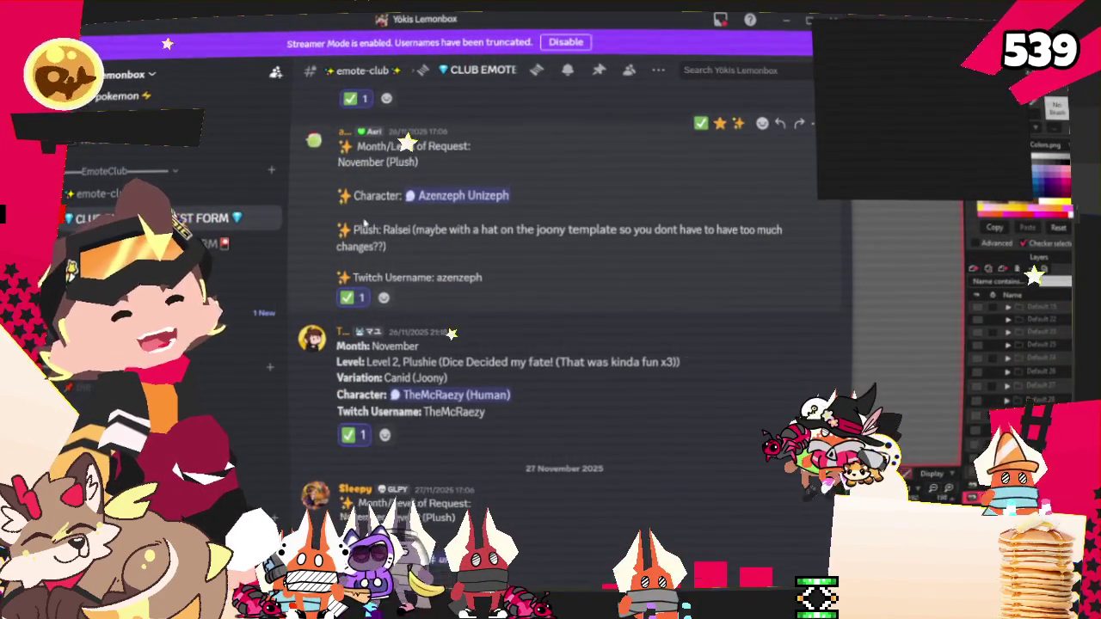
scroll(378, 207, "down", 5)
scroll(379, 266, "down", 3)
scroll(379, 266, "down", 5)
scroll(378, 267, "down", 3)
scroll(329, 259, "up", 6)
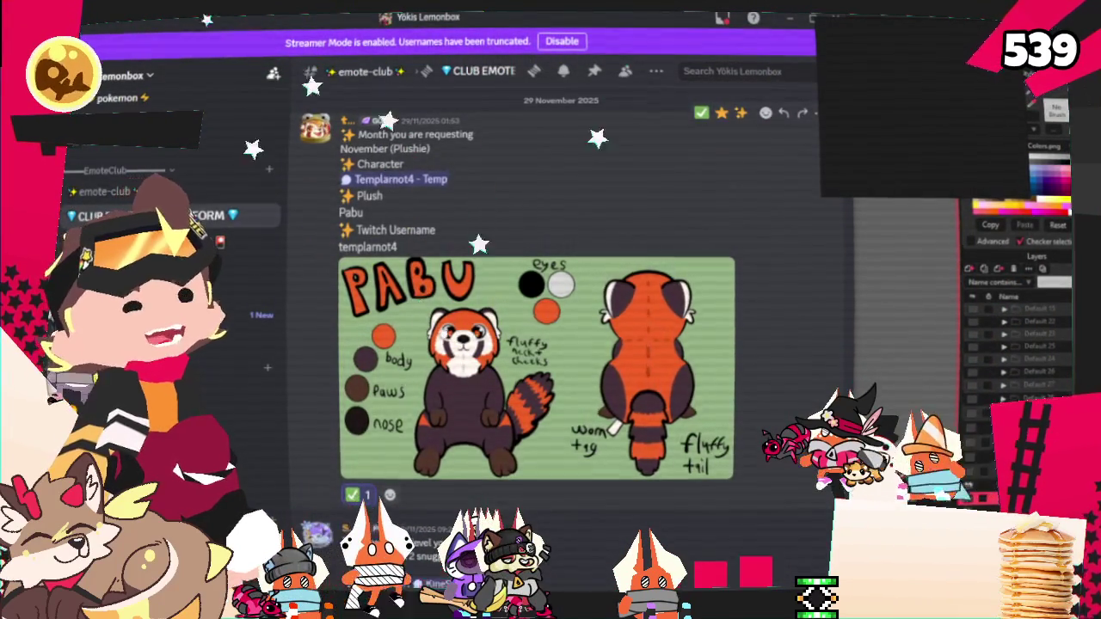
scroll(427, 330, "down", 3)
scroll(427, 331, "down", 2)
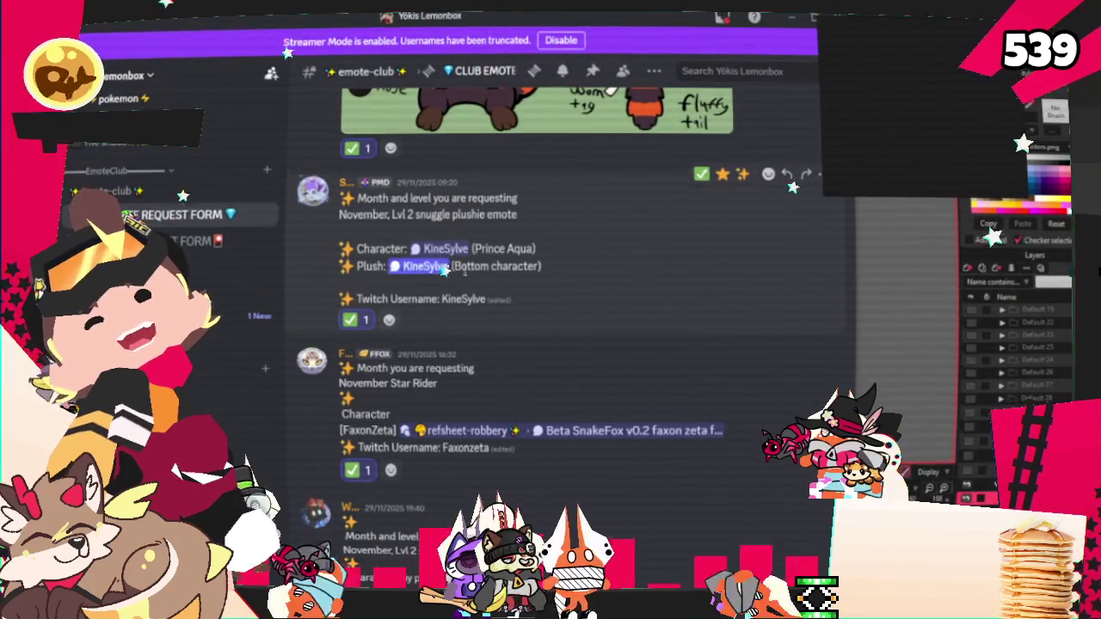
scroll(456, 269, "down", 5)
scroll(457, 276, "down", 5)
scroll(462, 294, "down", 3)
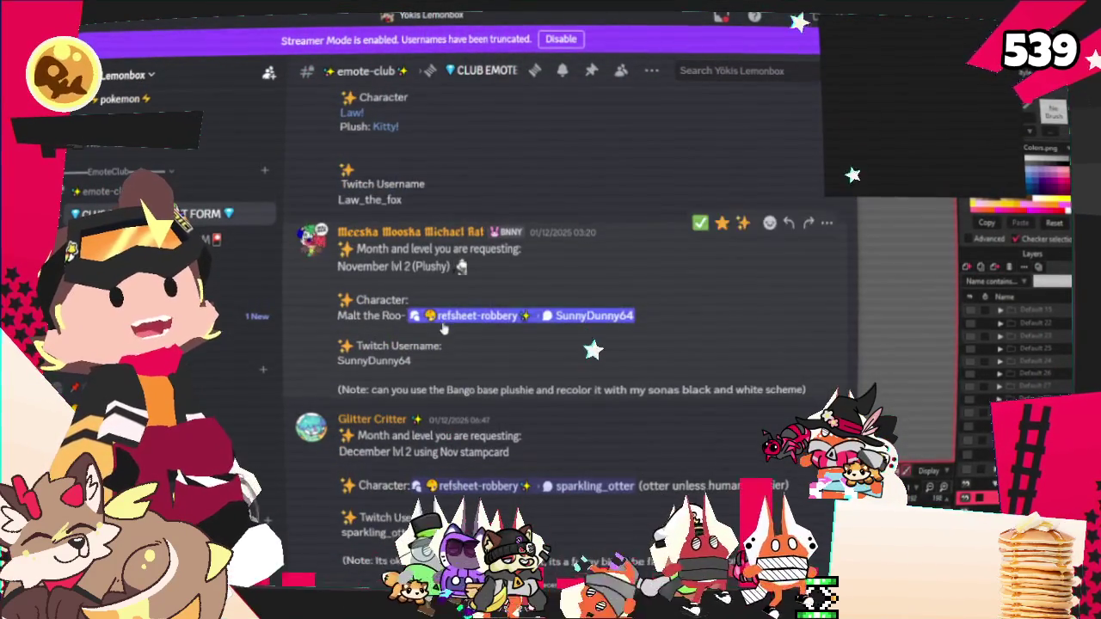
scroll(442, 327, "up", 3)
mouse_move(435, 361)
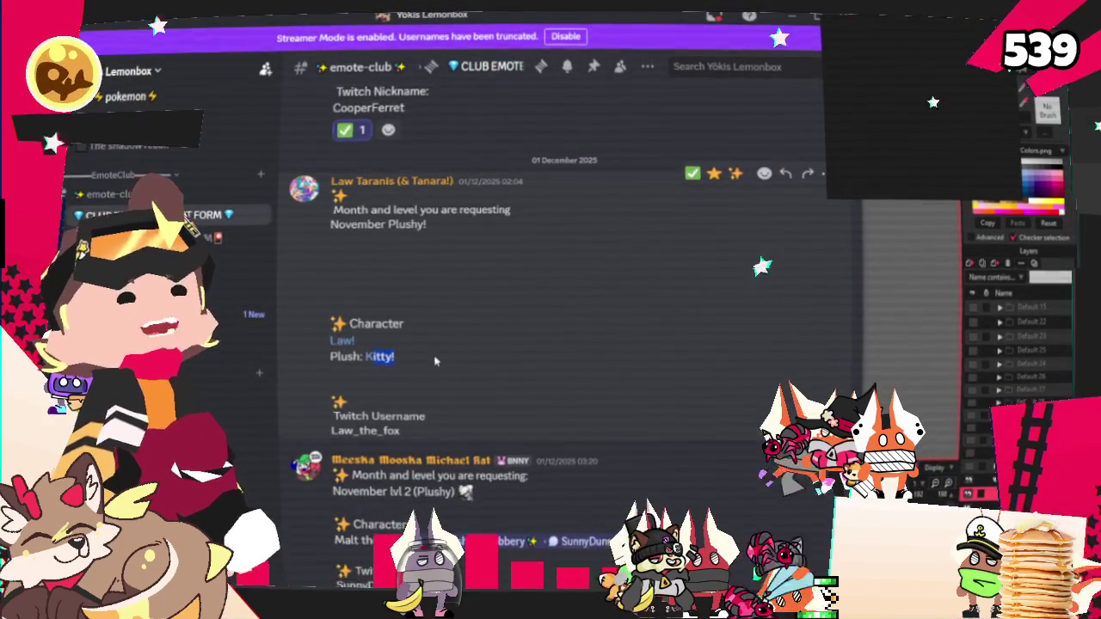
Open the Kitty reference-sheet thread and scroll through it
left_click(378, 356)
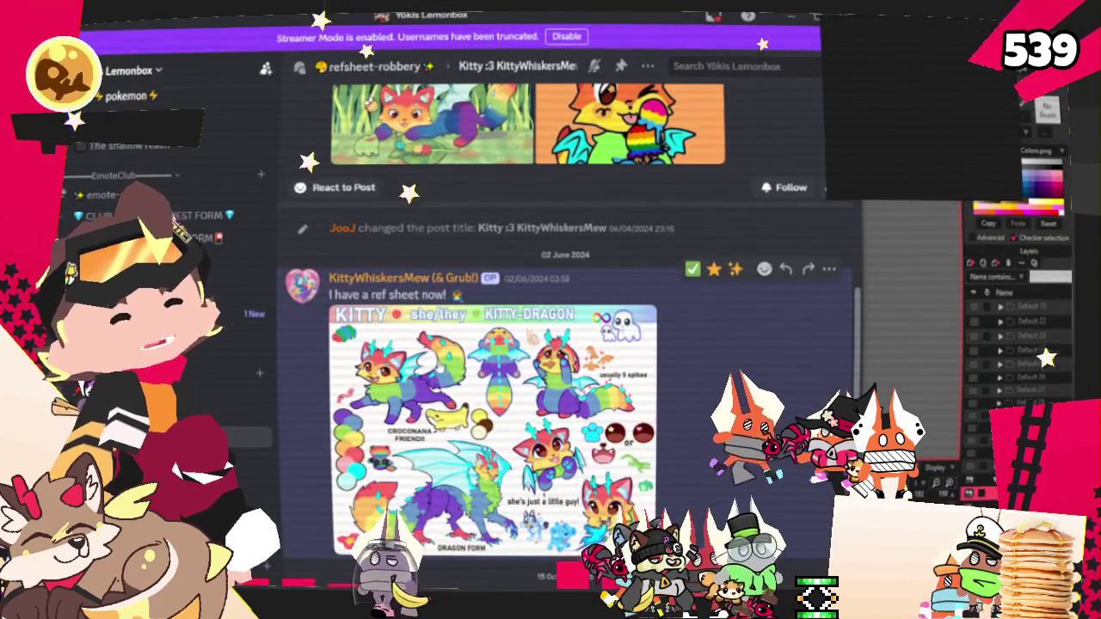
scroll(443, 376, "down", 5)
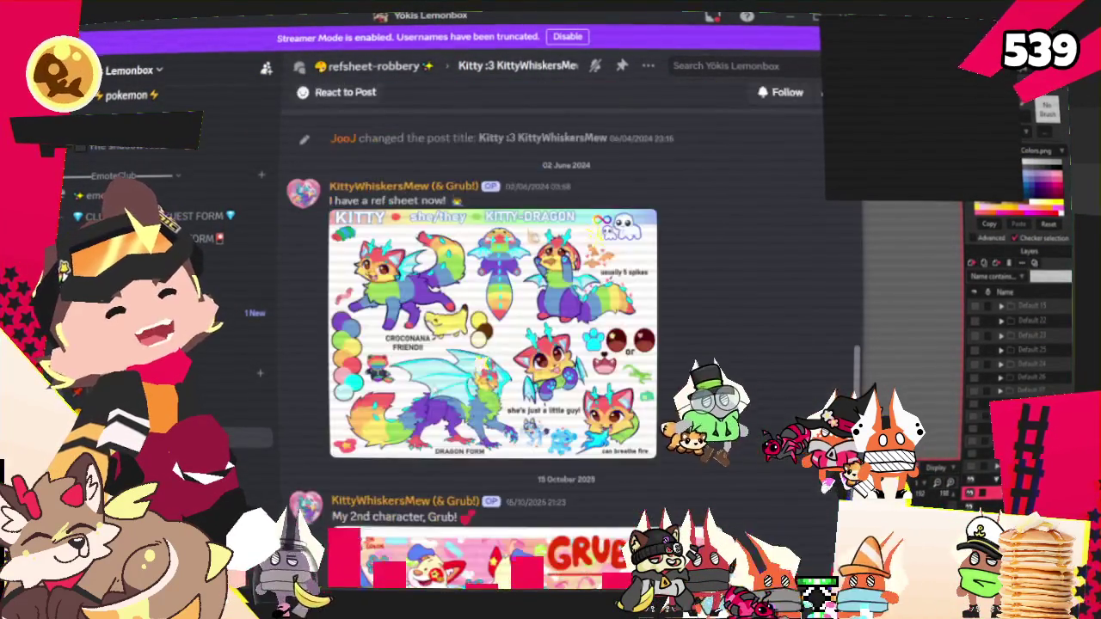
scroll(504, 395, "up", 4)
scroll(551, 344, "up", 2)
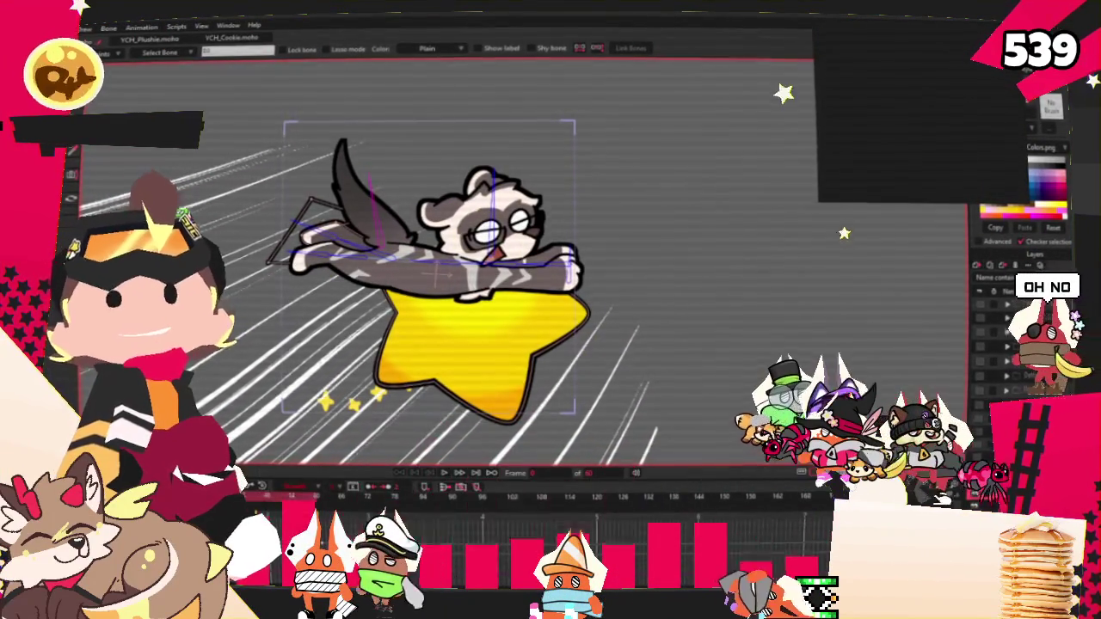
Move the floating Kitty reference image beside the canvas and zoom it in
left_click_drag(918, 86, 895, 196)
scroll(894, 196, "up", 2)
scroll(894, 196, "up", 2)
scroll(894, 196, "up", 2)
scroll(894, 196, "up", 1)
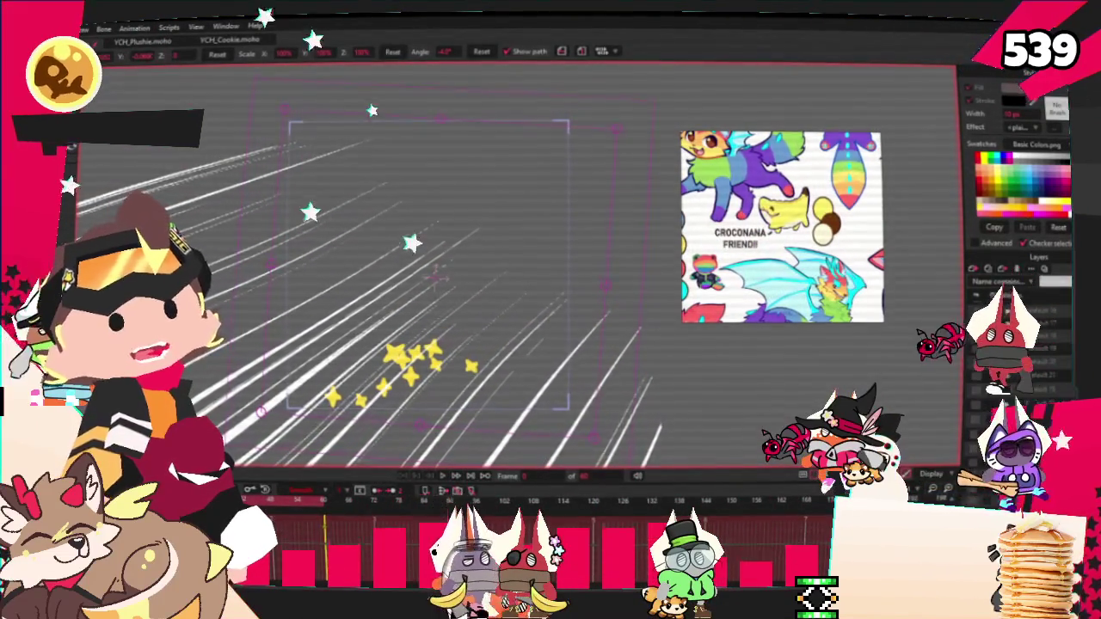
Save the speed-lines animation and switch to the YCH_Plushie.moho document
left_click(43, 28)
left_click(206, 123)
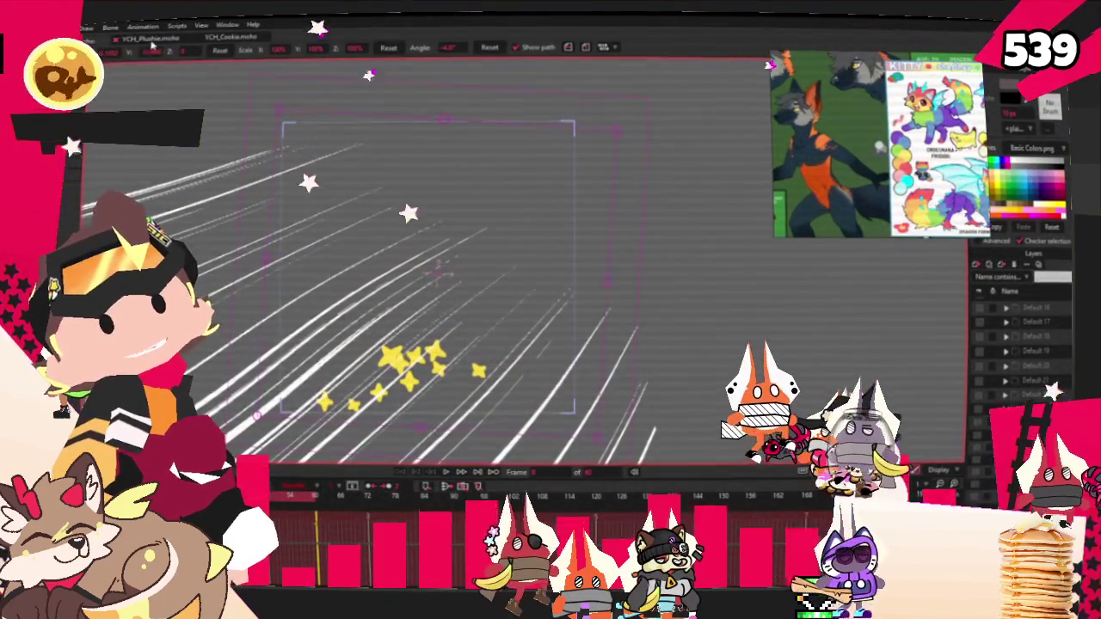
left_click(146, 40)
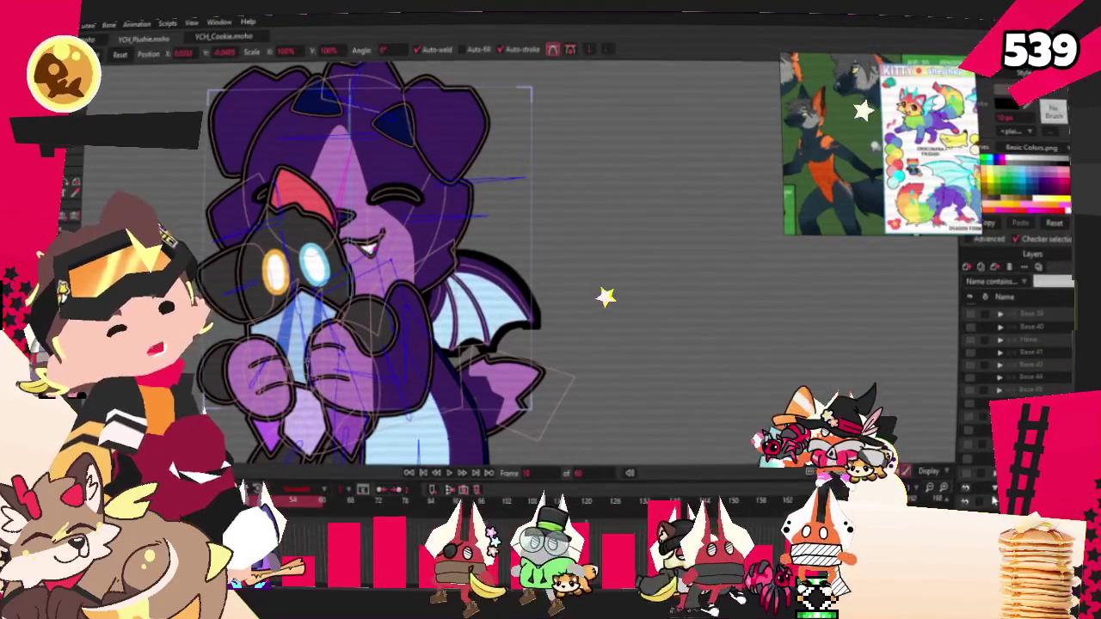
Hide the purple dragon group and show the brown character base layer
key("z")
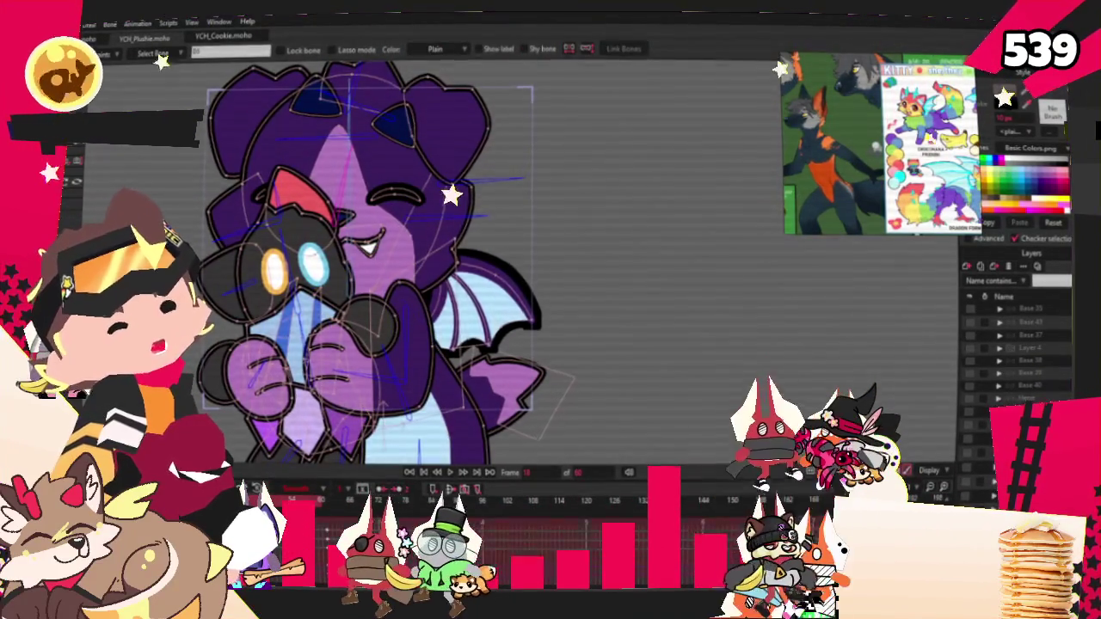
left_click(957, 425)
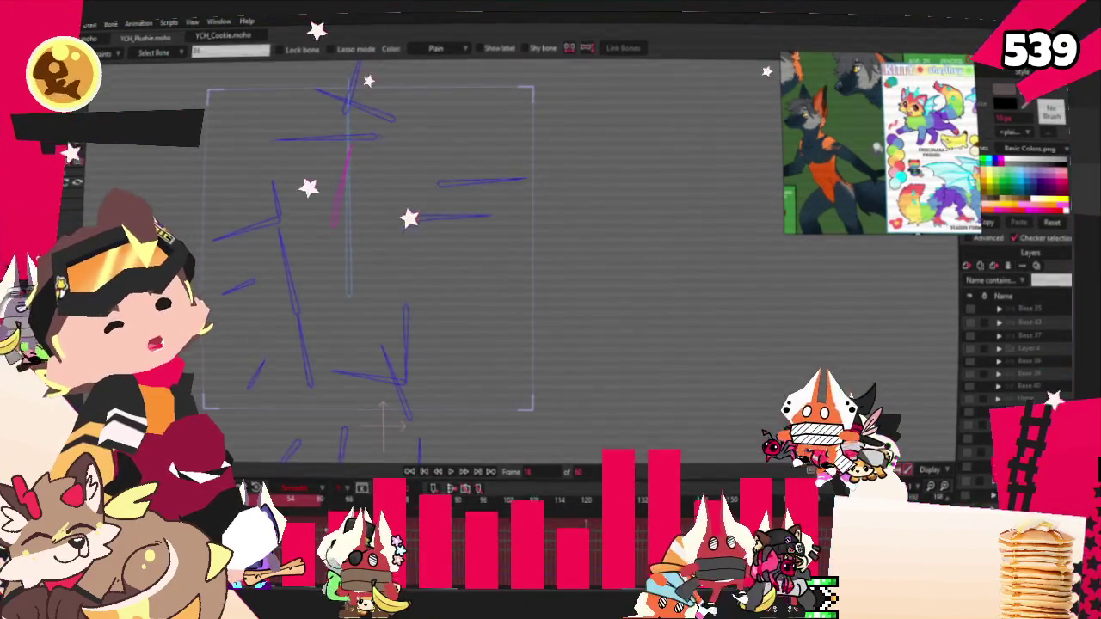
left_click(957, 424)
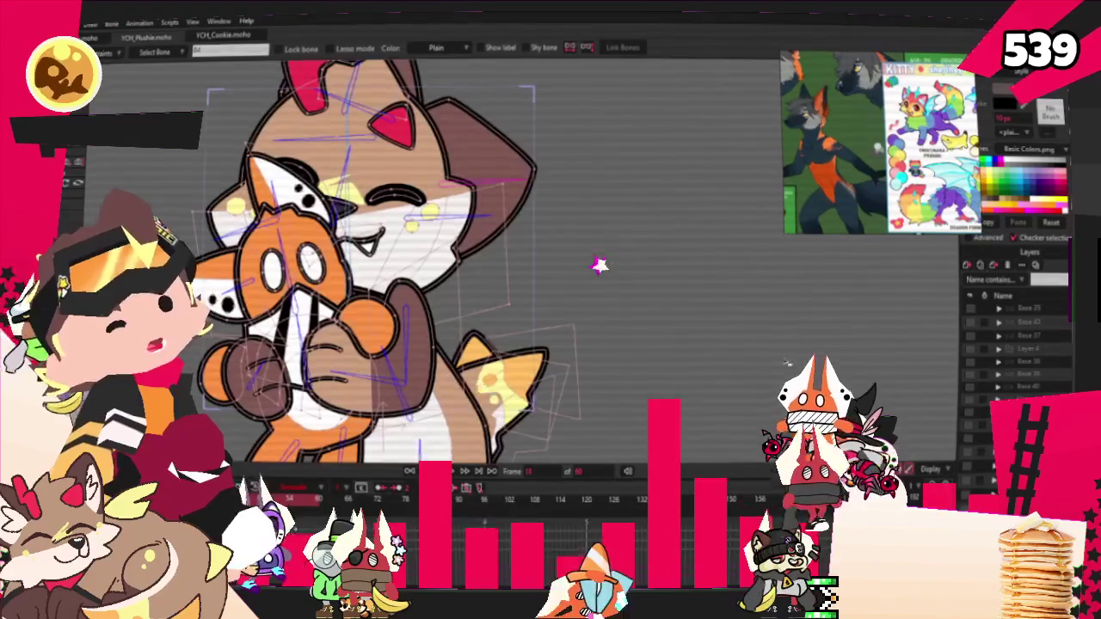
Reset the view and zoom in on the character hugging the plush
key("ctrl+r")
scroll(587, 374, "up", 2)
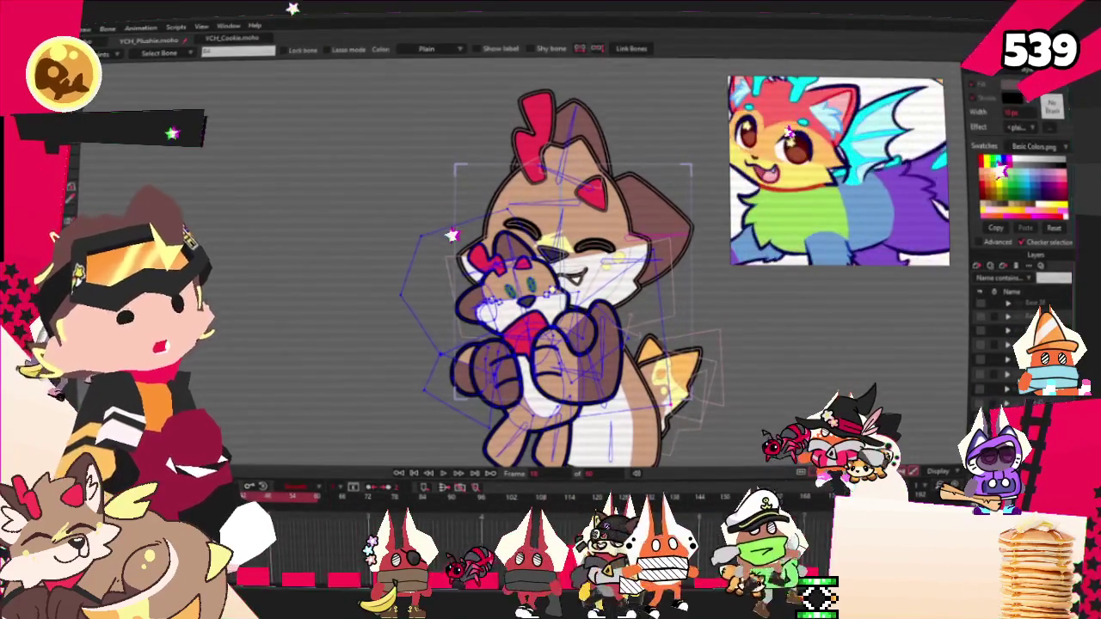
scroll(602, 267, "up", 2)
scroll(602, 267, "up", 2)
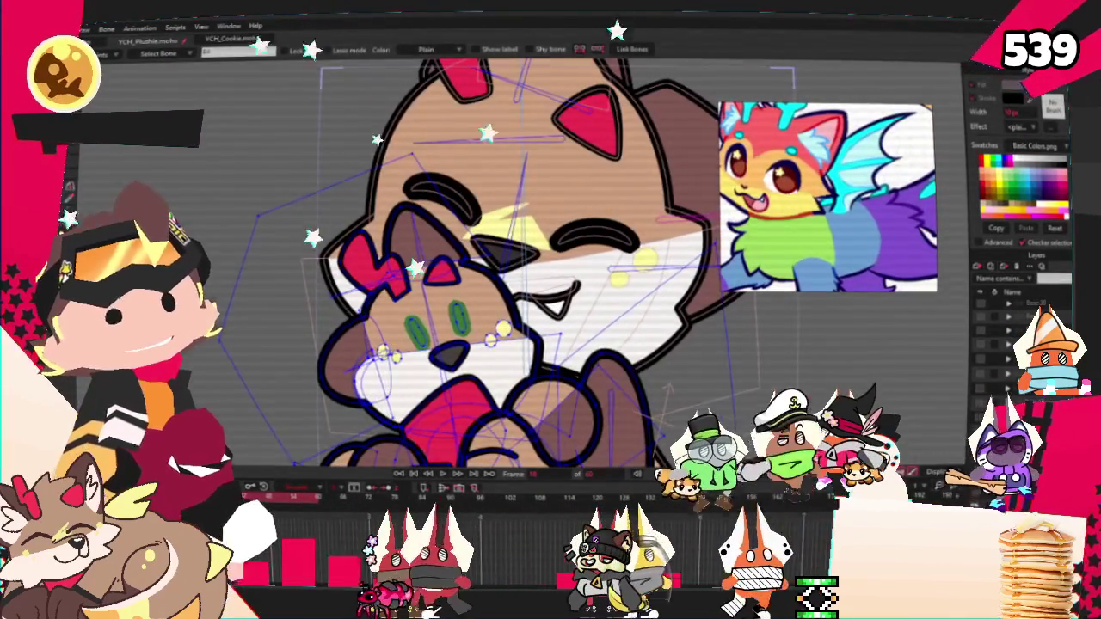
key("g")
scroll(442, 419, "up", 2)
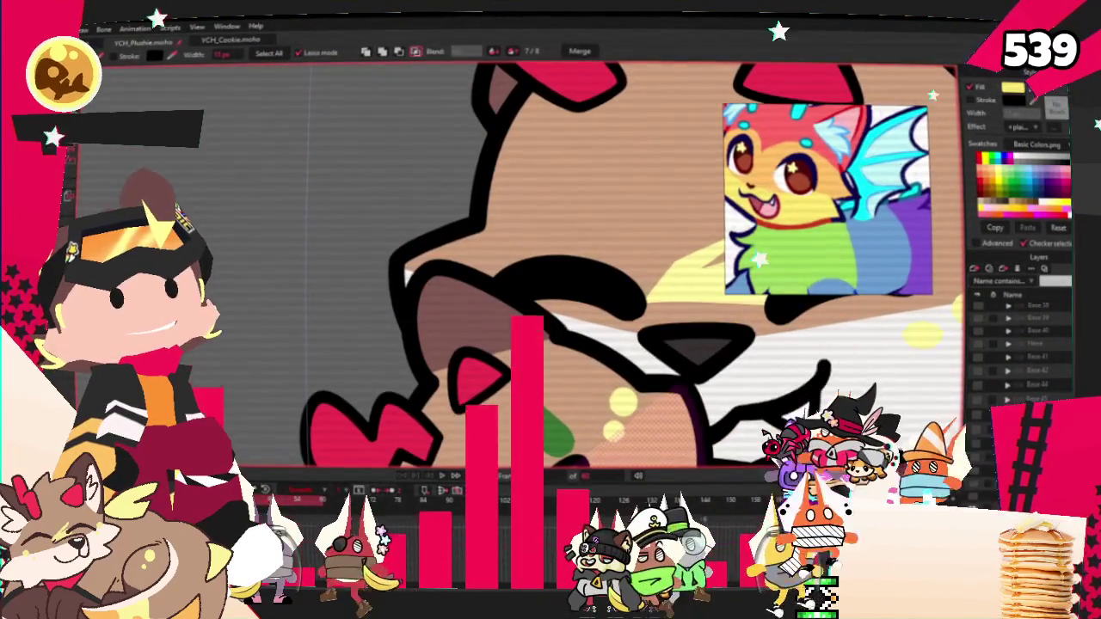
Reset the canvas view and select a shape on the plush
key("ctrl+r")
scroll(363, 319, "up", 3)
left_click(363, 333)
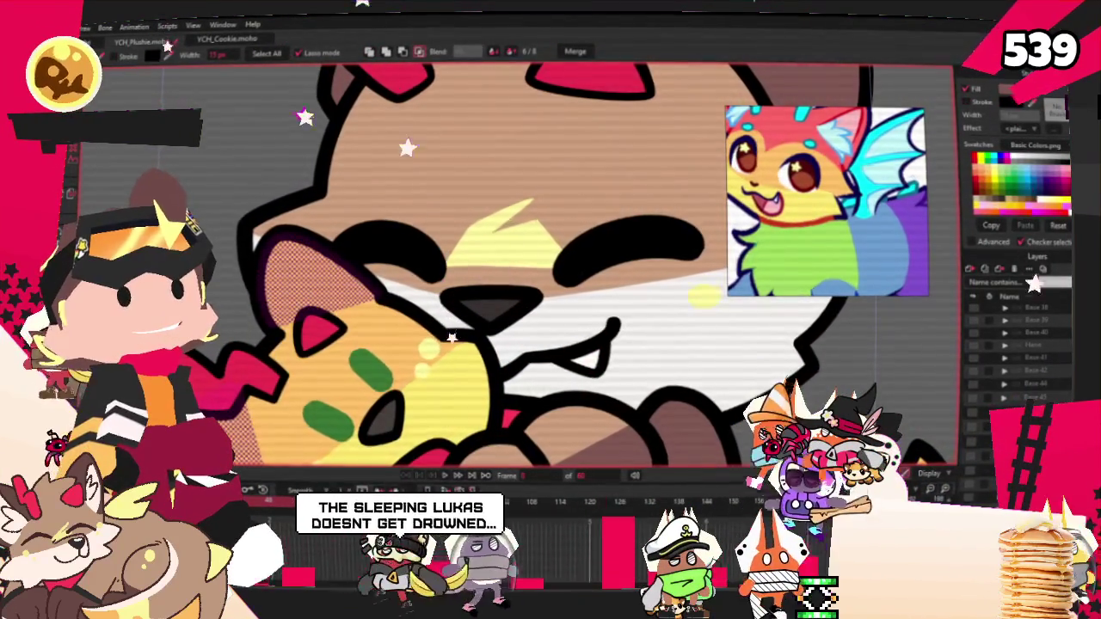
scroll(662, 177, "down", 2)
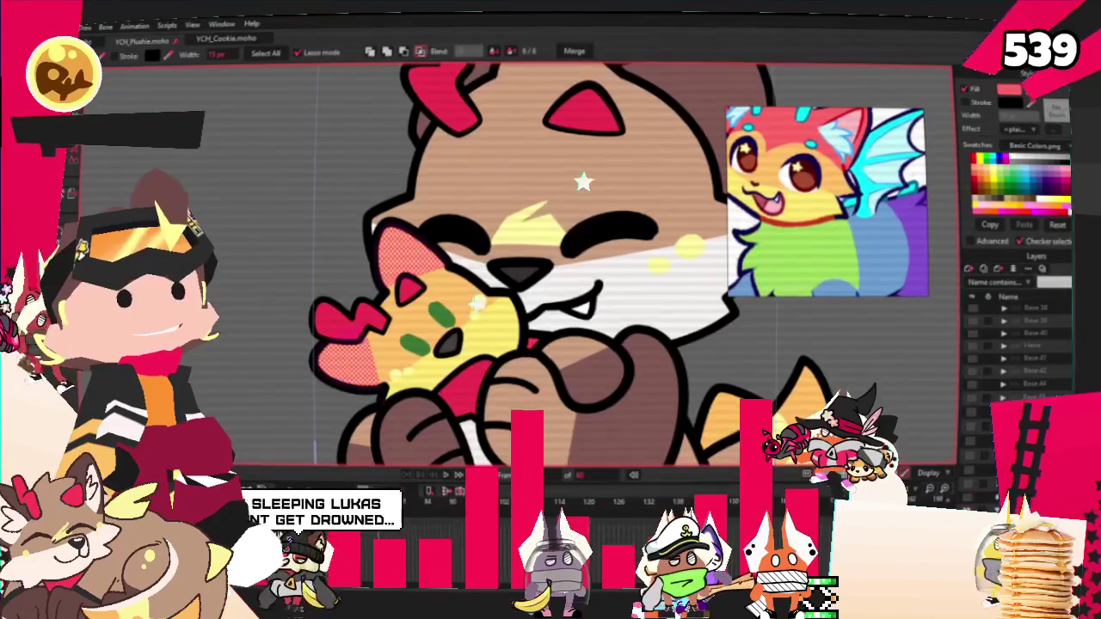
Reshape the red face patch using Add Point, Transform Points and Curvature
key("e")
scroll(550, 258, "up", 2)
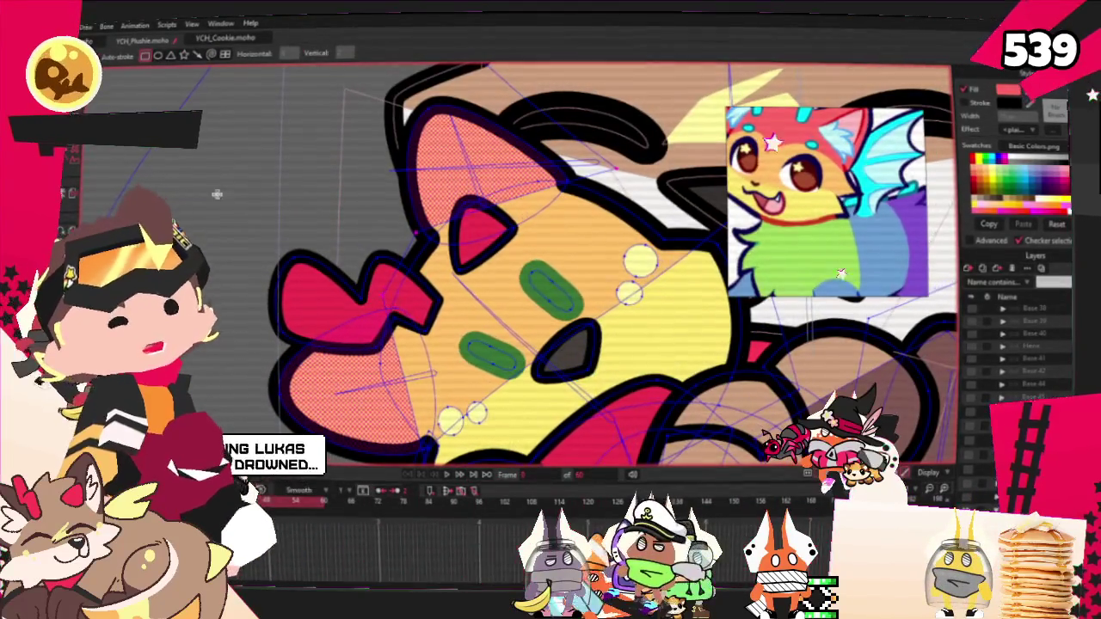
key("a")
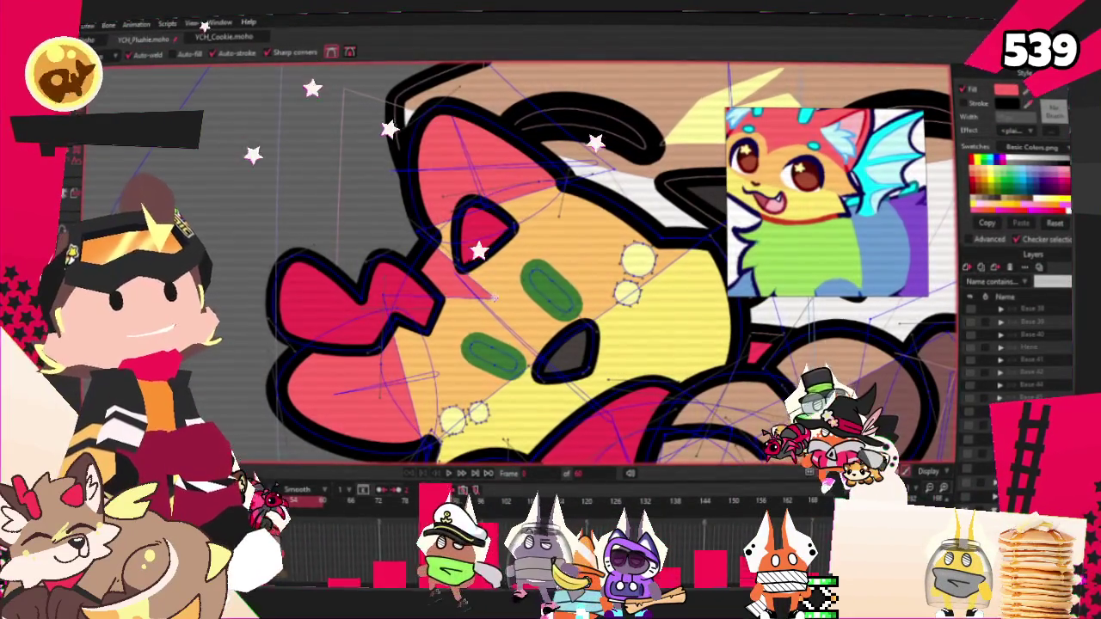
key("t")
scroll(442, 339, "up", 2)
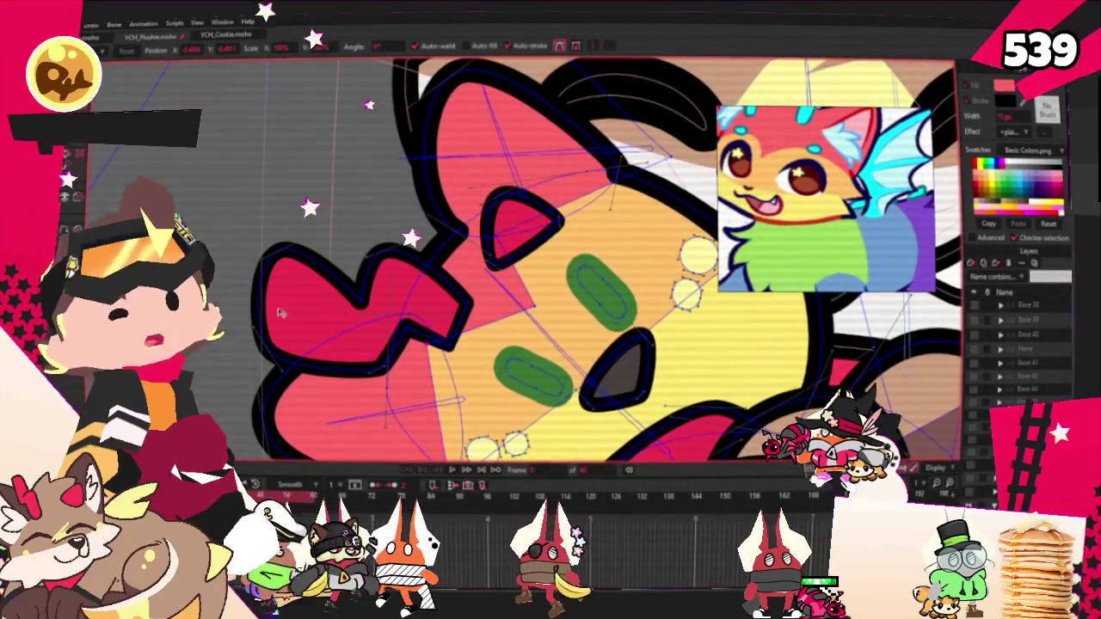
left_click_drag(624, 307, 572, 269)
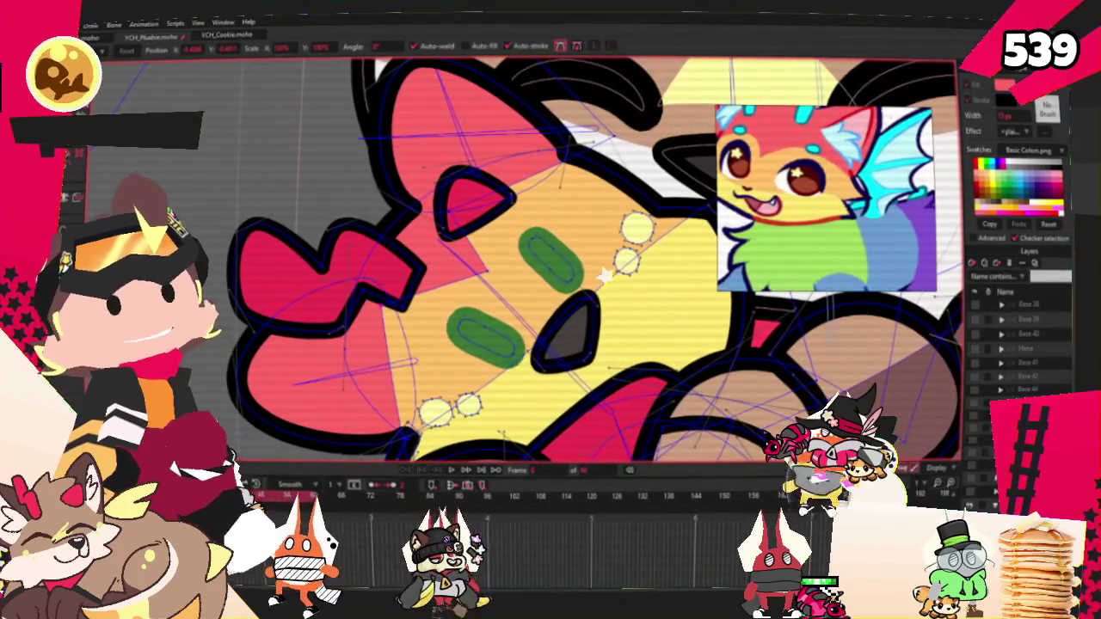
key("c")
scroll(428, 306, "up", 3)
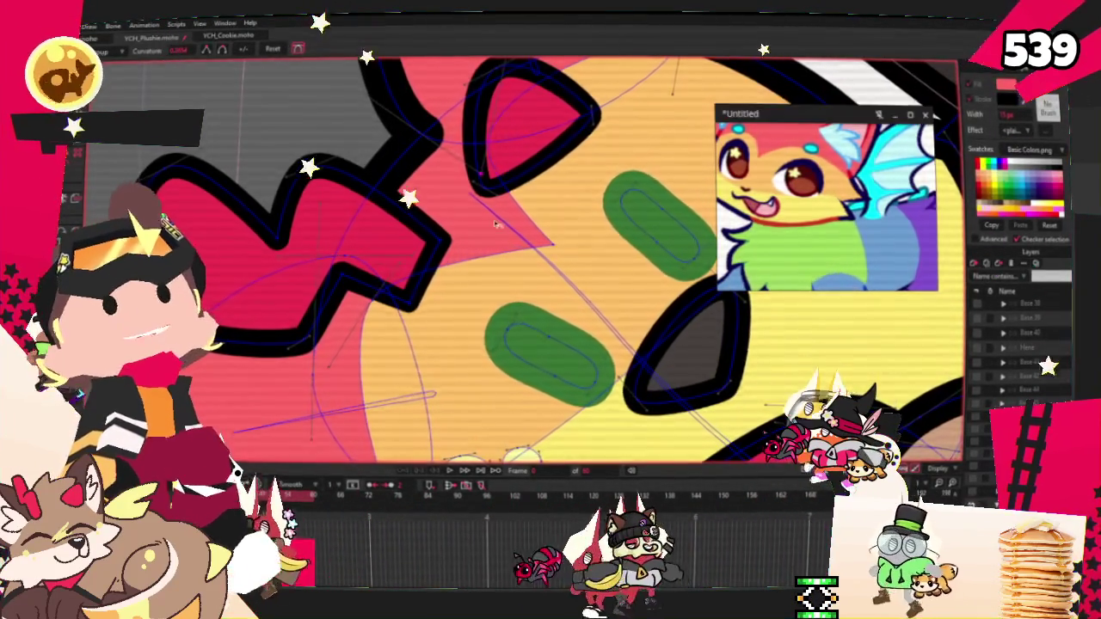
scroll(519, 211, "down", 5)
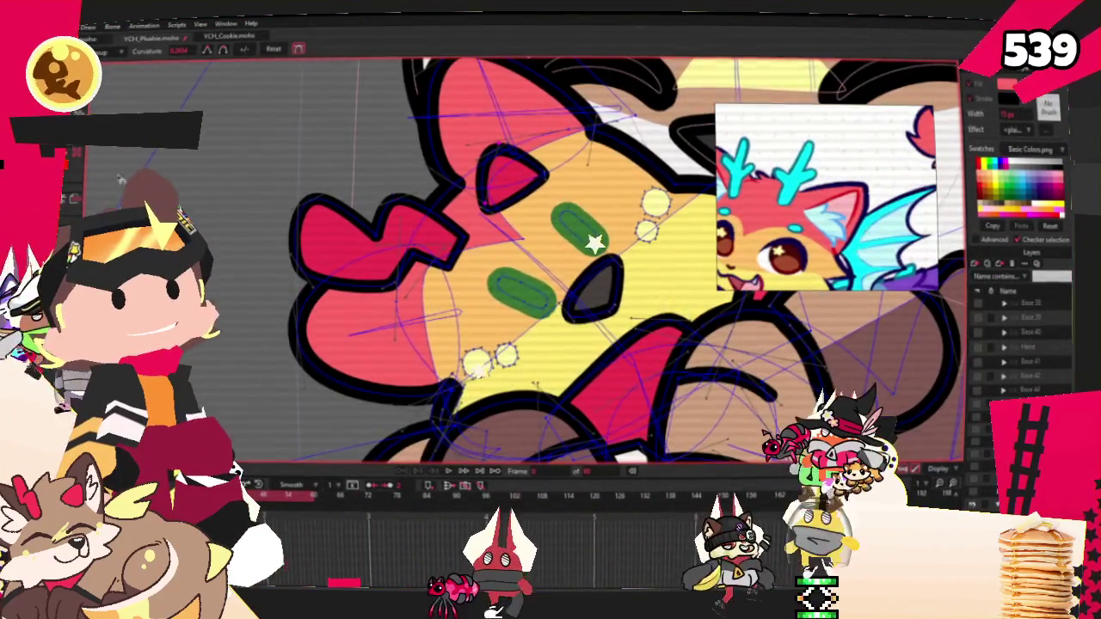
Select the red brow shape on the plush and recolour it cyan
key("q")
left_click(456, 234)
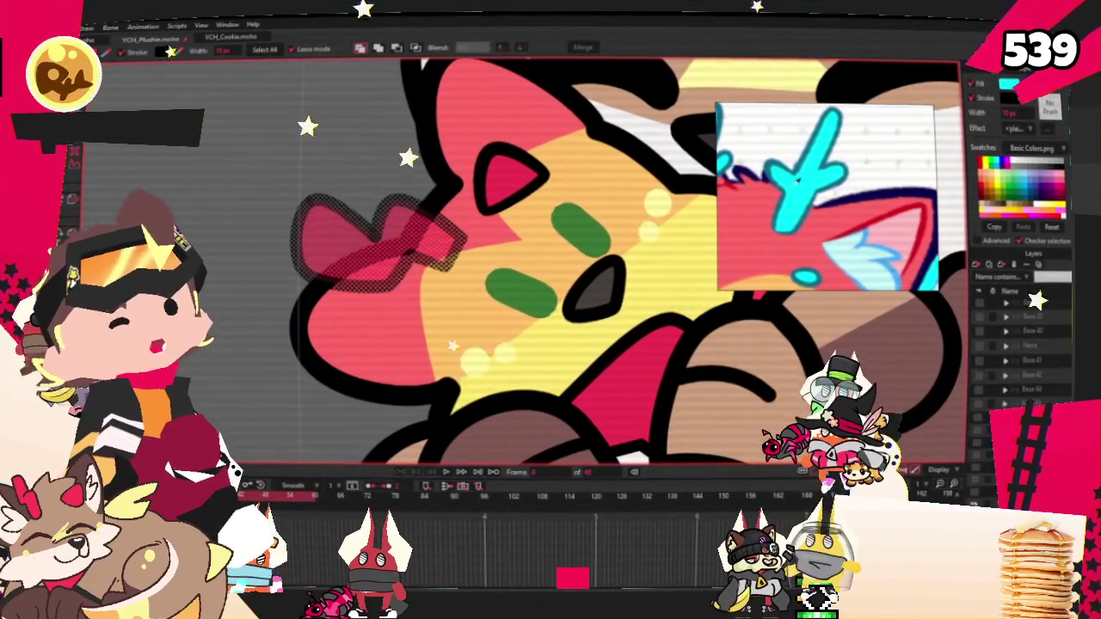
left_click(370, 336)
Add a point on the cyan brow outline and pull the edge in to form a notch
key("a")
scroll(516, 258, "up", 2)
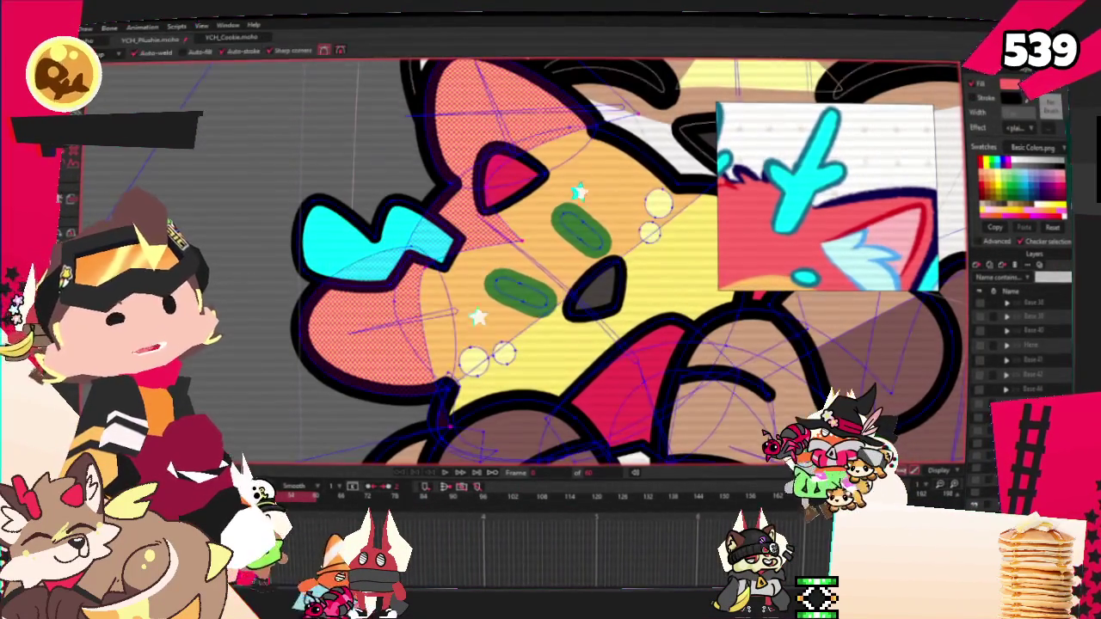
left_click(403, 284)
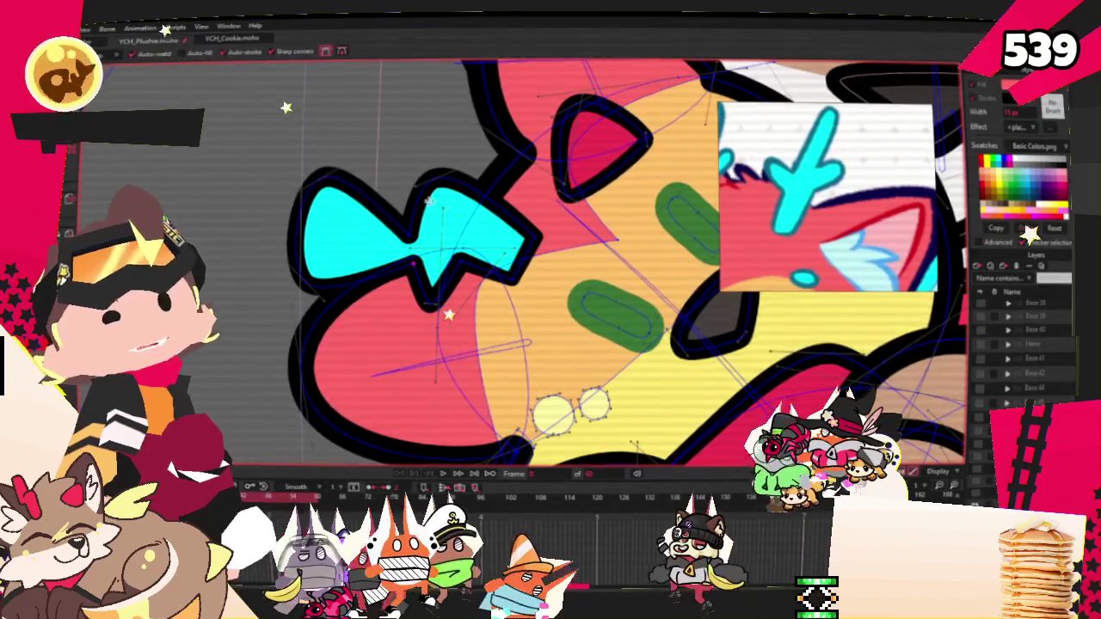
scroll(502, 191, "up", 2)
left_click_drag(501, 190, 478, 243)
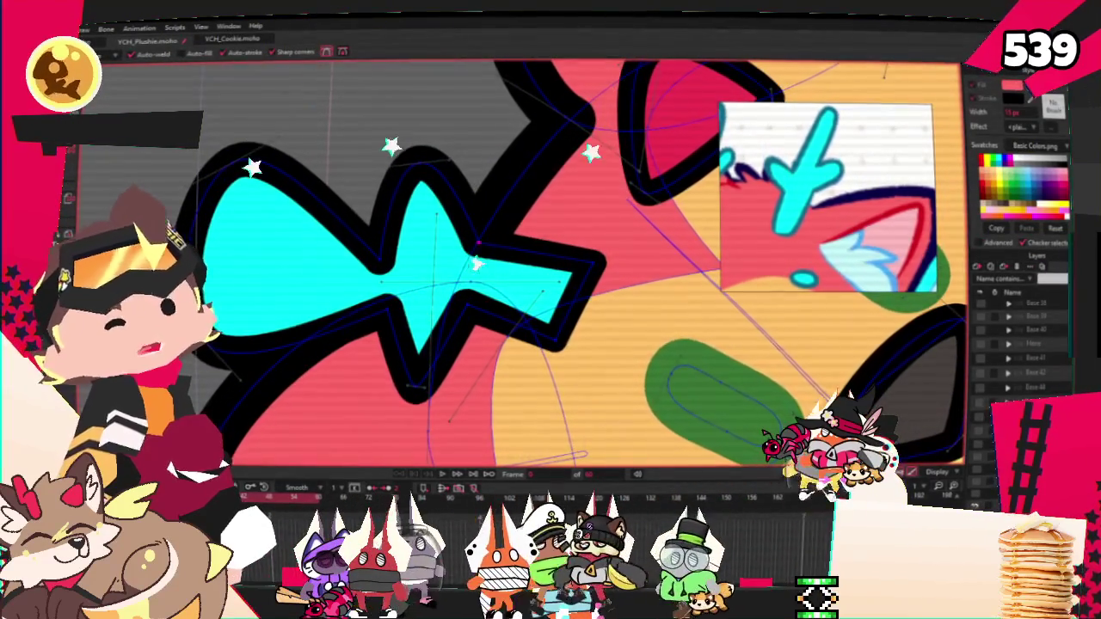
scroll(219, 161, "up", 1)
Narrow the antler's left lobe and pull its top spike up-left
key("t")
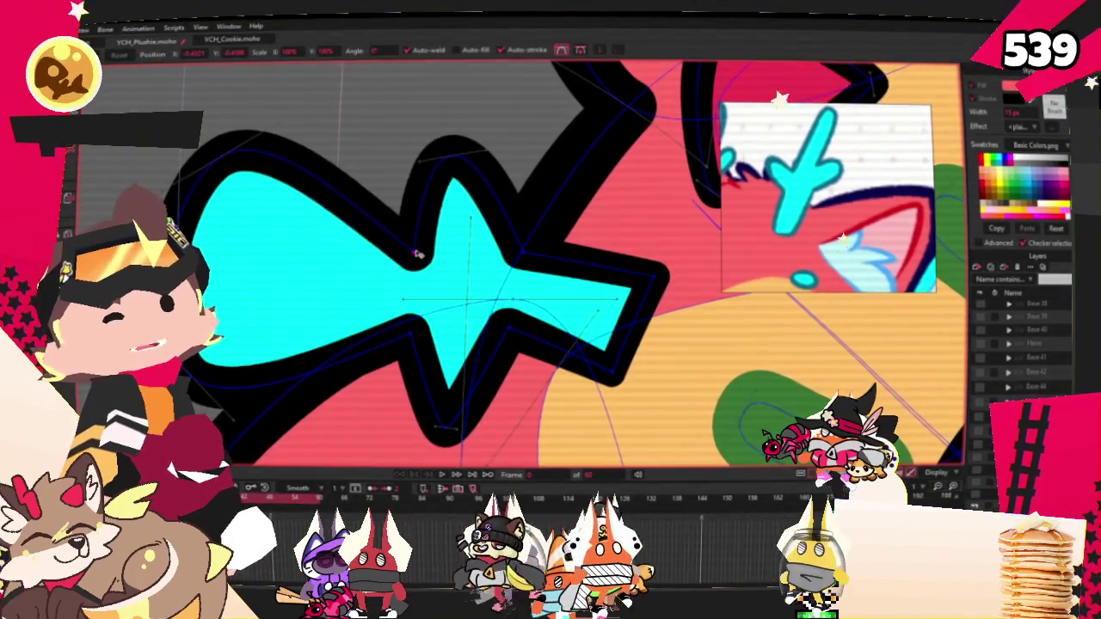
left_click_drag(219, 161, 221, 243)
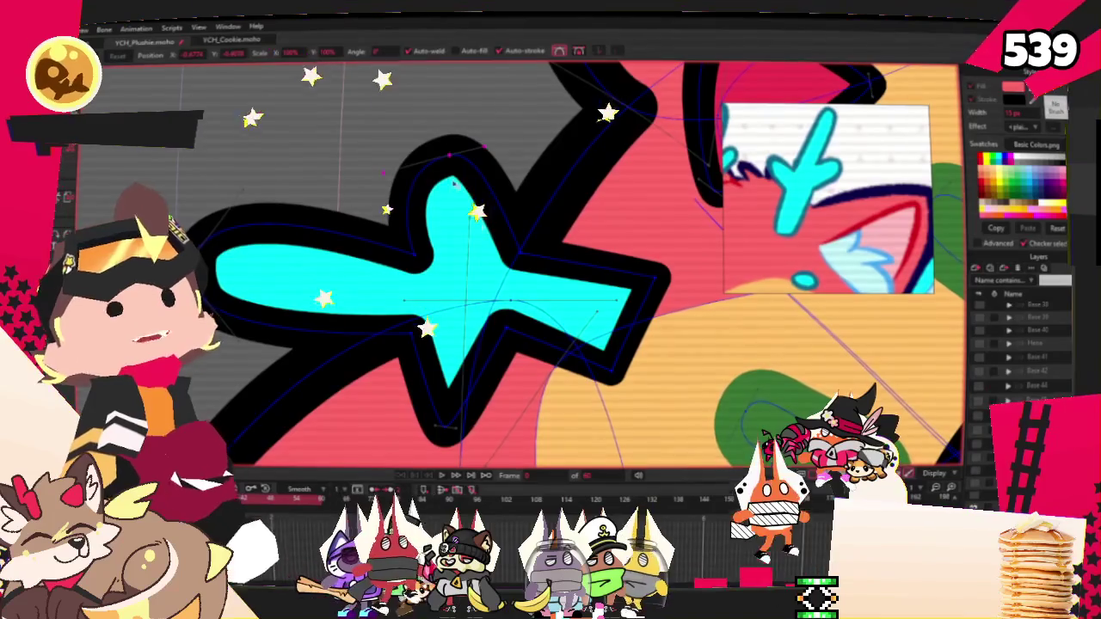
left_click_drag(464, 177, 413, 163)
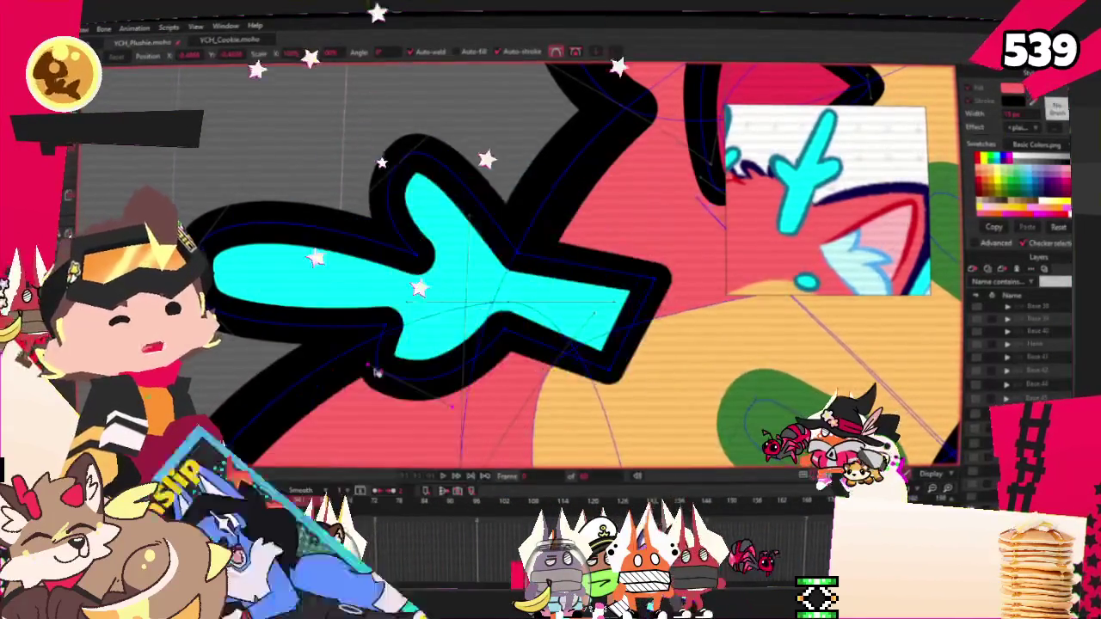
scroll(385, 331, "down", 3)
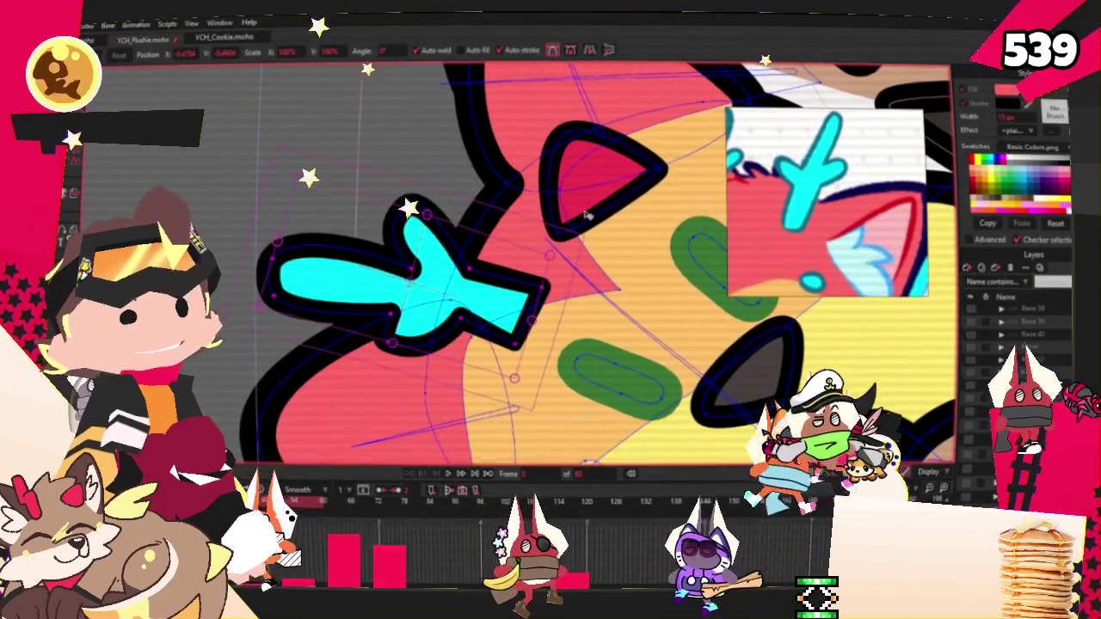
Duplicate the cyan antler, then move, rotate and nudge the copy above the first
key("Delete")
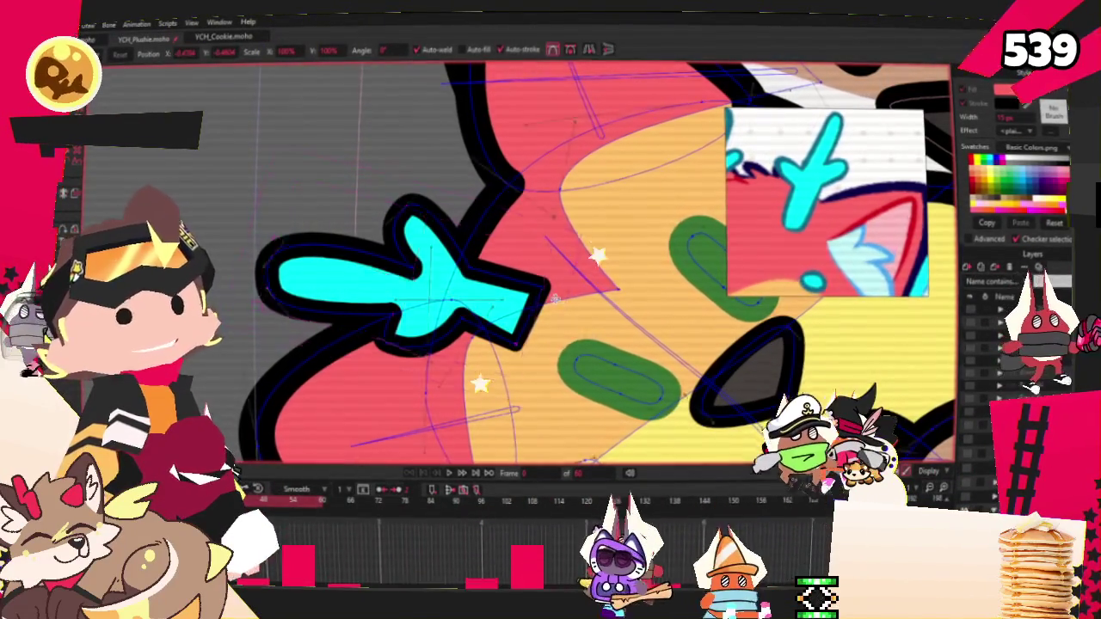
key("ctrl+c")
key("ctrl+v")
left_click_drag(557, 301, 603, 203)
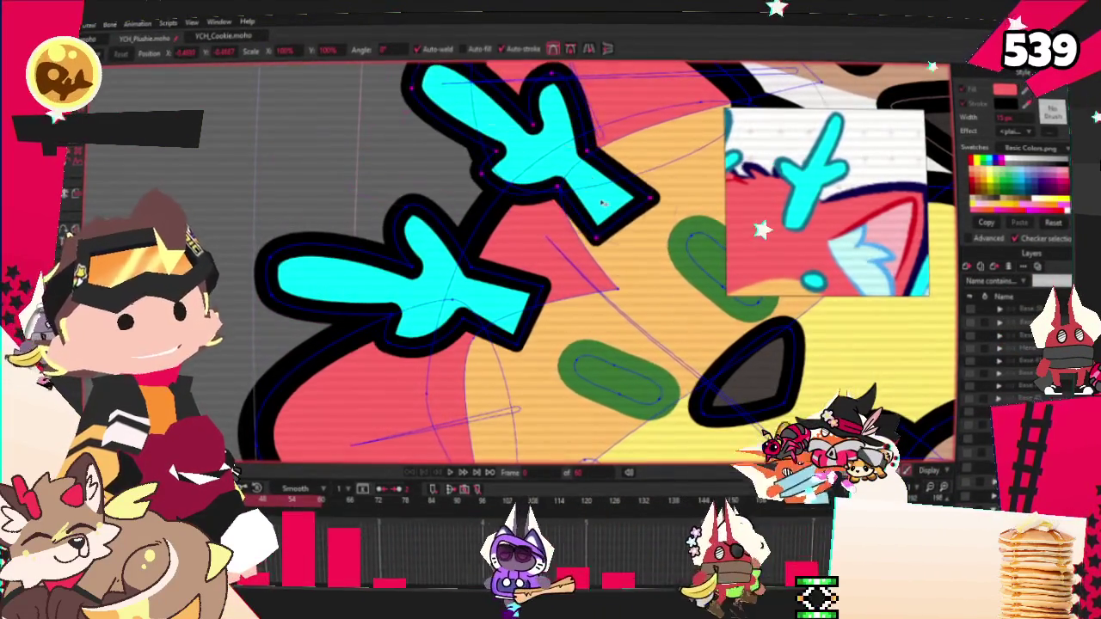
left_click_drag(590, 52, 549, 227)
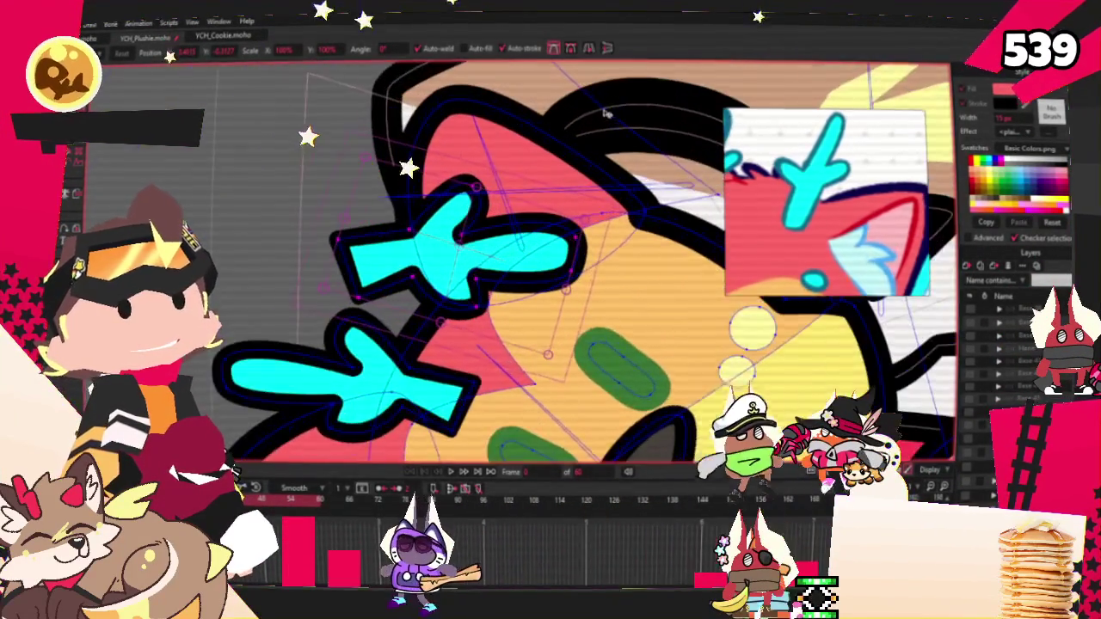
left_click_drag(576, 340, 422, 105)
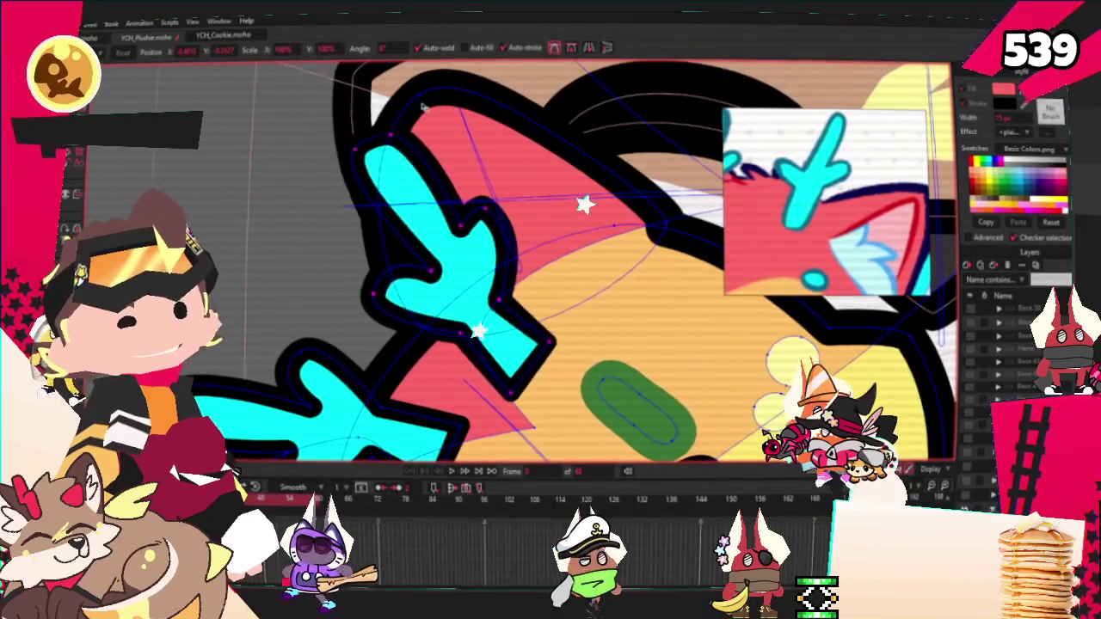
left_click_drag(478, 227, 462, 280)
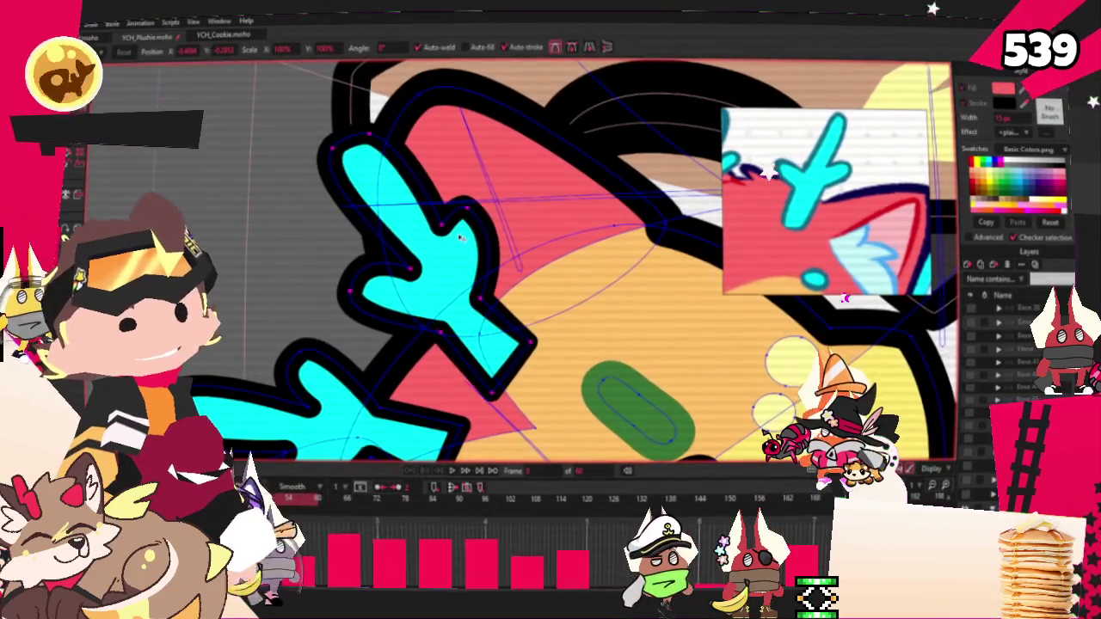
Zoom around the plush's head to check the antler pair, ending on Select Shape
scroll(487, 379, "down", 3)
scroll(499, 369, "up", 2)
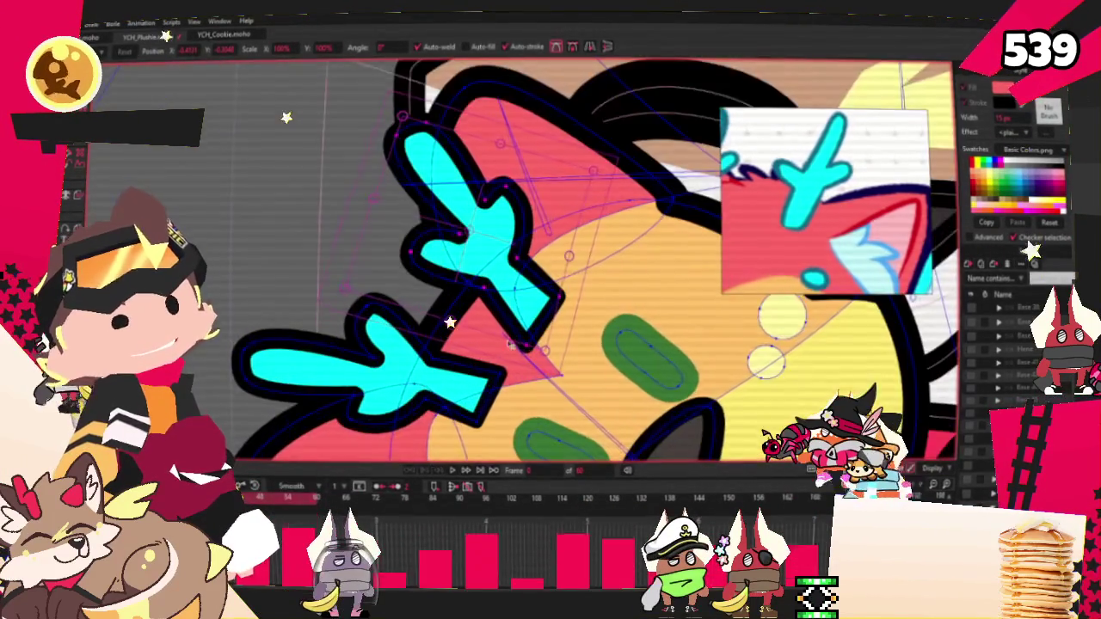
scroll(516, 357, "up", 2)
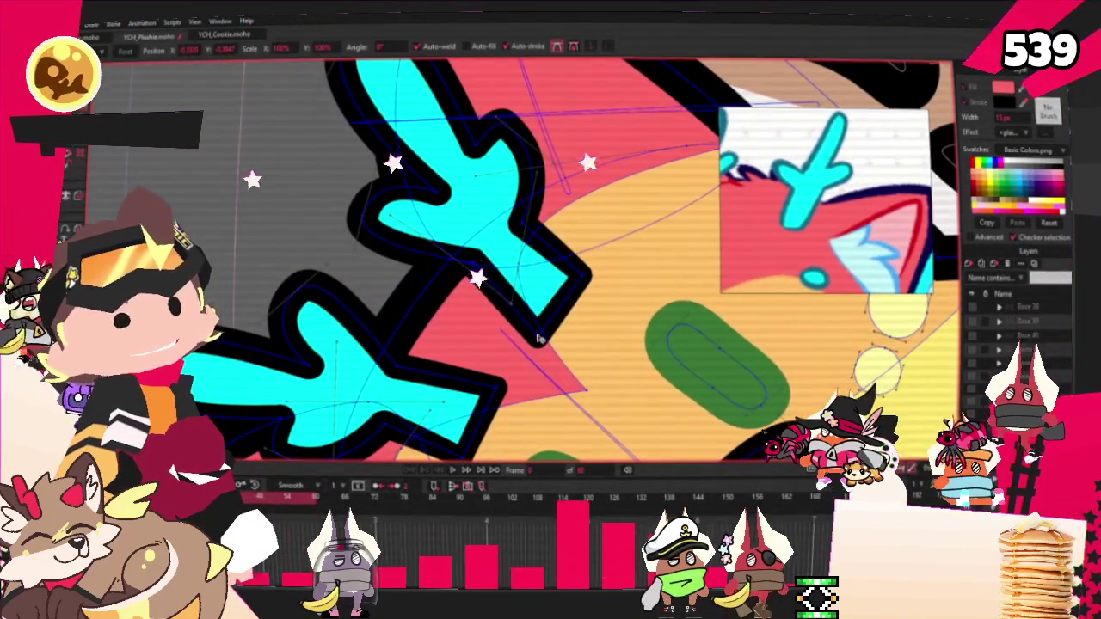
scroll(537, 343, "down", 3)
scroll(431, 175, "up", 3)
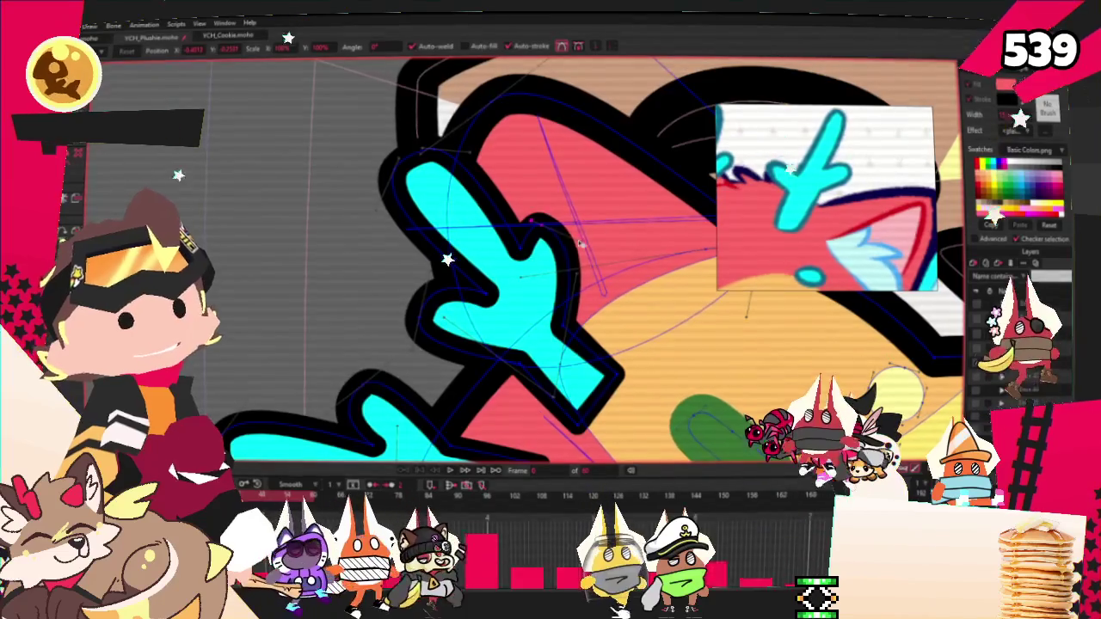
scroll(487, 269, "down", 3)
scroll(484, 265, "up", 2)
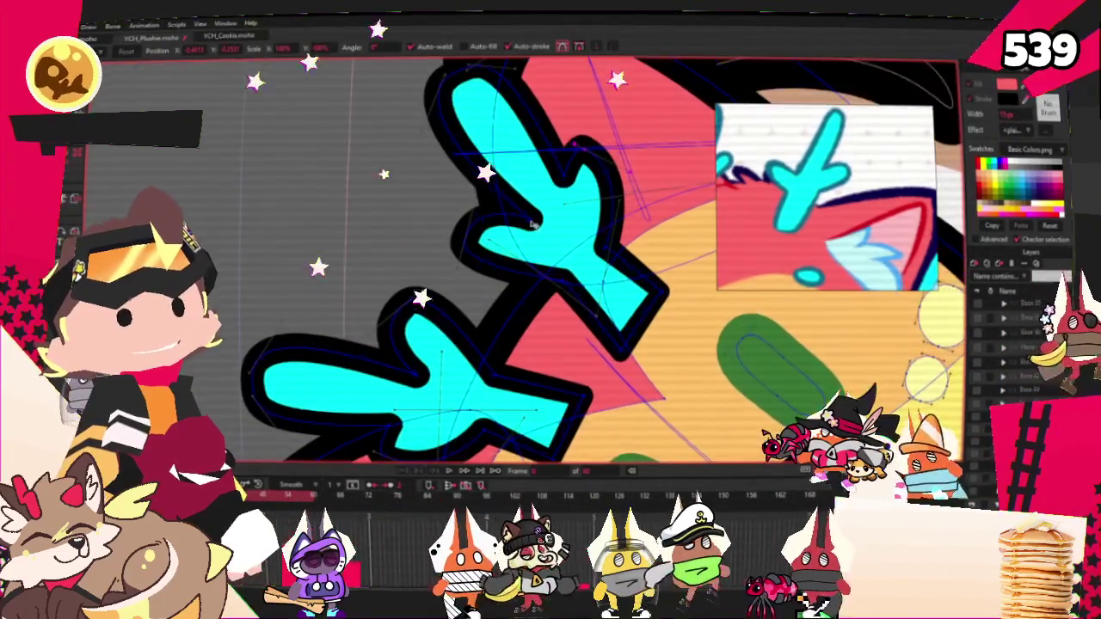
scroll(520, 217, "down", 5)
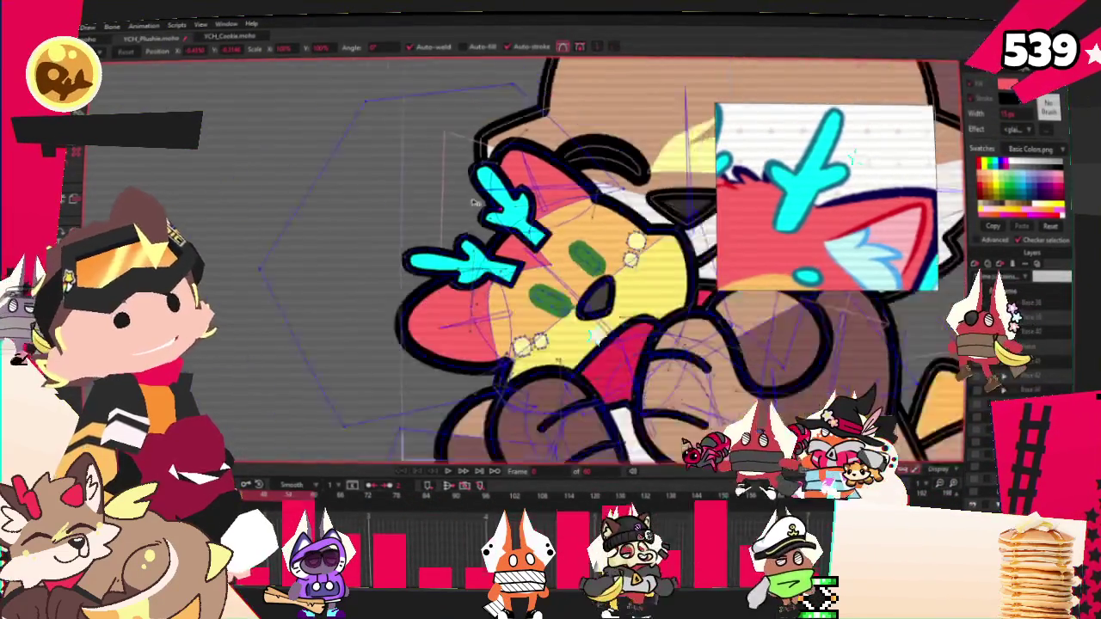
scroll(472, 236, "up", 2)
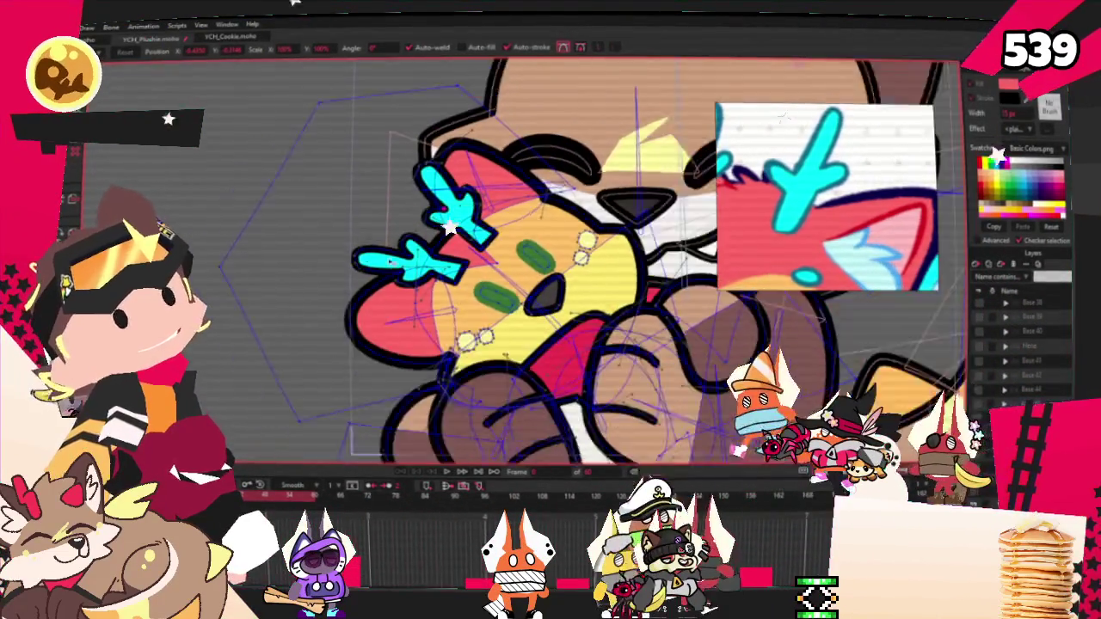
key("q")
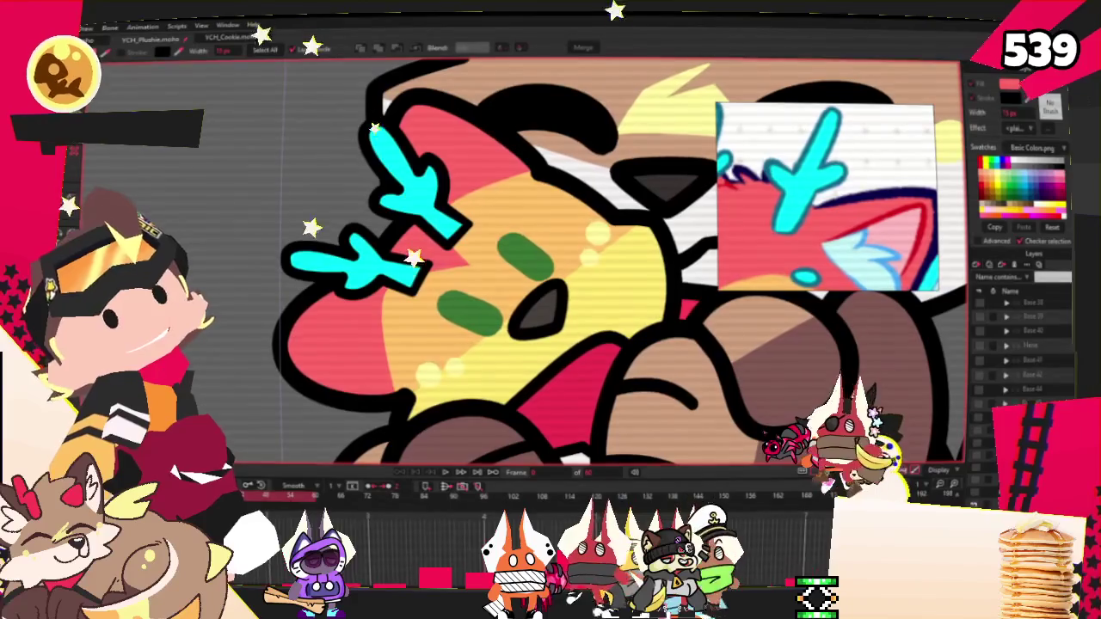
scroll(438, 378, "up", 2)
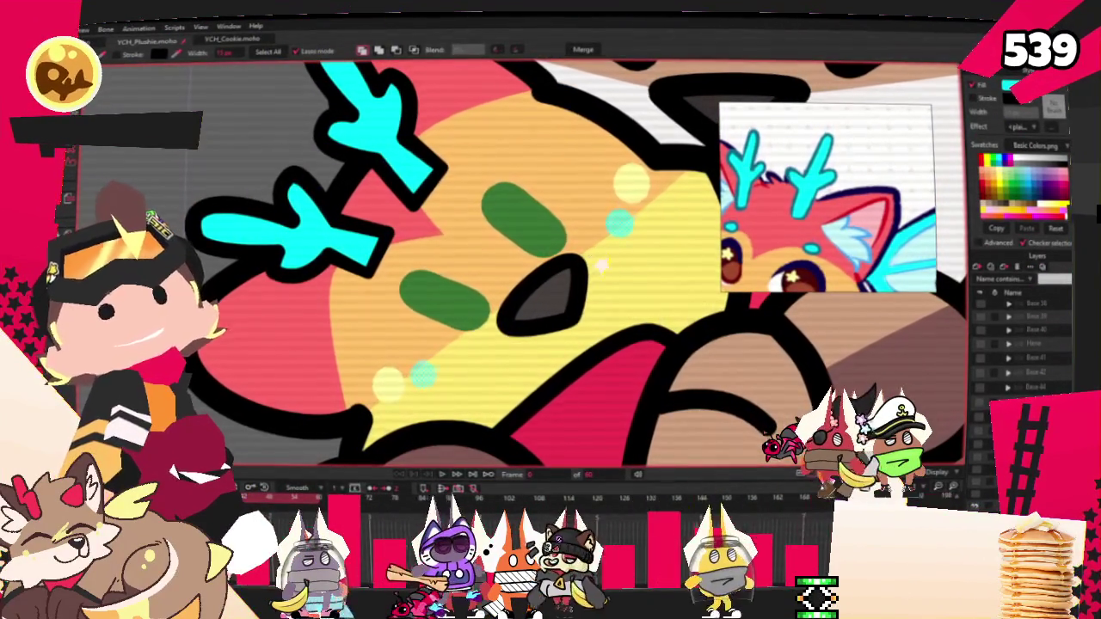
Draw small cyan circles beside the yellow cheek dots, then select the green eye marks for maroon
key("g")
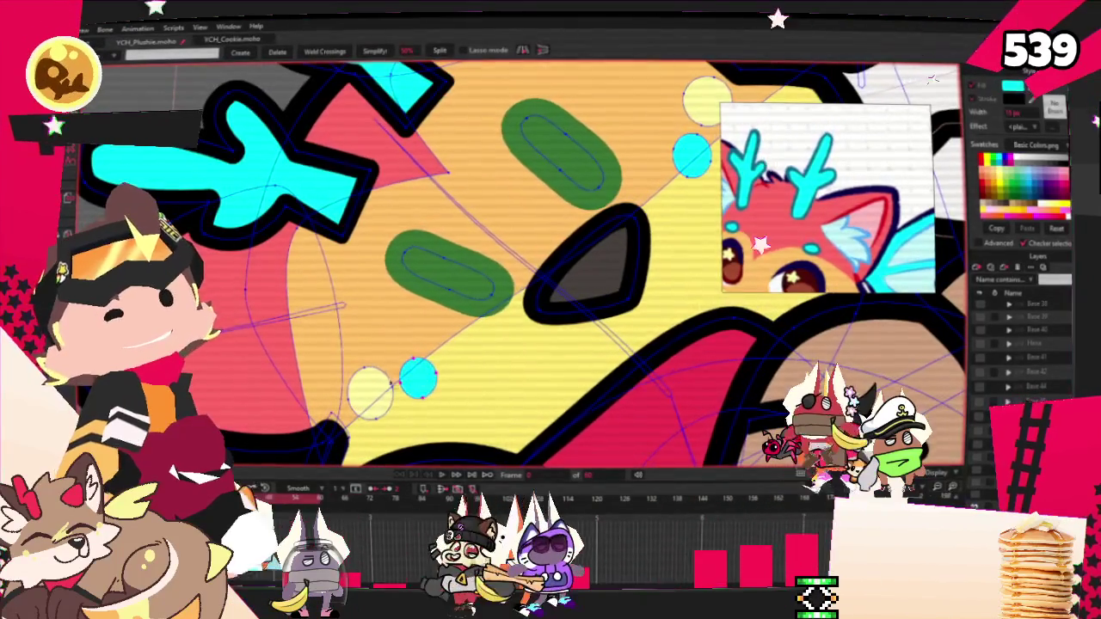
scroll(567, 309, "down", 1)
scroll(567, 309, "up", 2)
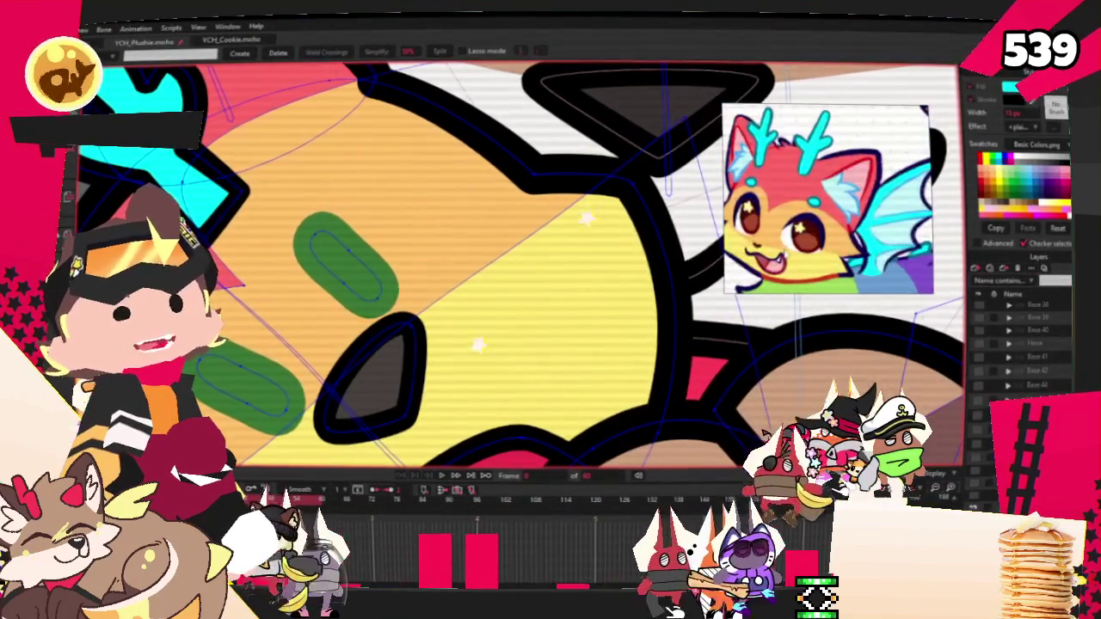
key("q")
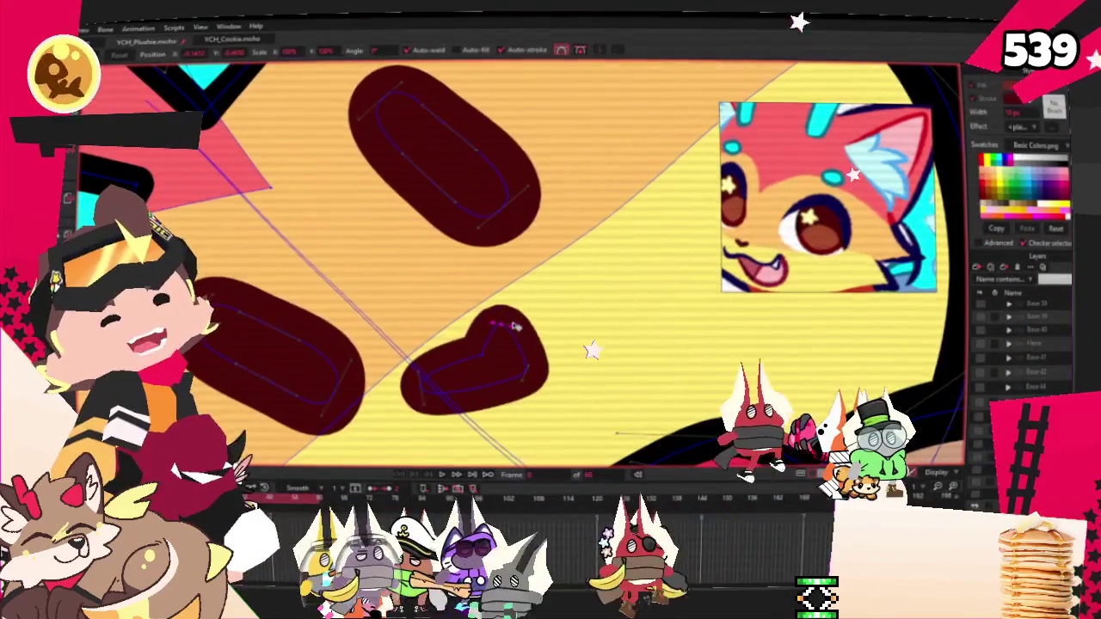
Drag the heart mark's upper point to round its top lobe, then pick a lower point
left_click_drag(528, 286, 510, 299)
left_click(490, 353)
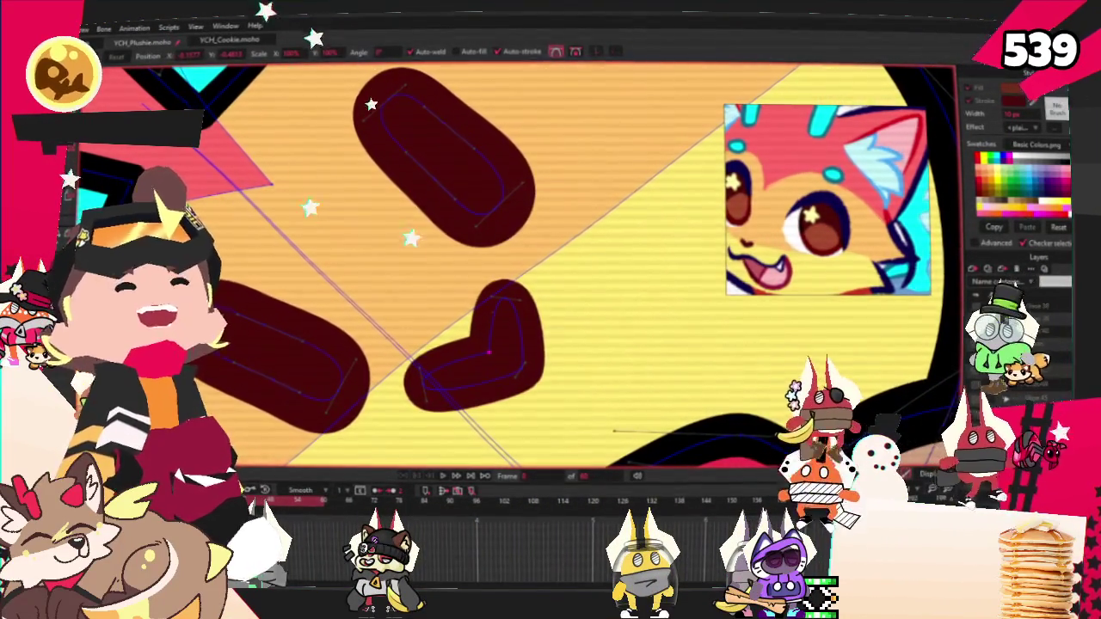
Pan over the plush's eye marks and heart, switching to Transform Points
left_click_drag(575, 244, 621, 196)
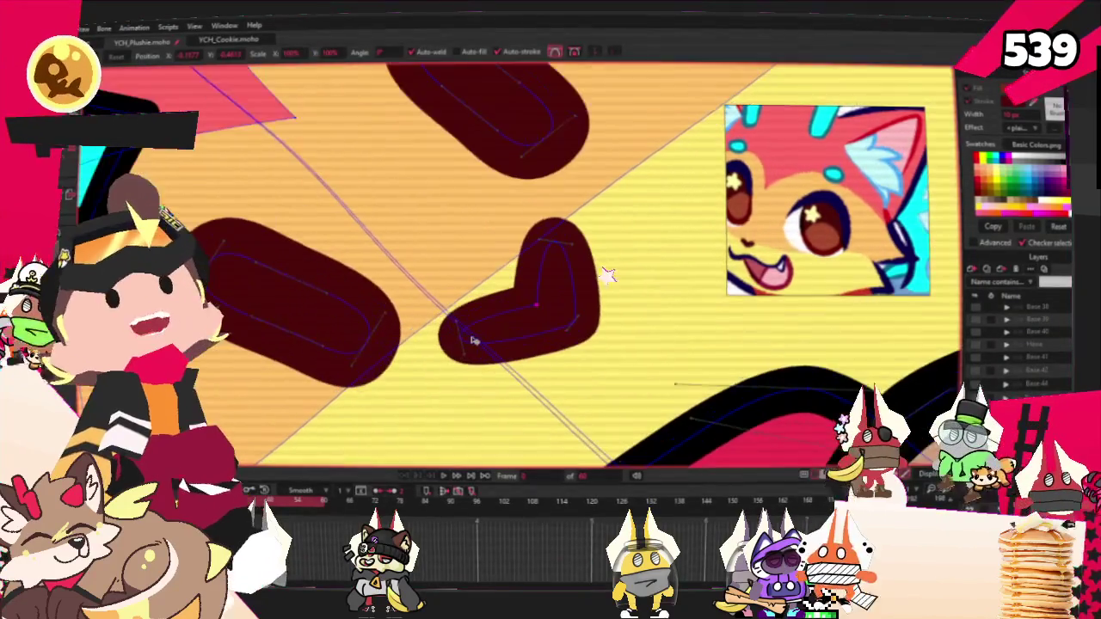
scroll(511, 283, "down", 5)
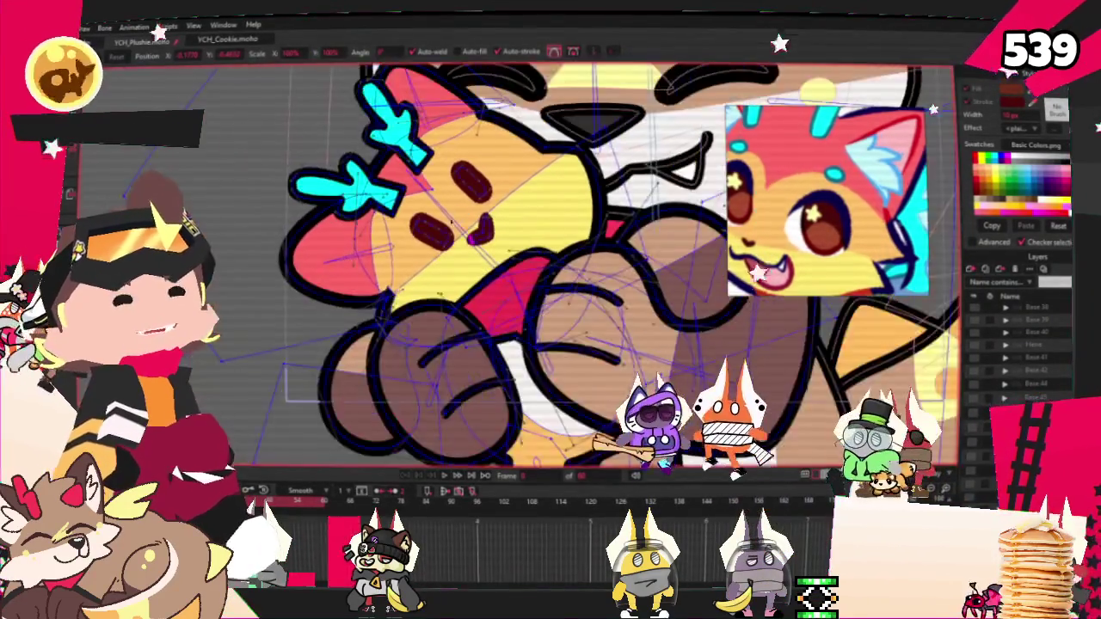
scroll(481, 300, "up", 1)
key("a")
scroll(430, 172, "up", 2)
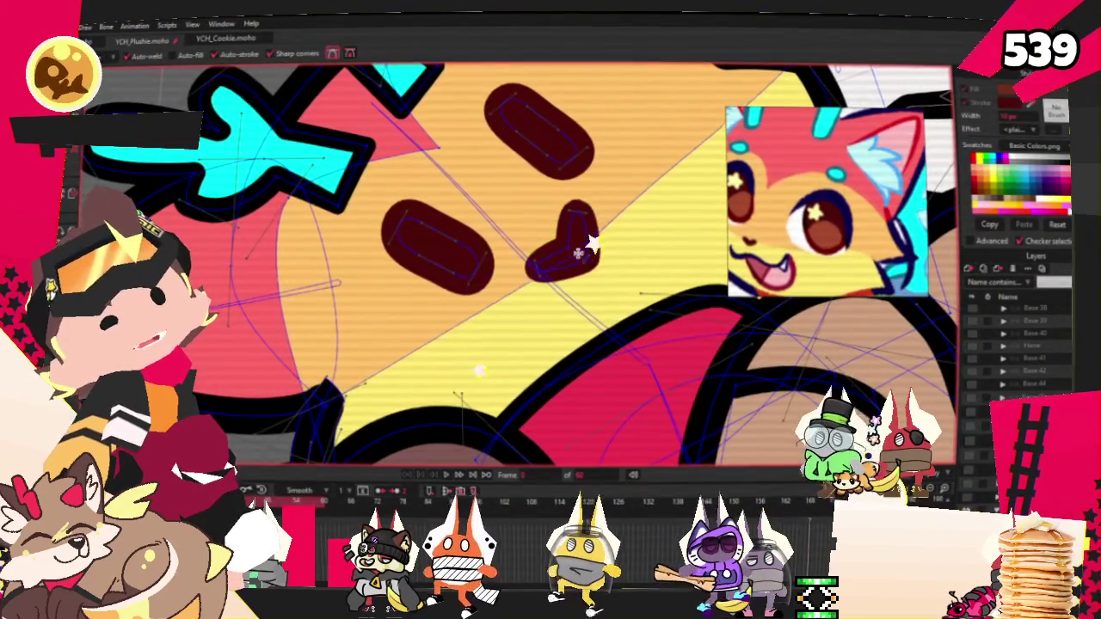
scroll(538, 233, "down", 3)
scroll(541, 187, "down", 2)
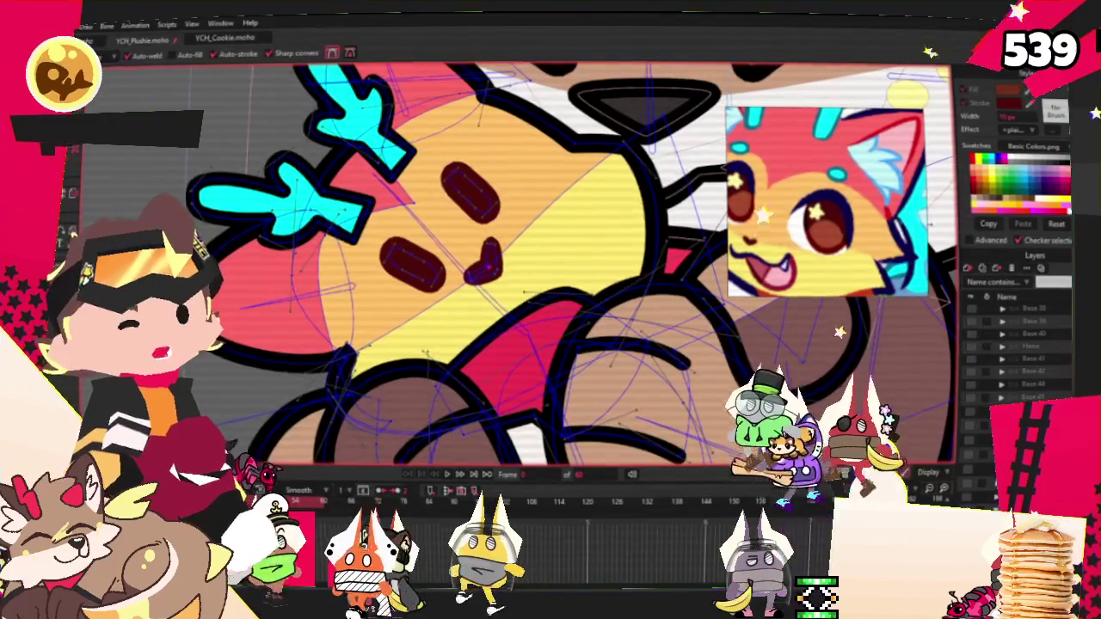
key("t")
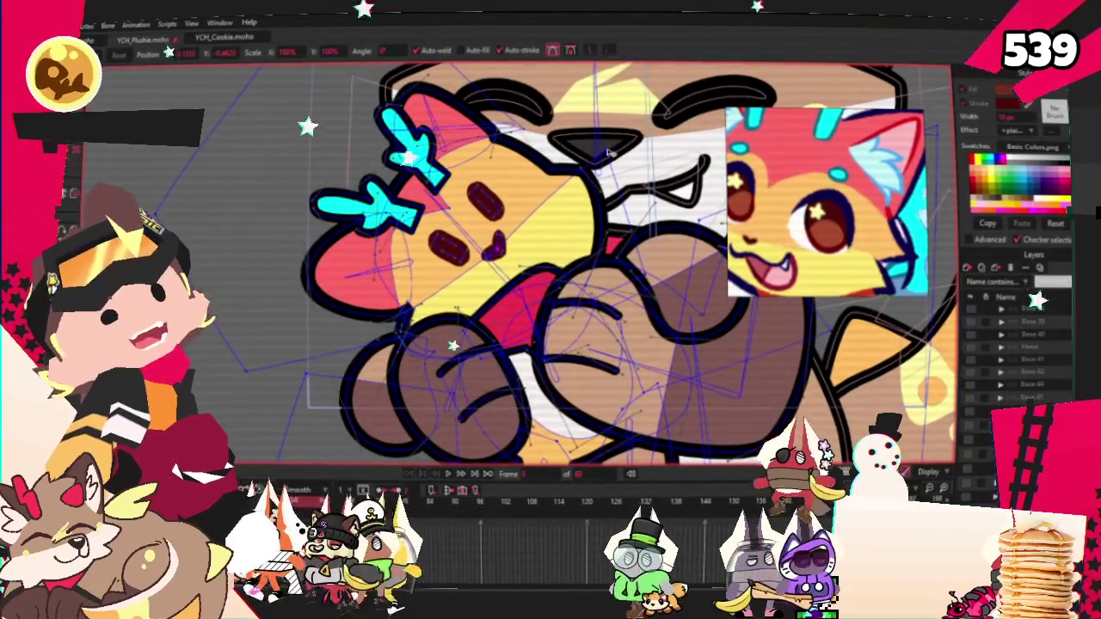
Zoom in on the left cheek and drag out a dark triangular mouth shape
scroll(504, 163, "up", 1)
scroll(504, 162, "up", 1)
scroll(504, 162, "up", 1)
scroll(507, 137, "up", 1)
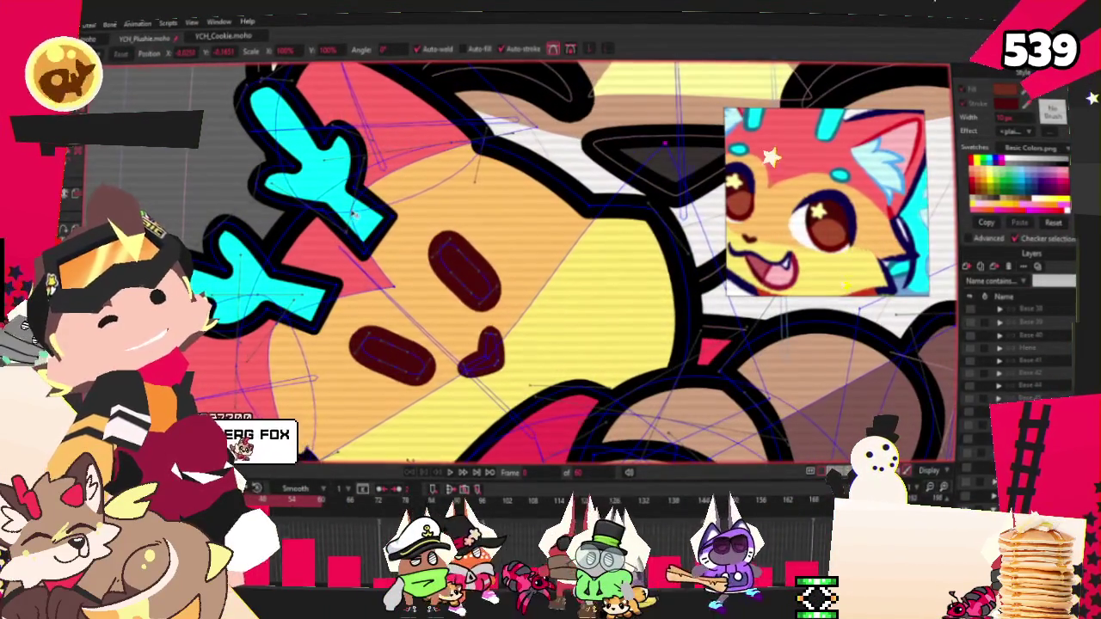
scroll(384, 227, "down", 2)
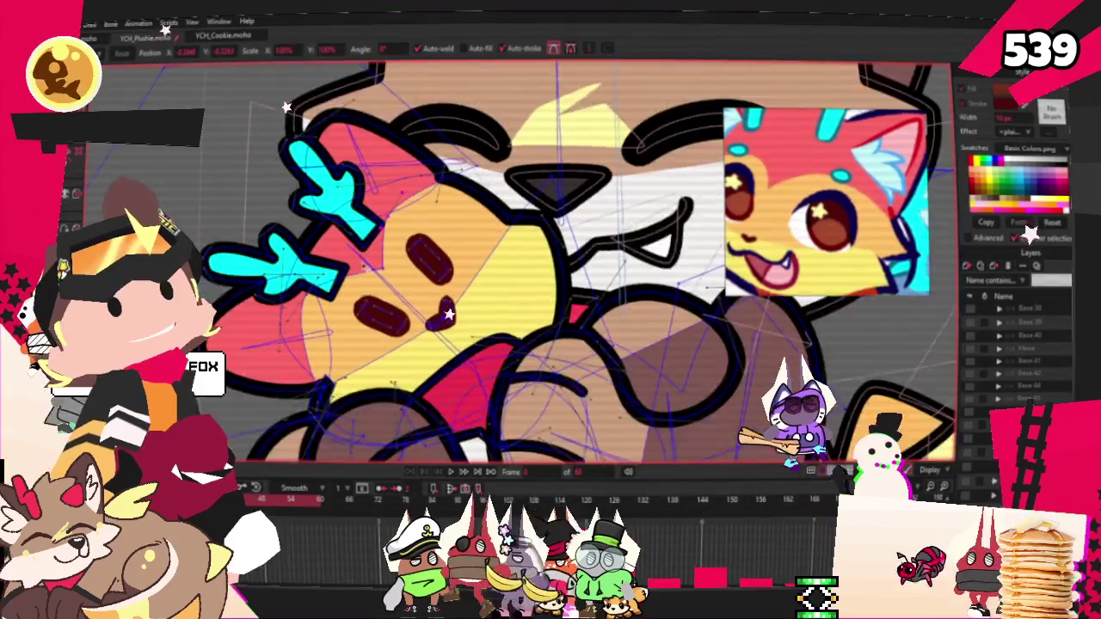
scroll(292, 297, "up", 2)
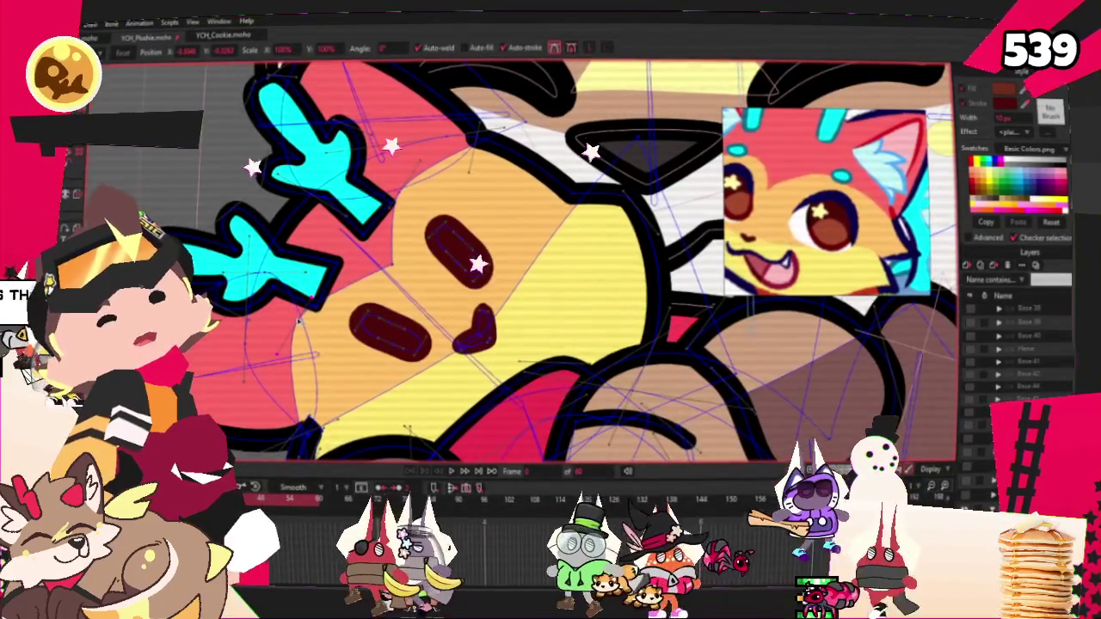
scroll(567, 258, "down", 2)
scroll(516, 258, "down", 2)
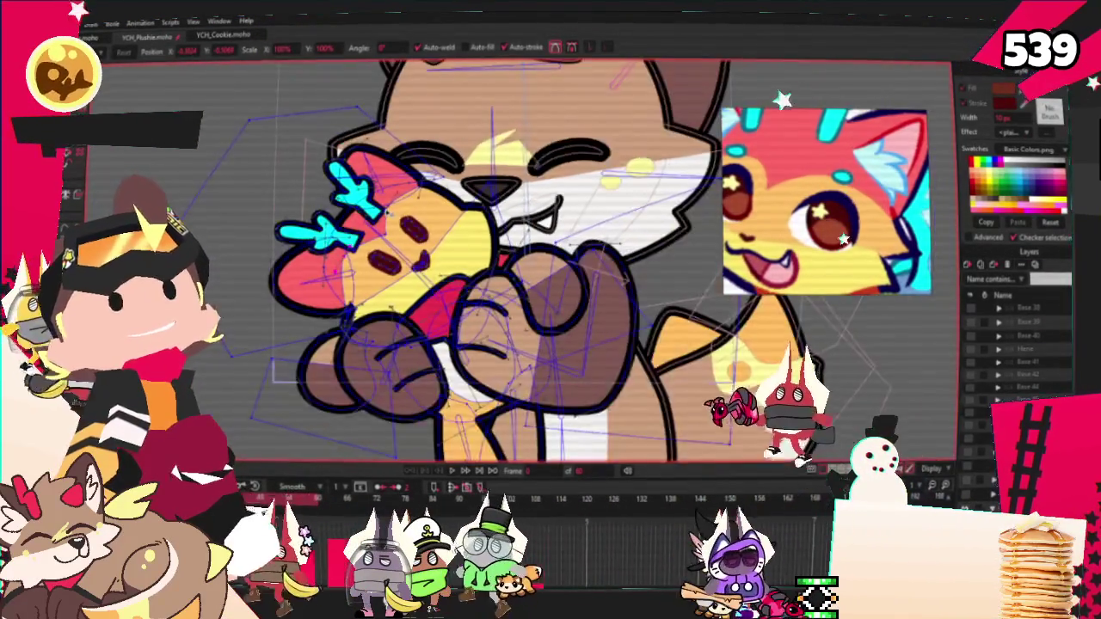
scroll(515, 258, "down", 1)
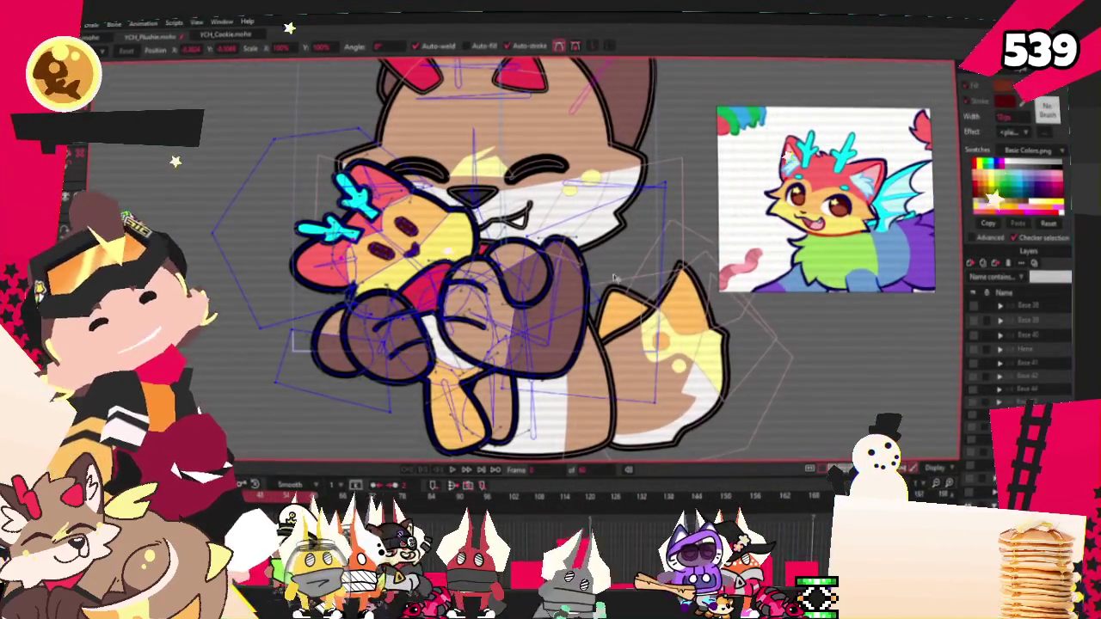
scroll(473, 154, "up", 1)
scroll(379, 203, "up", 1)
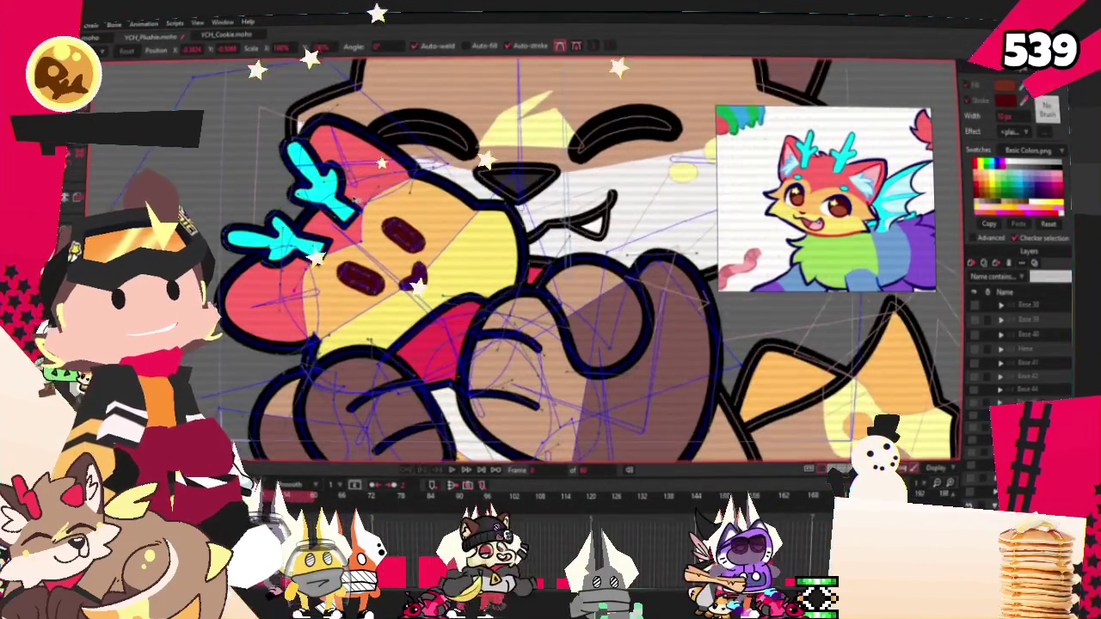
scroll(477, 318, "down", 2)
scroll(478, 318, "down", 1)
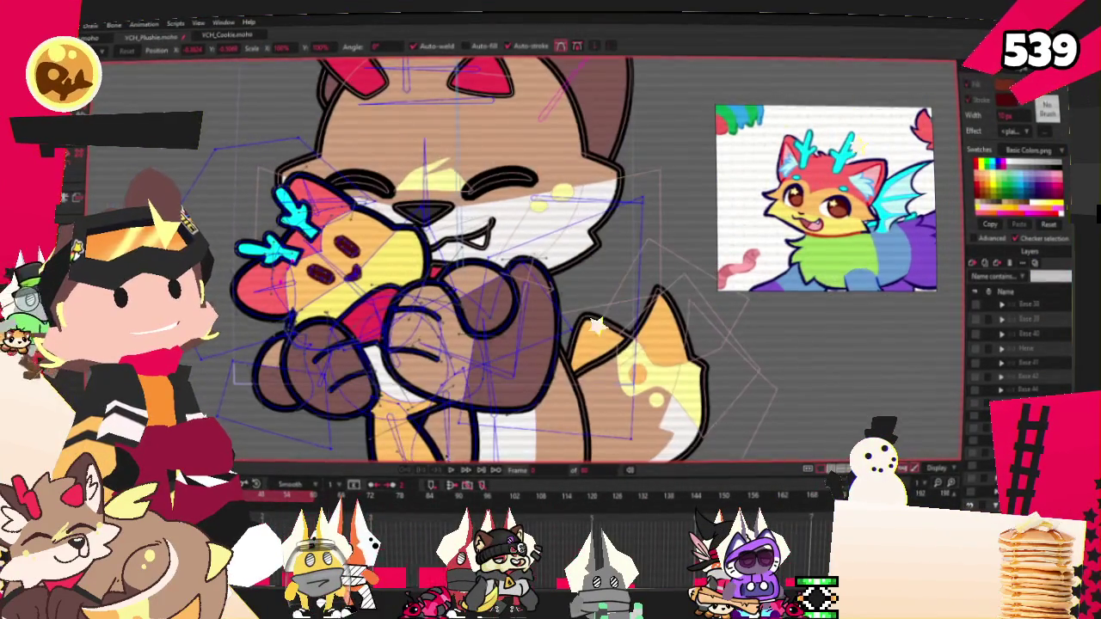
scroll(584, 384, "up", 3)
scroll(451, 215, "up", 2)
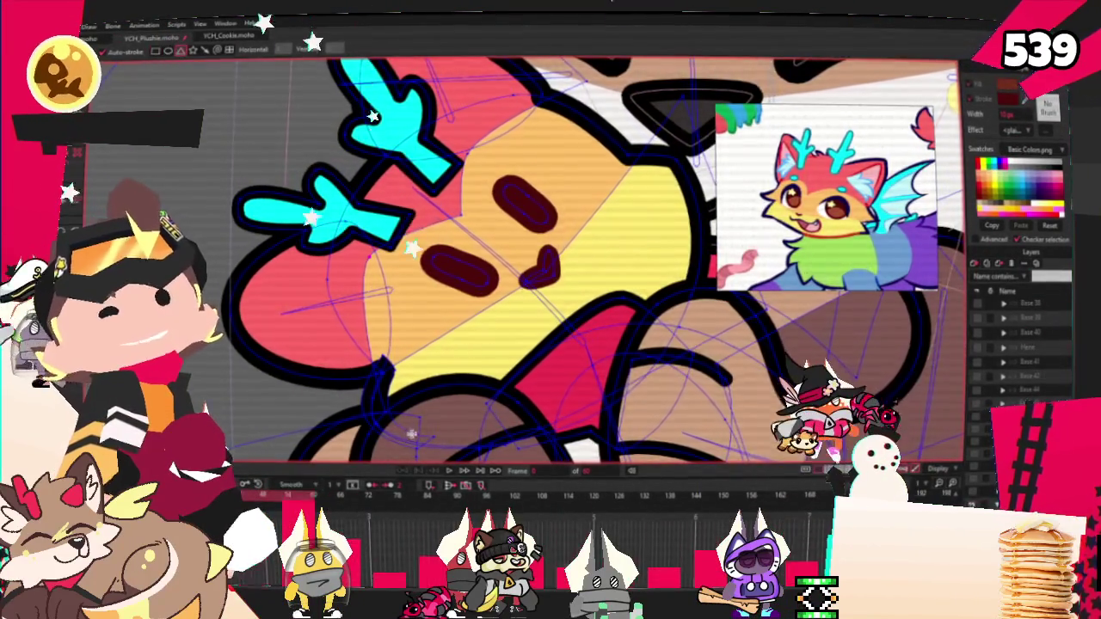
scroll(410, 434, "up", 1)
left_click_drag(242, 297, 358, 335)
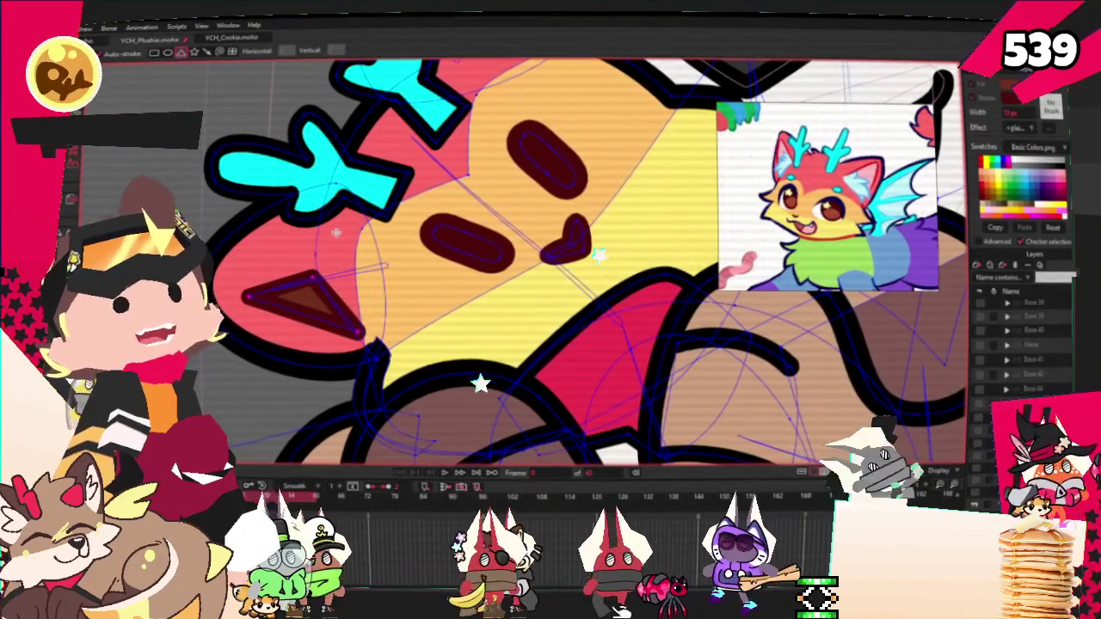
Hide the curve overlay and select the pink mouth triangle's fill
key("Escape")
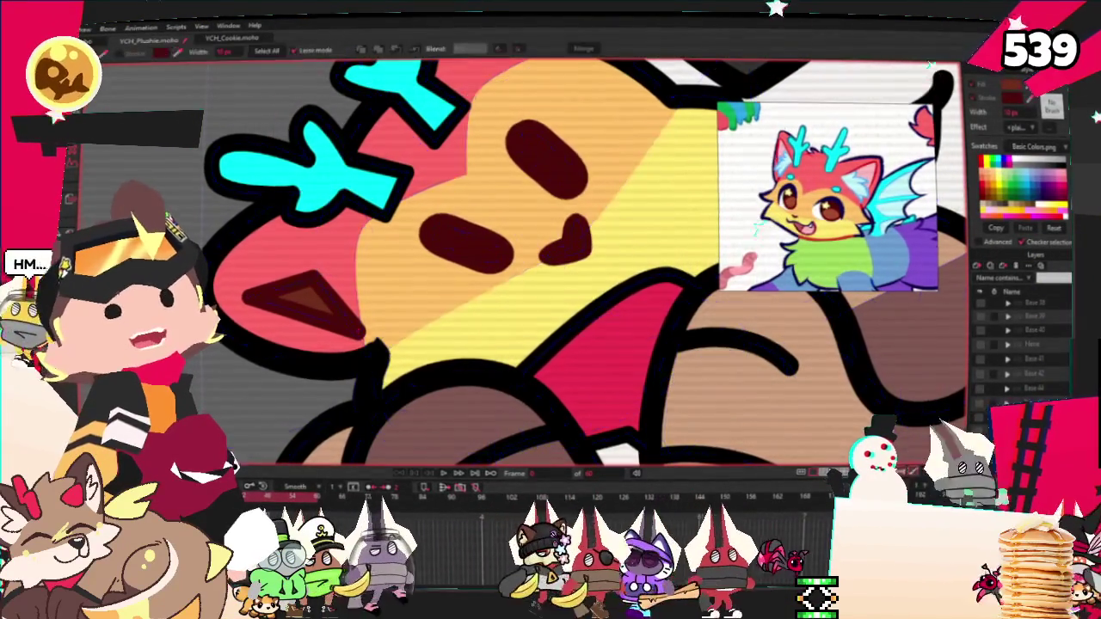
key("q")
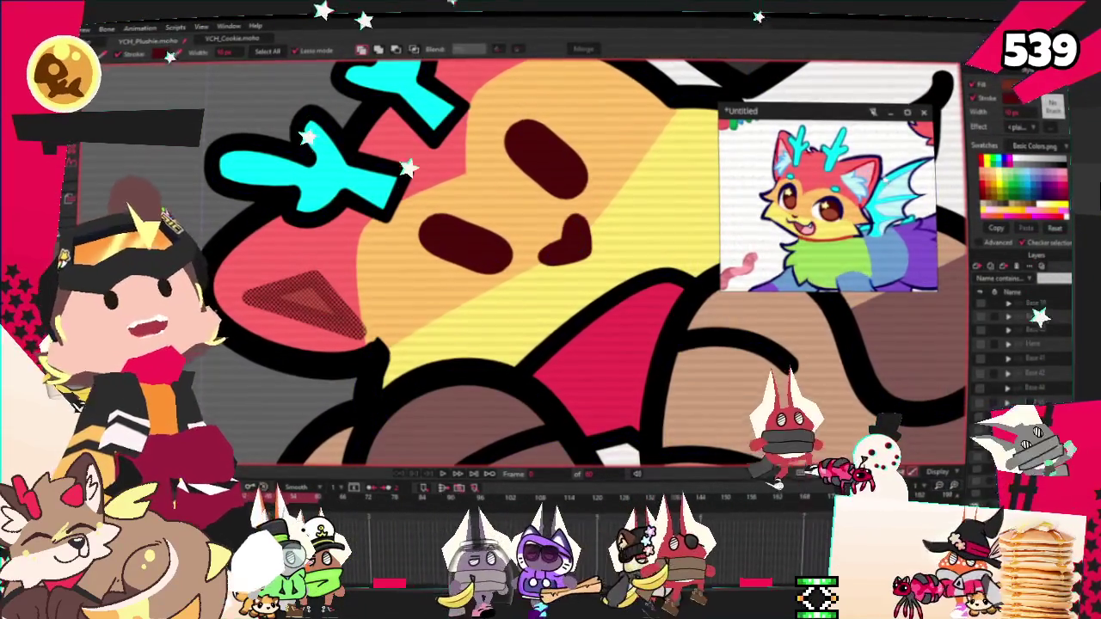
scroll(827, 202, "up", 5)
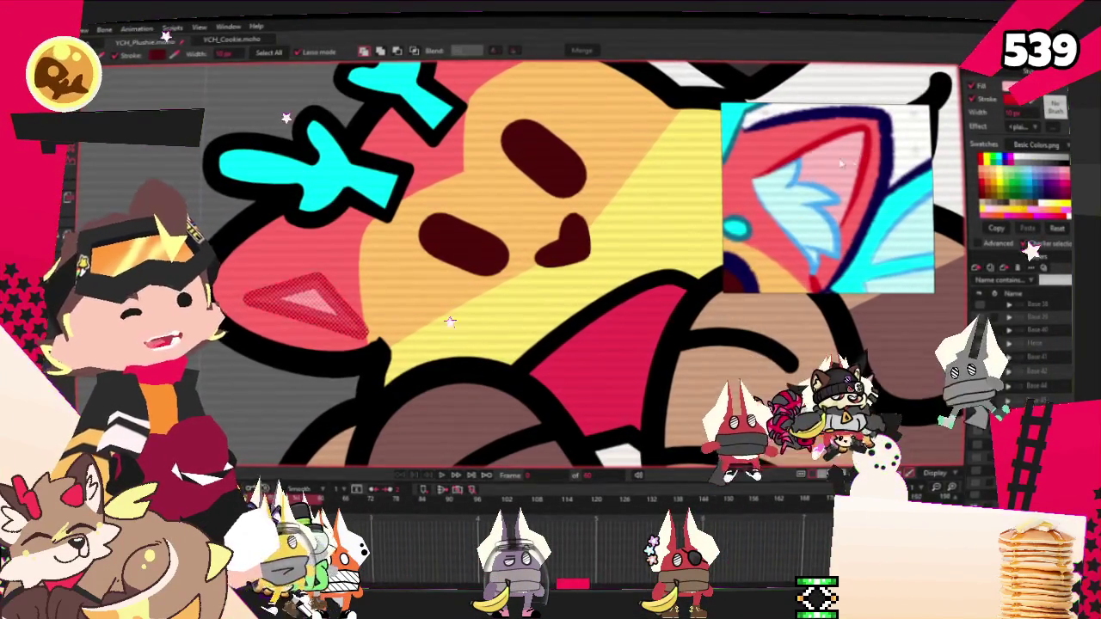
left_click(284, 232)
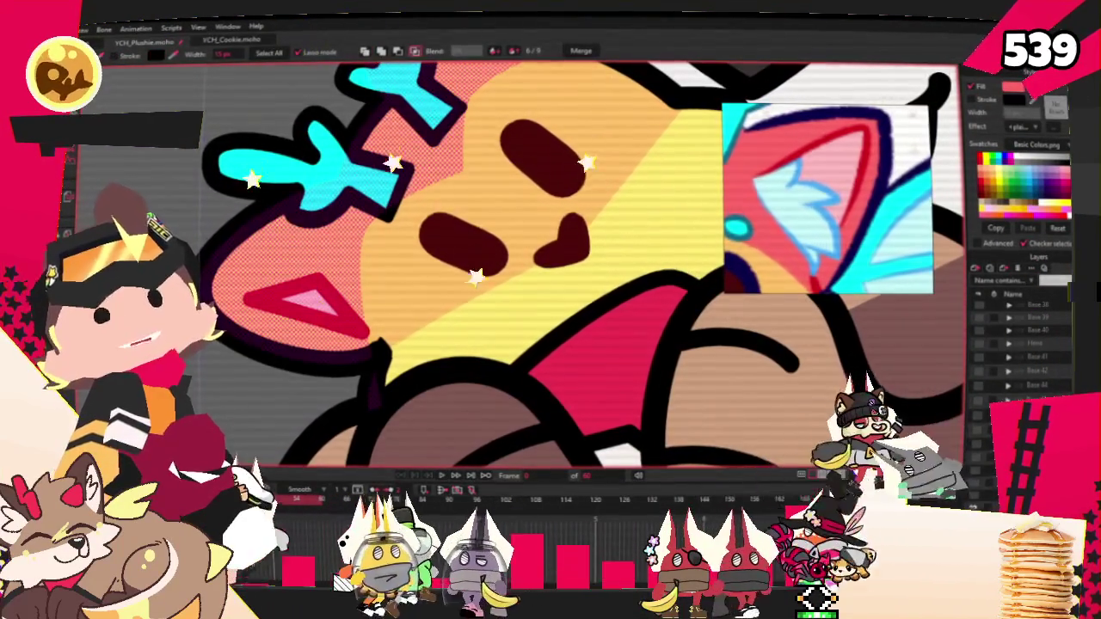
scroll(357, 311, "up", 3)
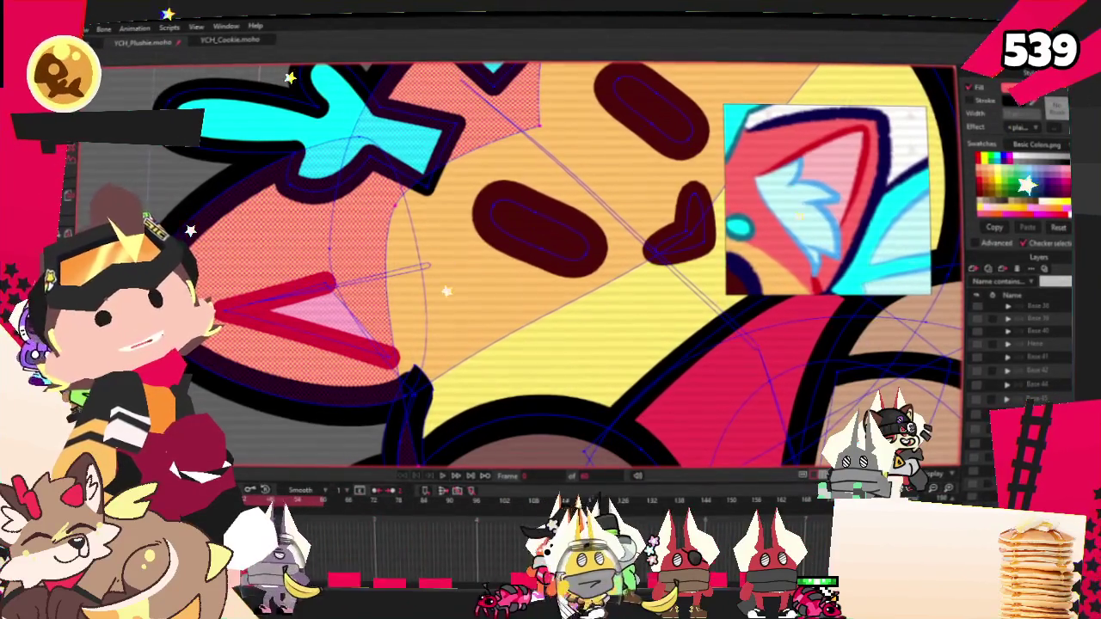
Draw an outline stroke around the mouth and fill it as a thick dark shape
key("g")
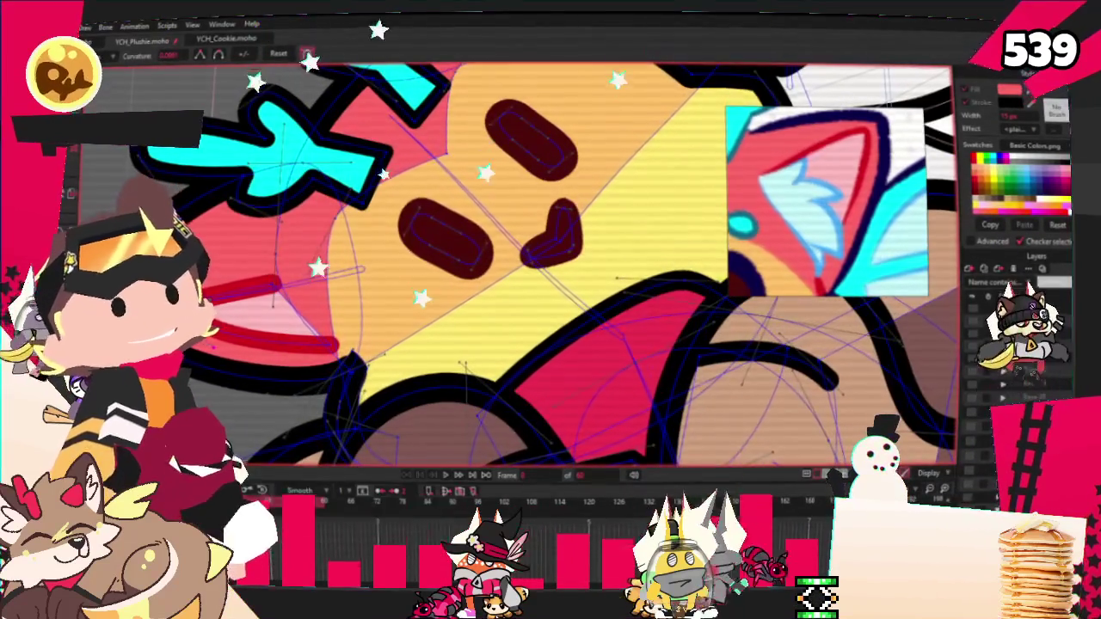
key("r")
key("a")
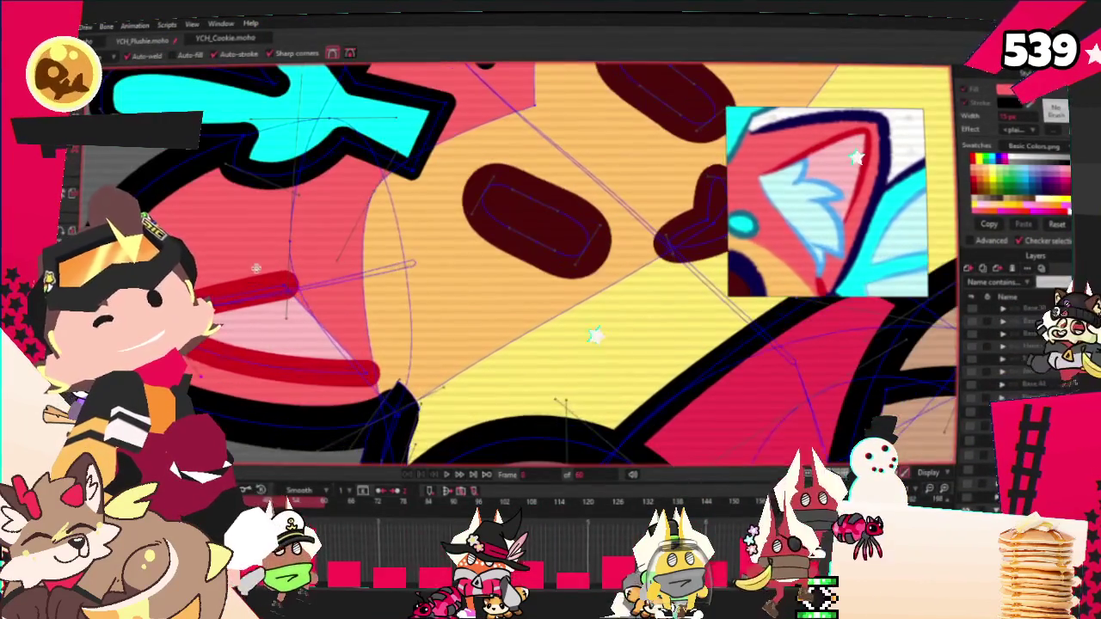
left_click_drag(288, 279, 333, 232)
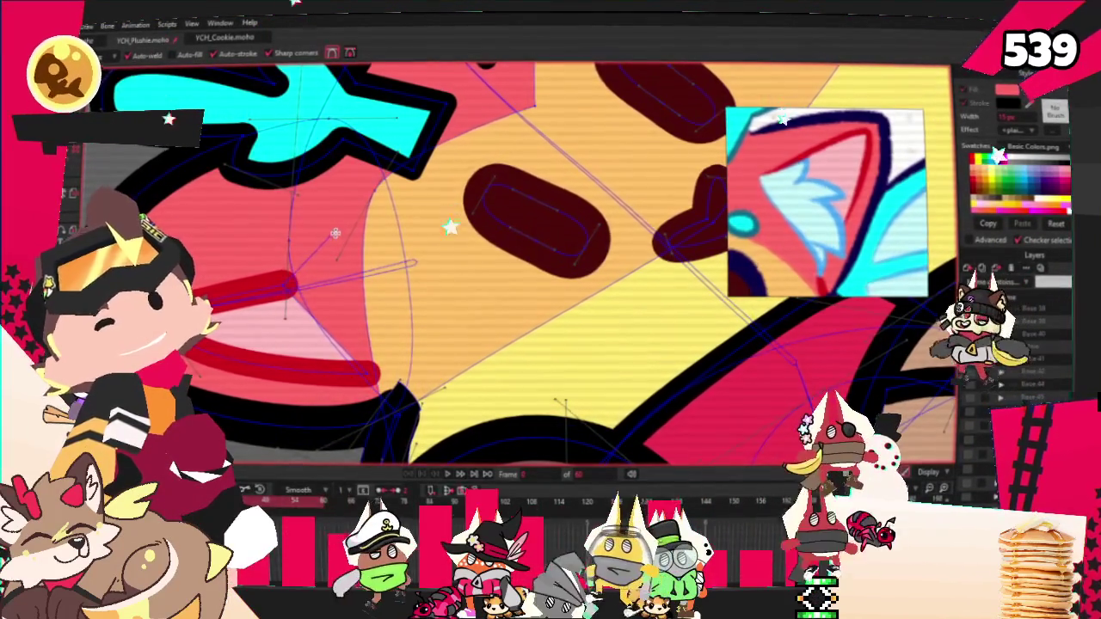
key("u")
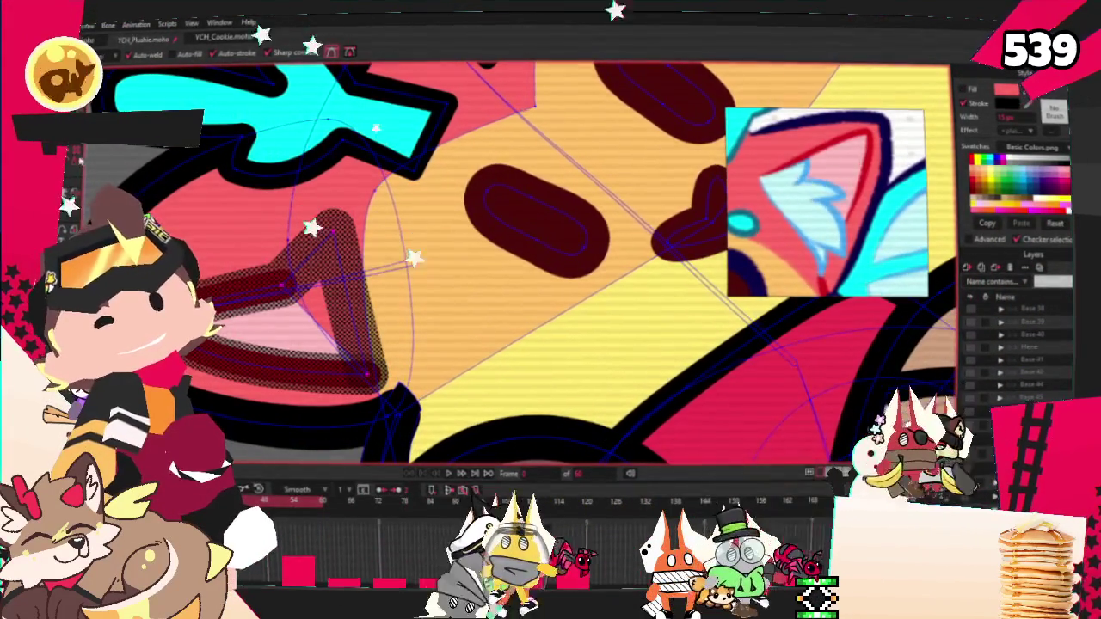
key("space")
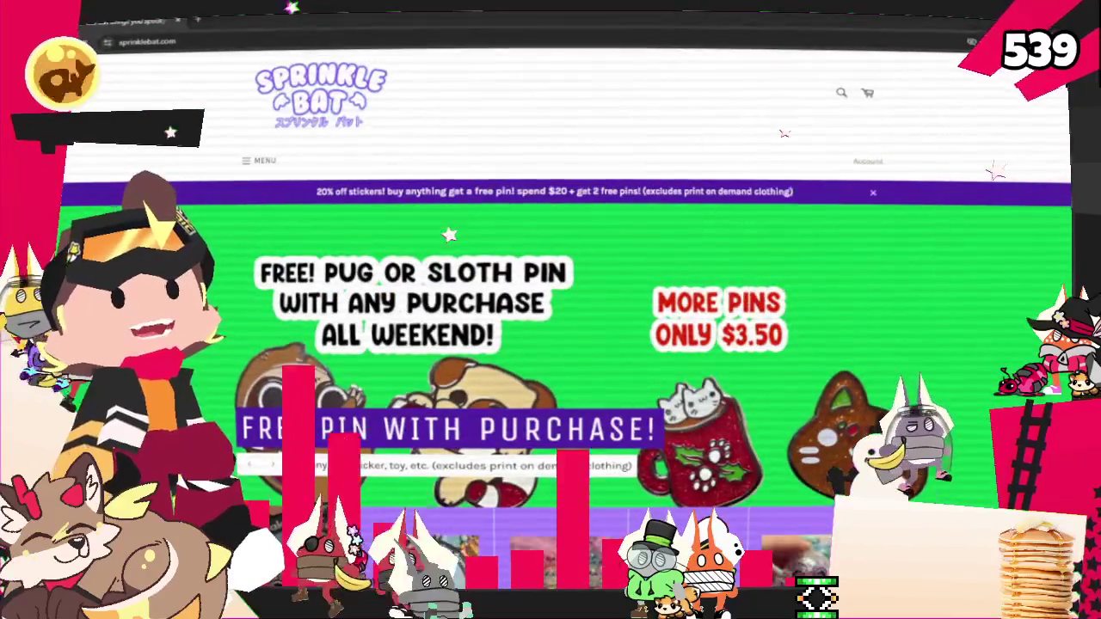
Scroll down the Sprinkle Bat homepage to the category tiles and open Plush Toys' View All
scroll(559, 344, "down", 5)
scroll(559, 344, "down", 2)
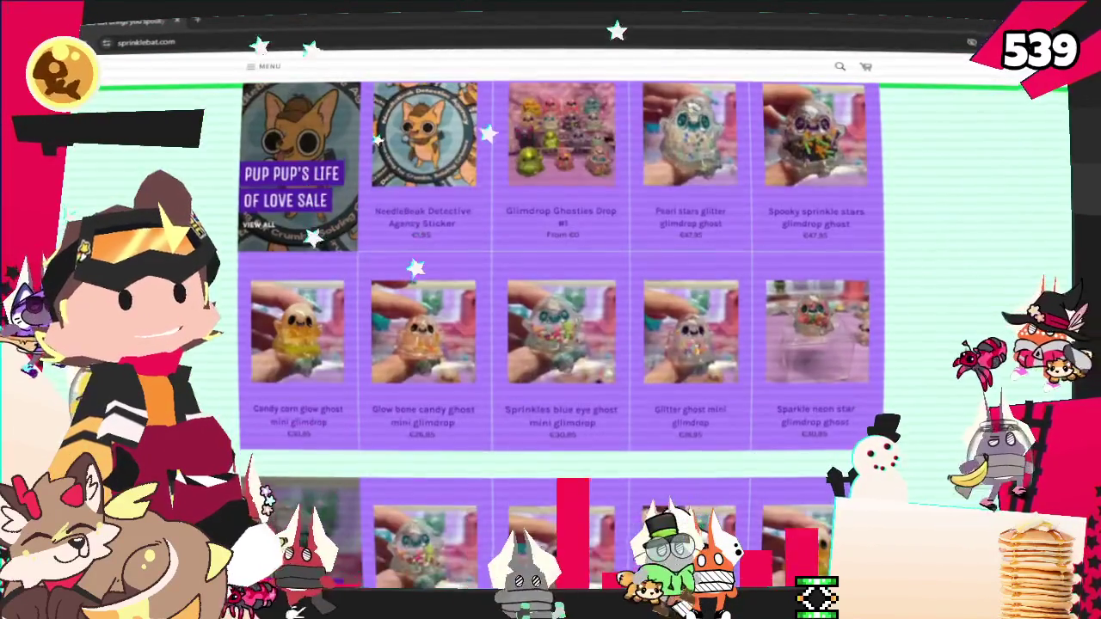
scroll(559, 344, "down", 1)
scroll(559, 344, "down", 1)
scroll(558, 344, "down", 1)
scroll(559, 344, "down", 1)
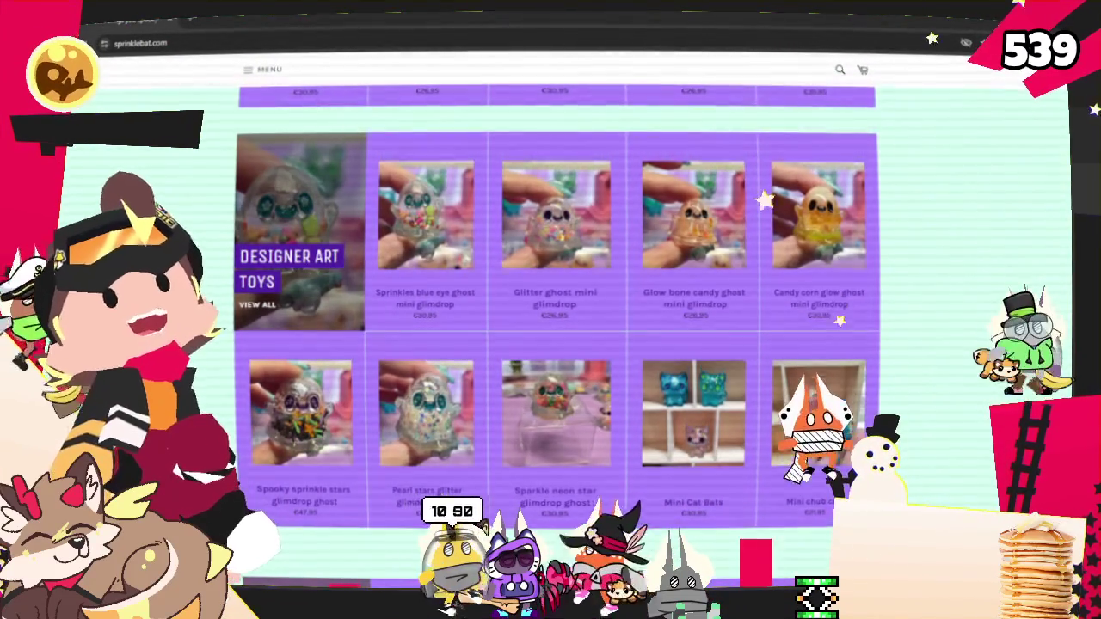
scroll(556, 344, "down", 1)
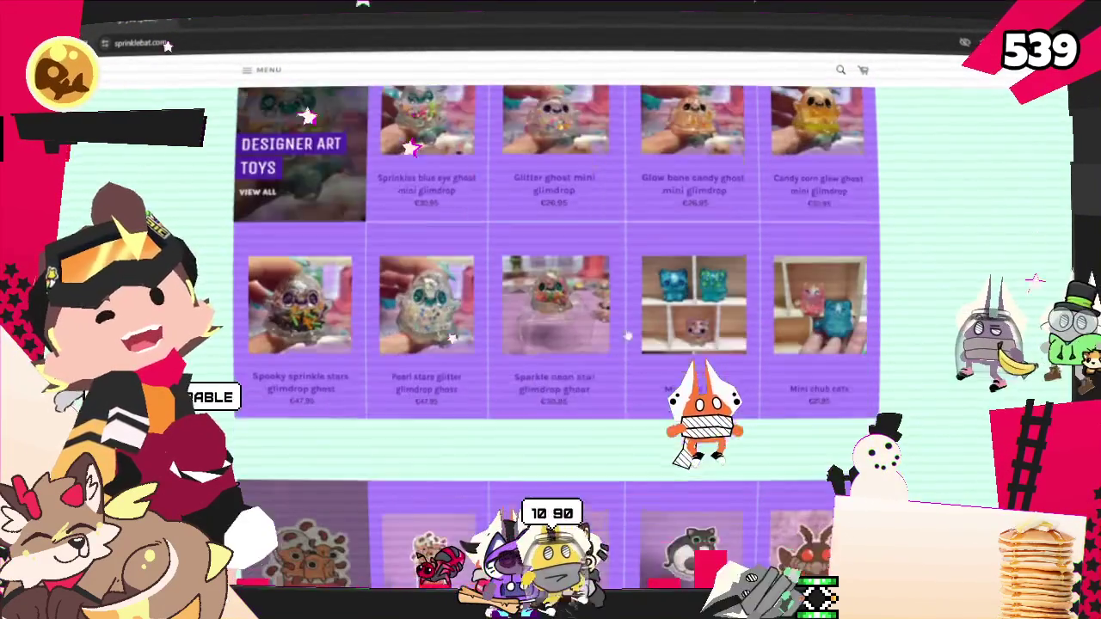
scroll(556, 344, "down", 1)
scroll(555, 344, "down", 3)
scroll(785, 283, "down", 2)
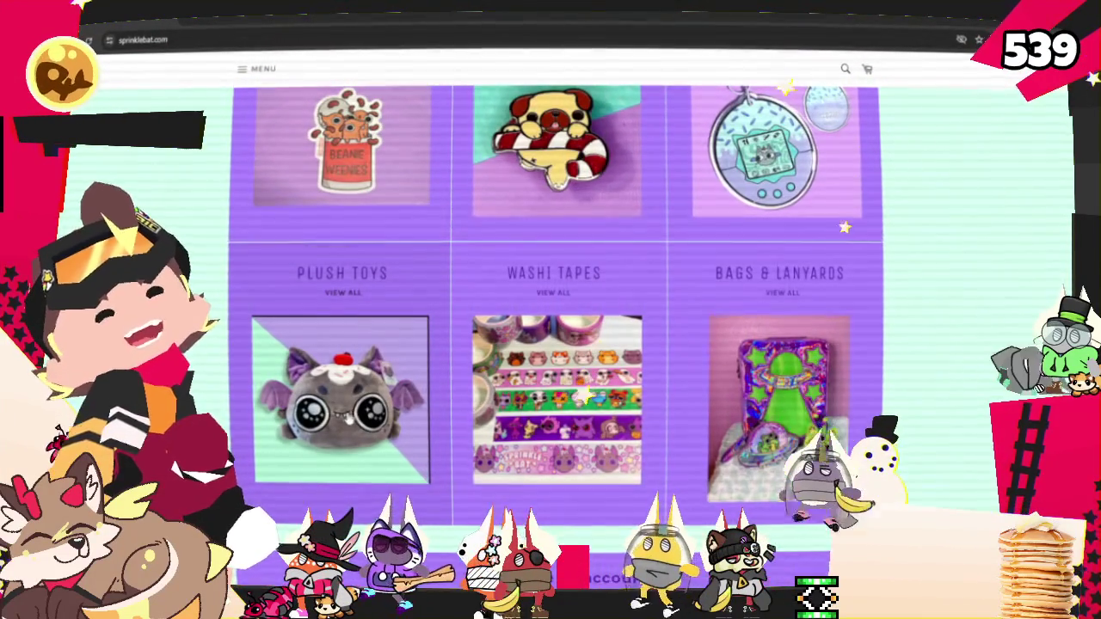
left_click(311, 292)
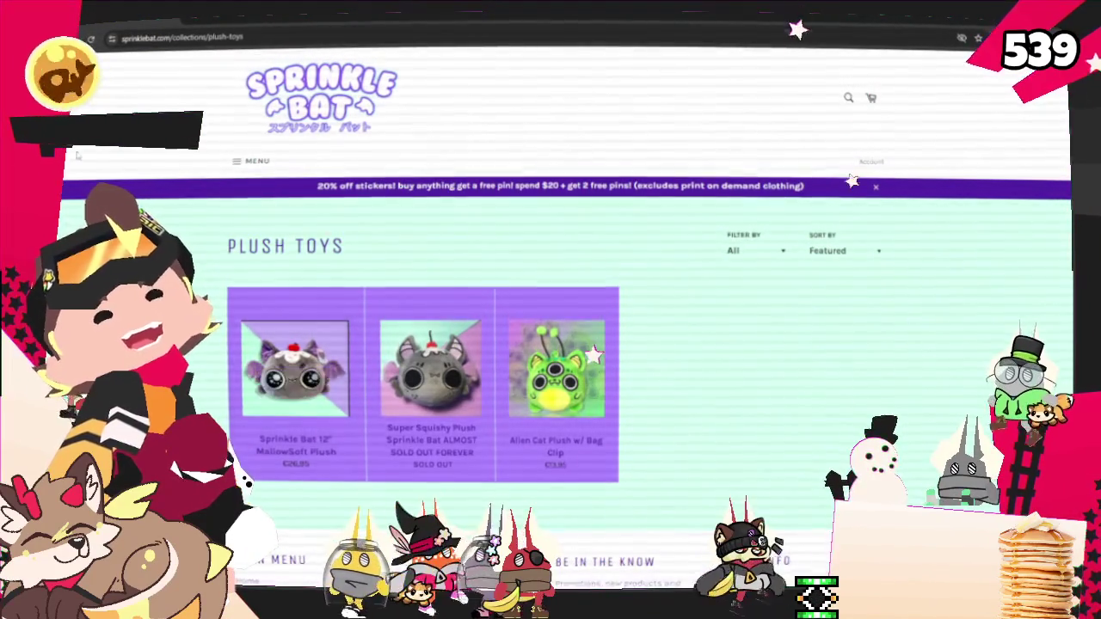
Return to the product grid, view the Mini Chub Cats product page, then go back
key("alt+Left")
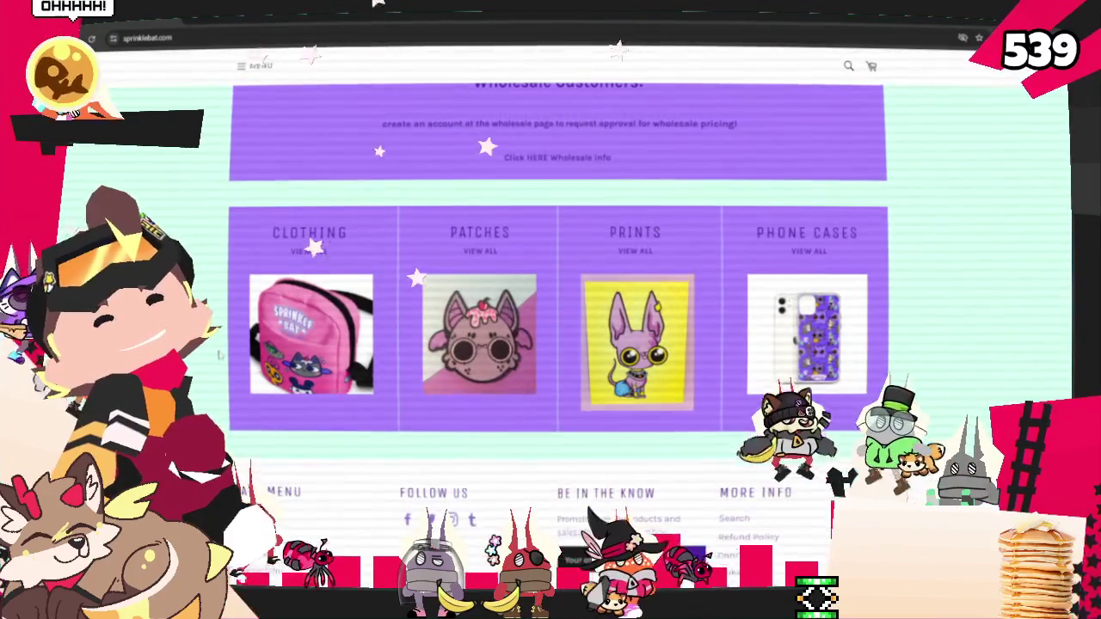
scroll(221, 350, "up", 4)
scroll(221, 351, "up", 2)
scroll(221, 351, "up", 2)
scroll(222, 351, "up", 2)
scroll(222, 351, "down", 3)
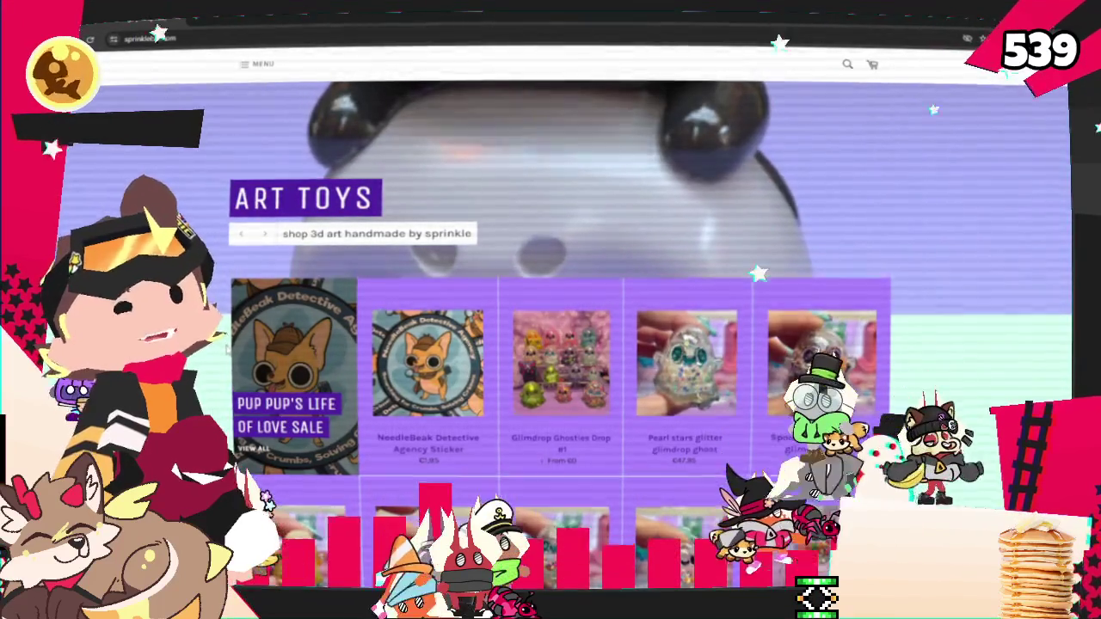
scroll(225, 349, "down", 3)
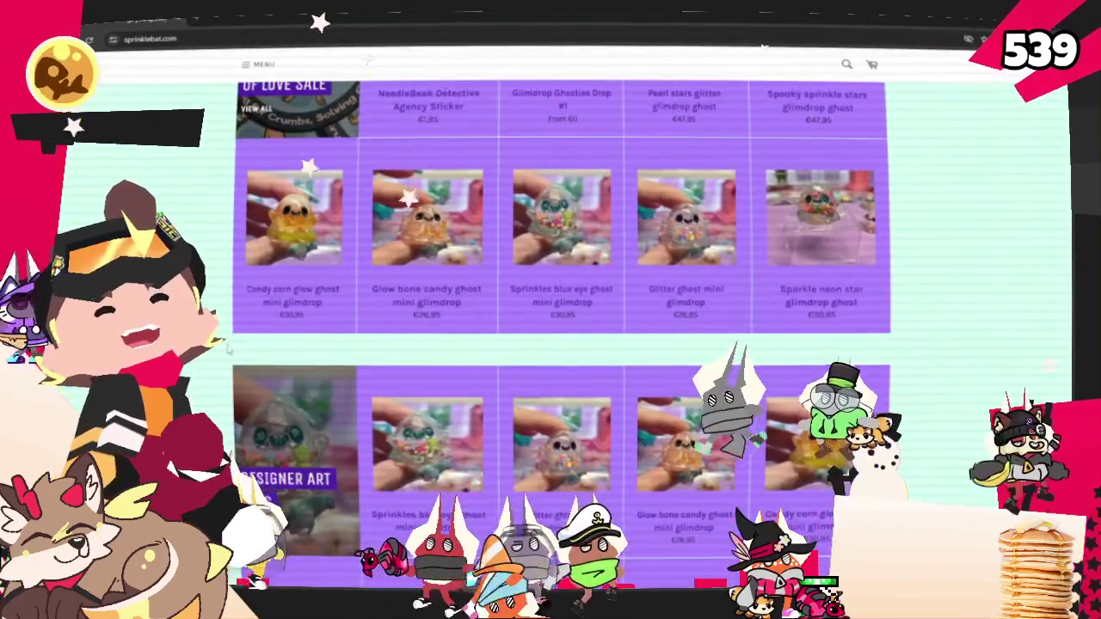
scroll(228, 349, "up", 3)
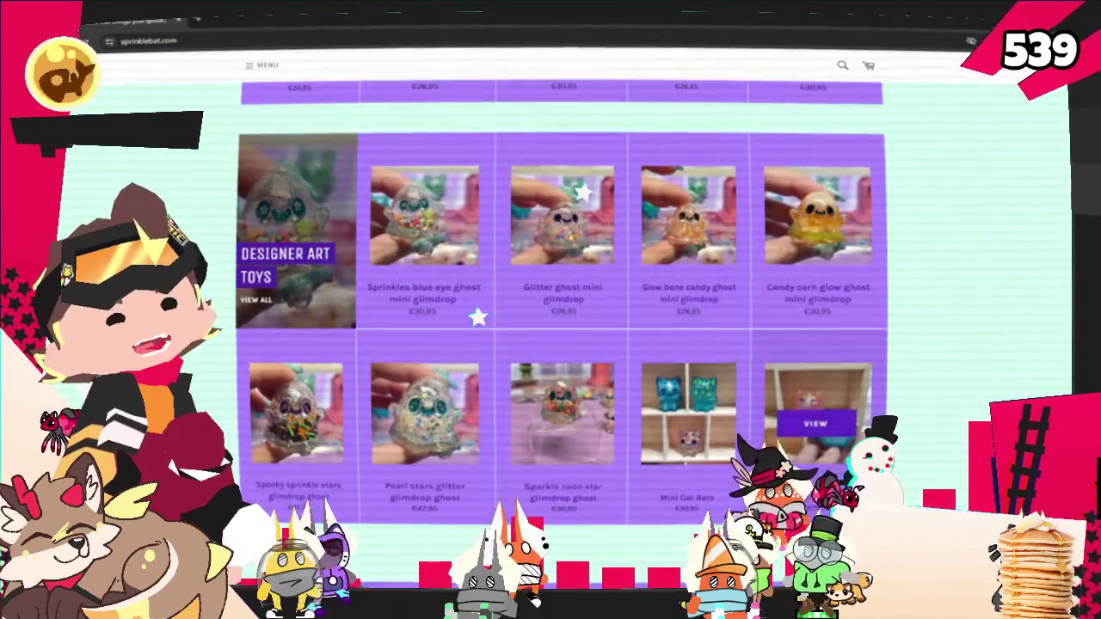
left_click(832, 394)
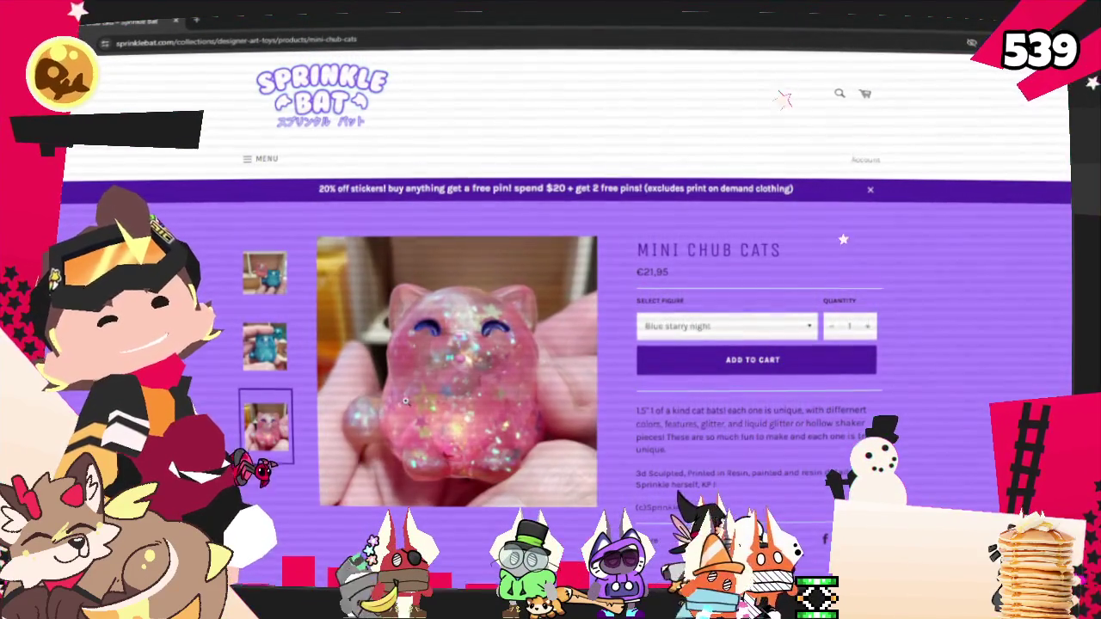
key("alt+Left")
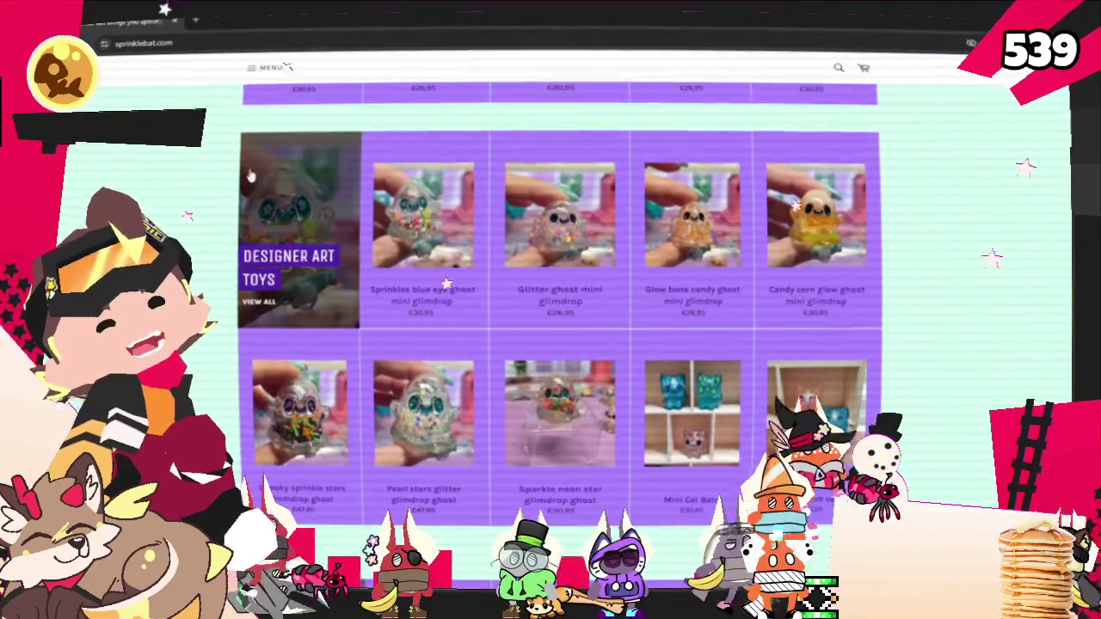
Scroll further through the plush grid, then switch back to the Moho project
scroll(250, 244, "down", 2)
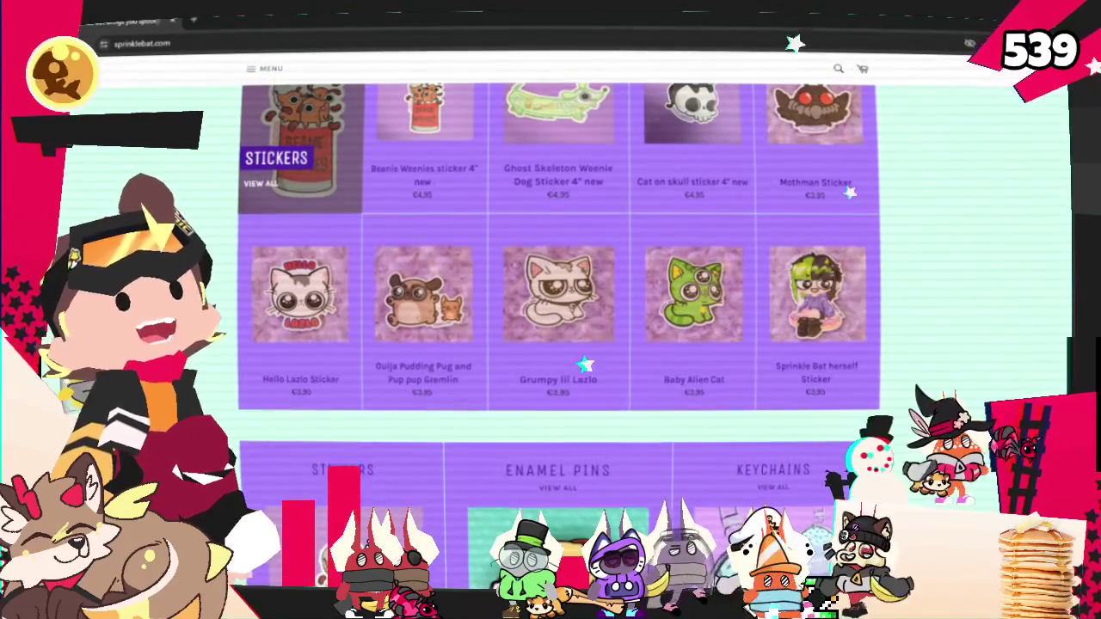
scroll(559, 344, "down", 2)
scroll(559, 344, "down", 2)
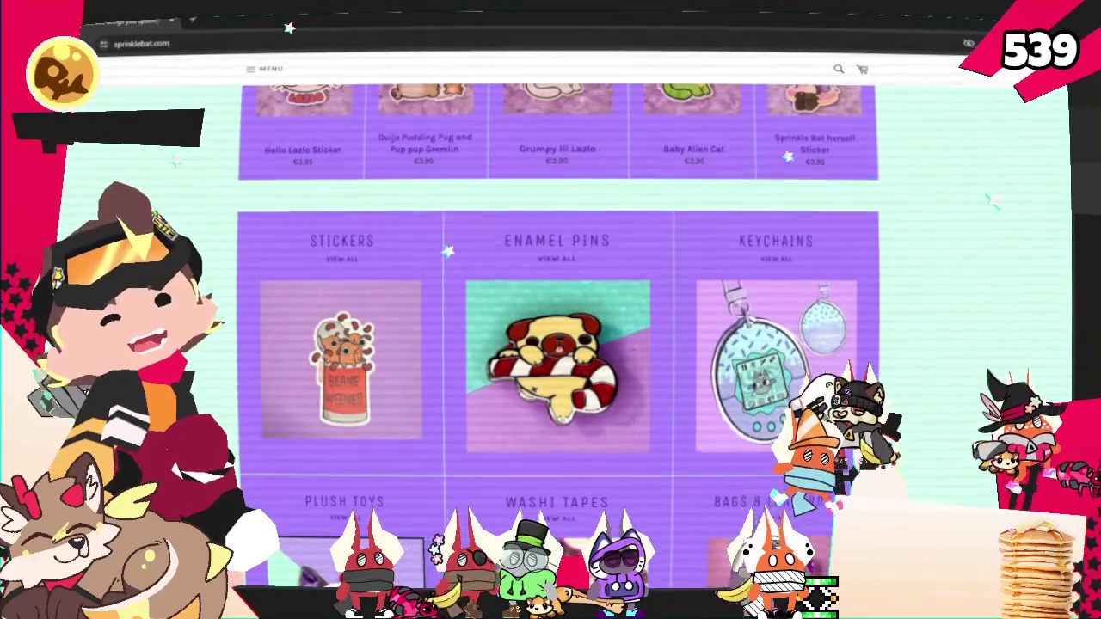
scroll(559, 344, "down", 2)
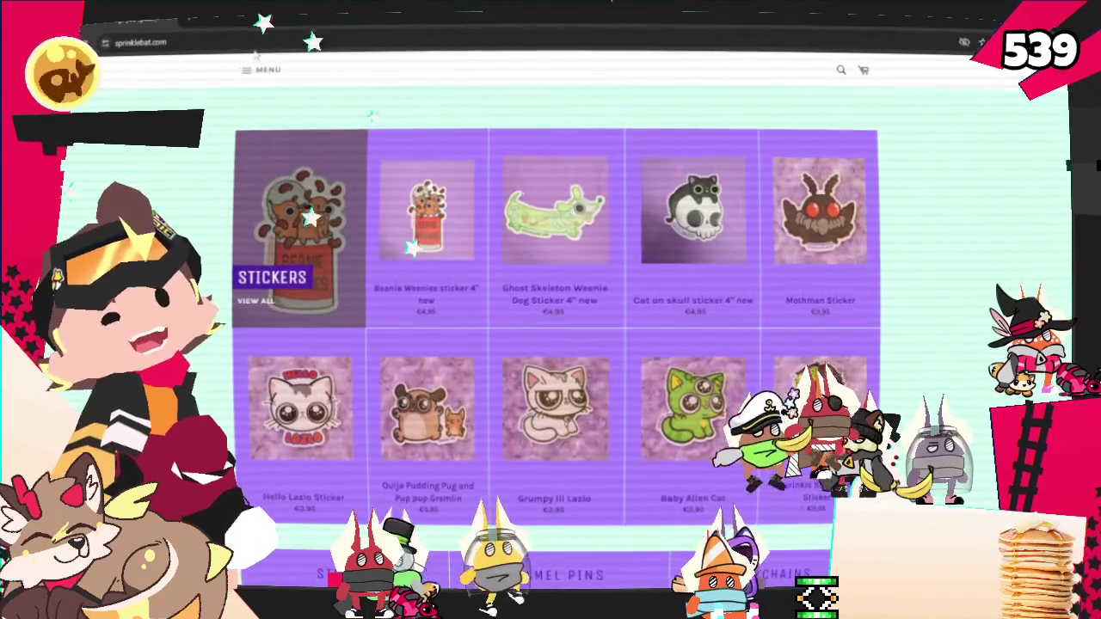
key("alt+Tab")
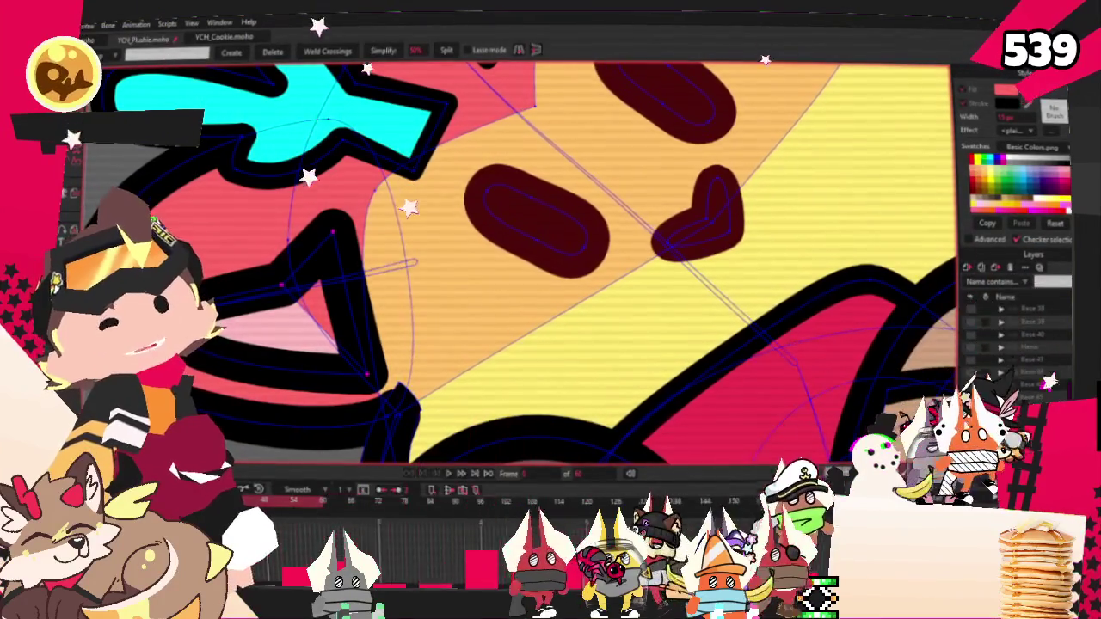
Fill the inner triangle of the plush's open mouth with a dark shape and play to check it
scroll(275, 319, "up", 2)
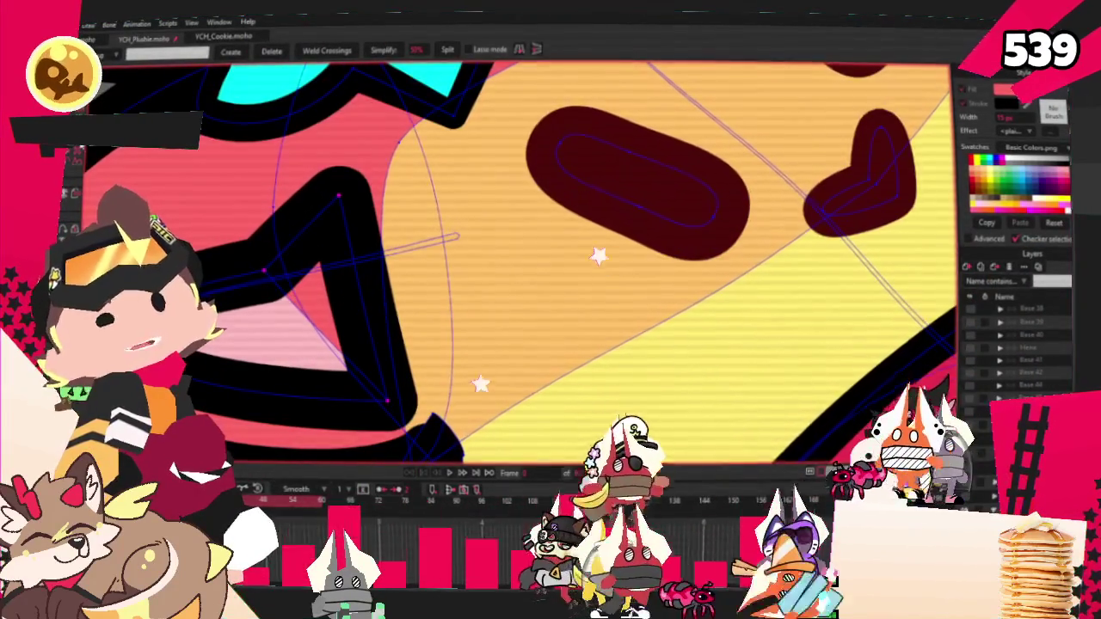
key("u")
left_click(326, 283)
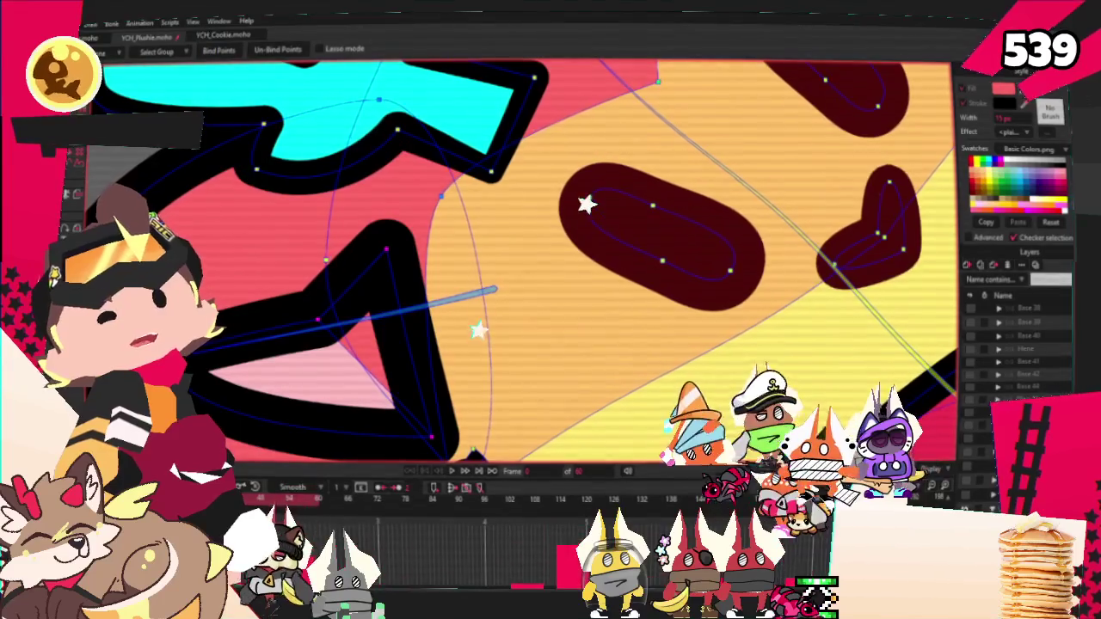
key("u")
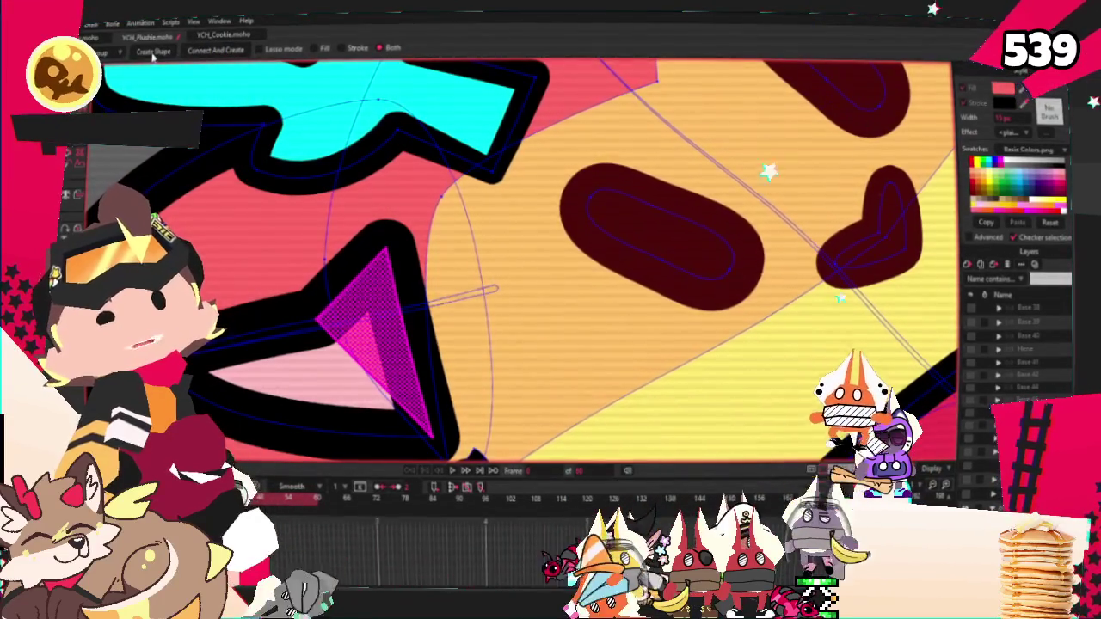
left_click(154, 52)
key("g")
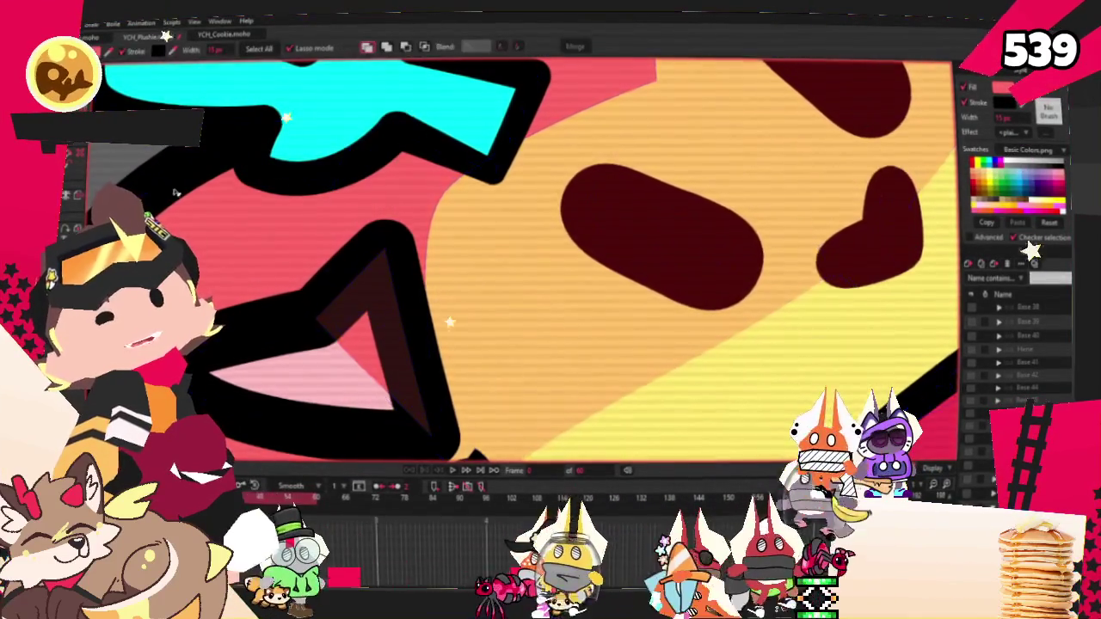
key("ctrl+space")
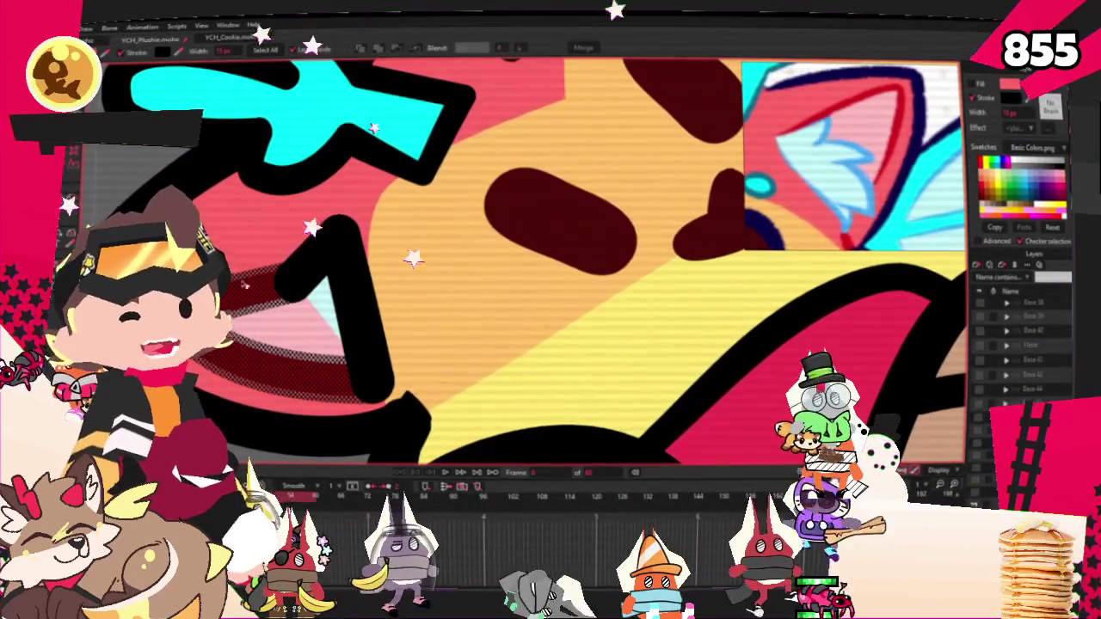
Select the left ear's triangular inner area and wrap a red outline around it
left_click(292, 284)
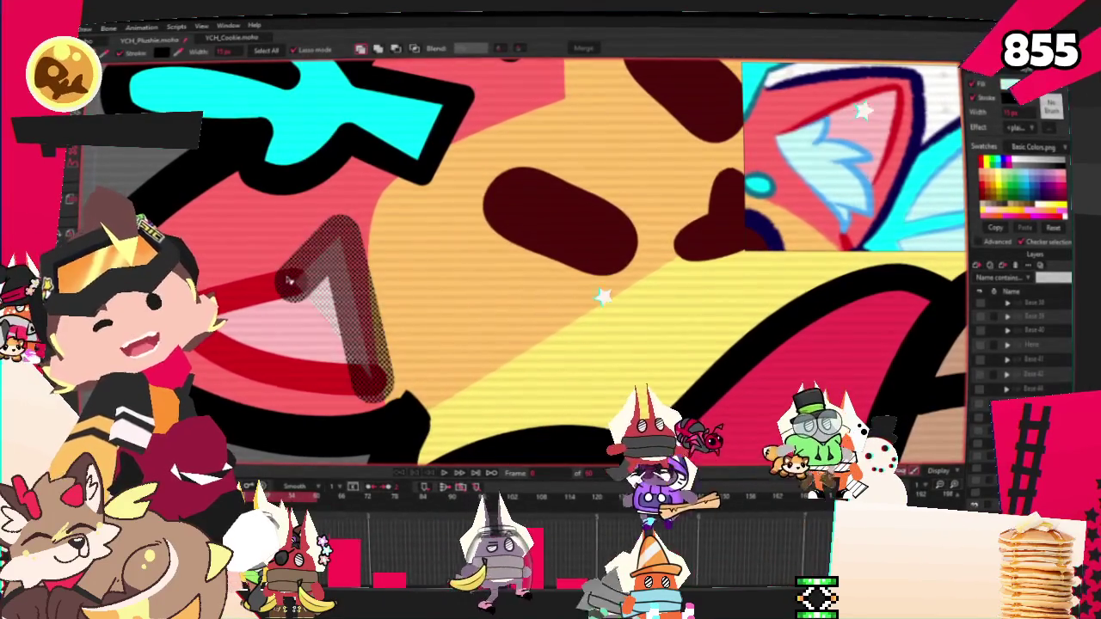
left_click_drag(288, 284, 320, 280)
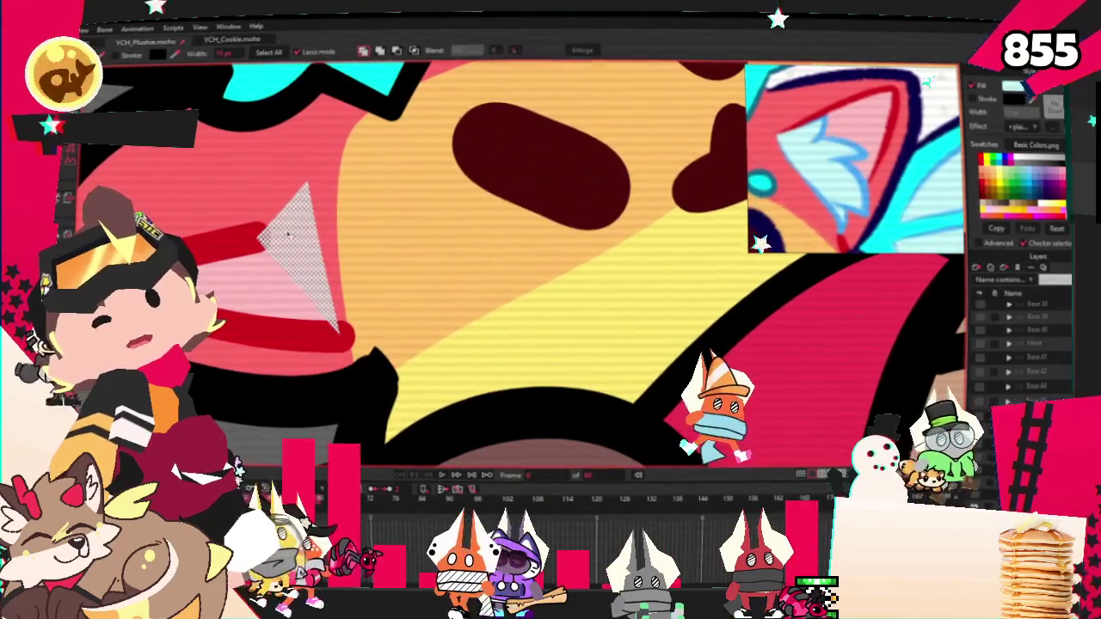
key("t")
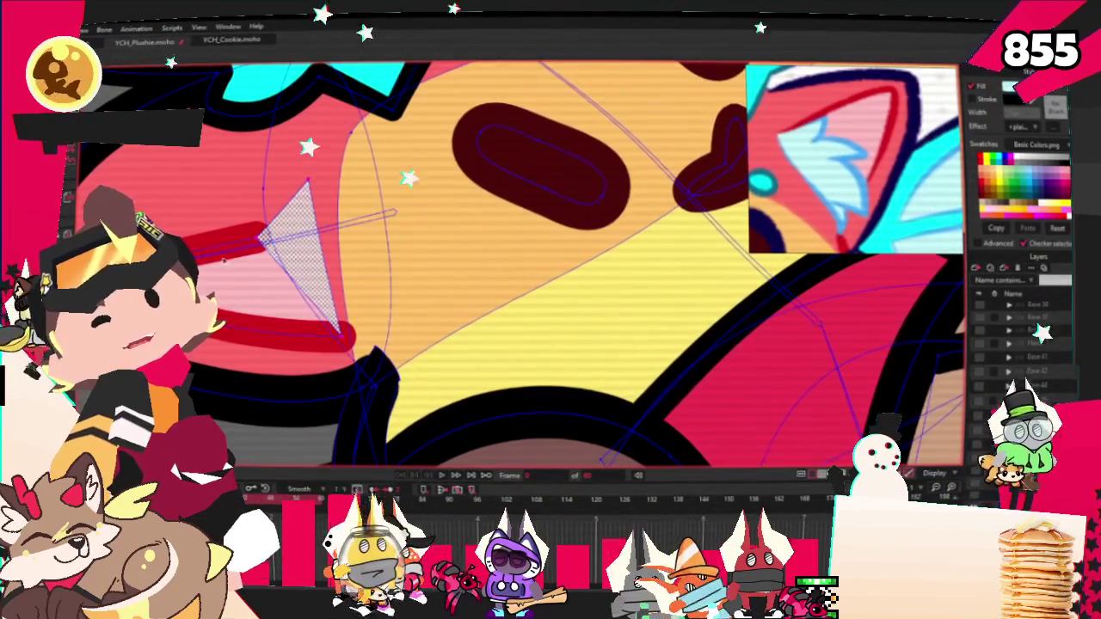
left_click(289, 212)
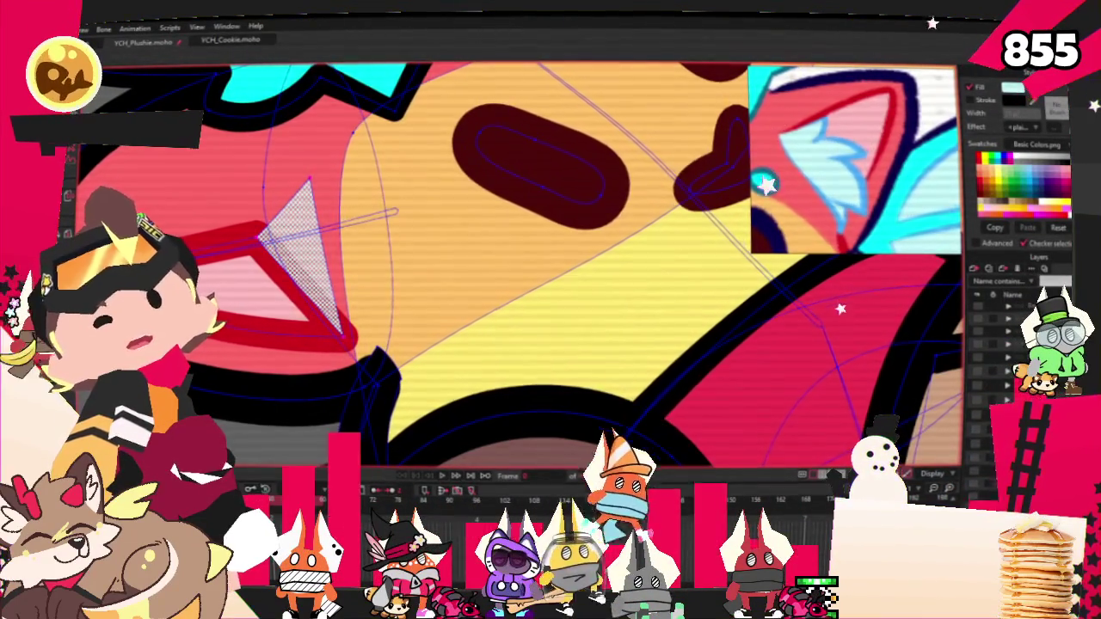
key("b")
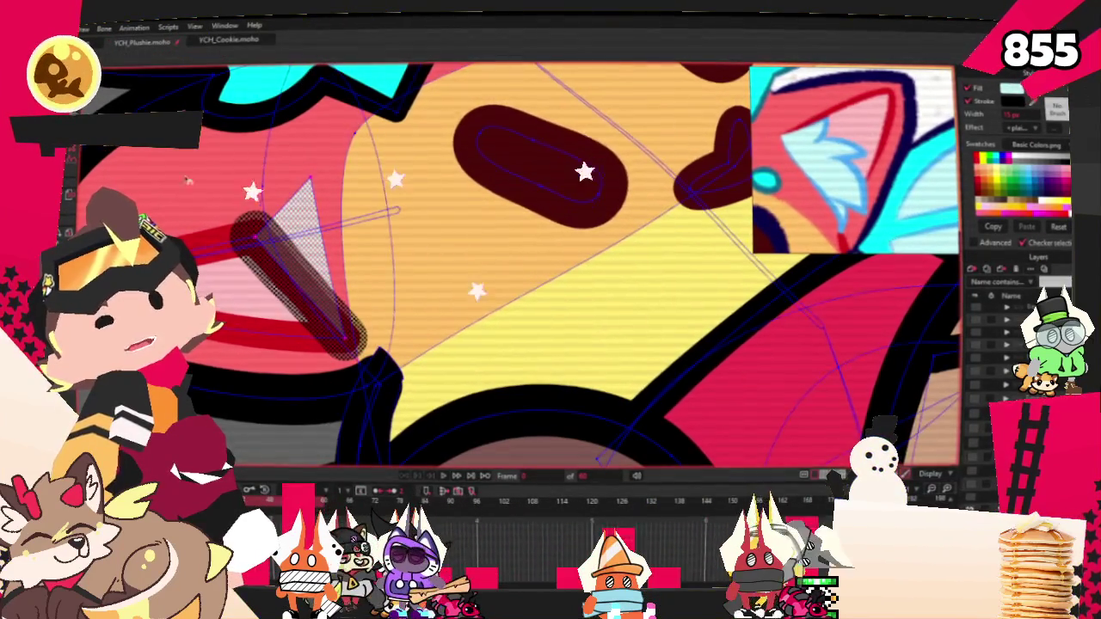
scroll(258, 198, "down", 2)
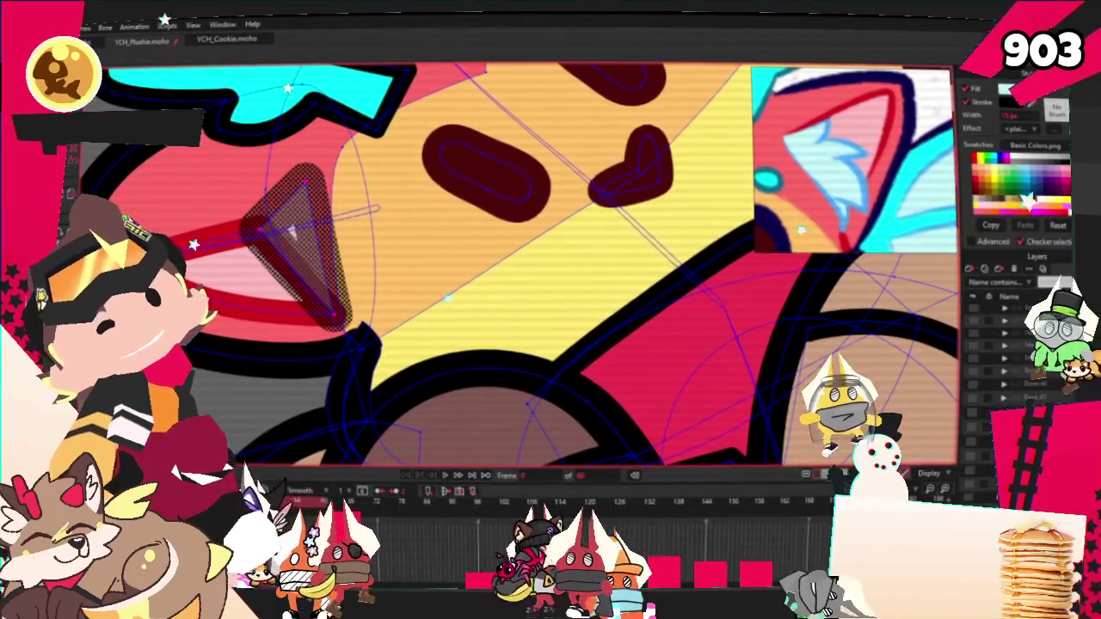
Add a point to the inner ear triangle and adjust its curvature
key("b")
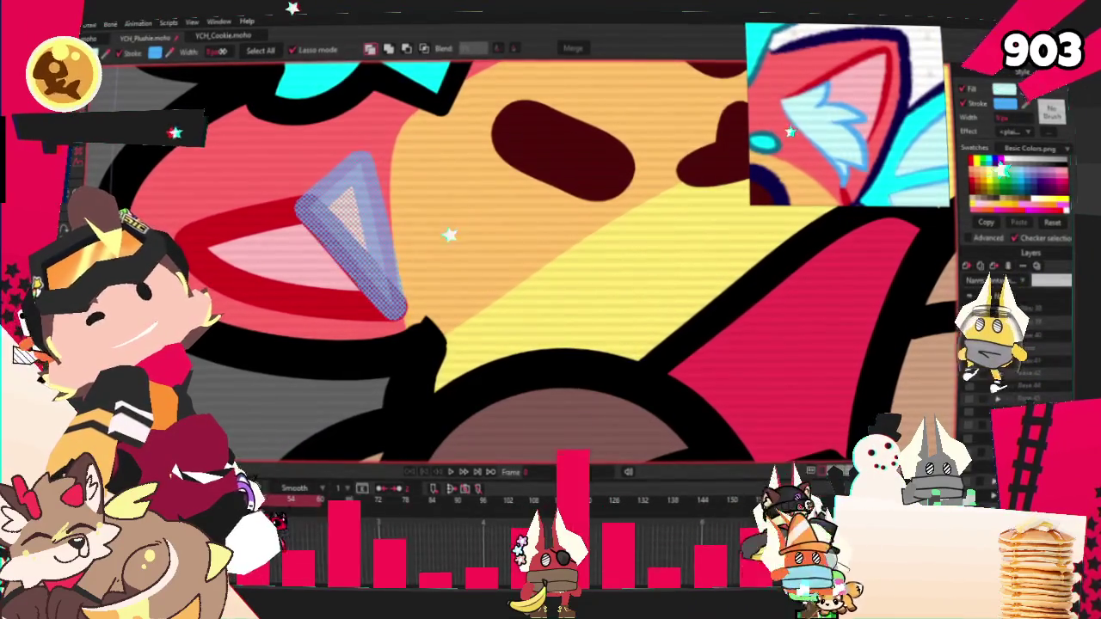
key("a")
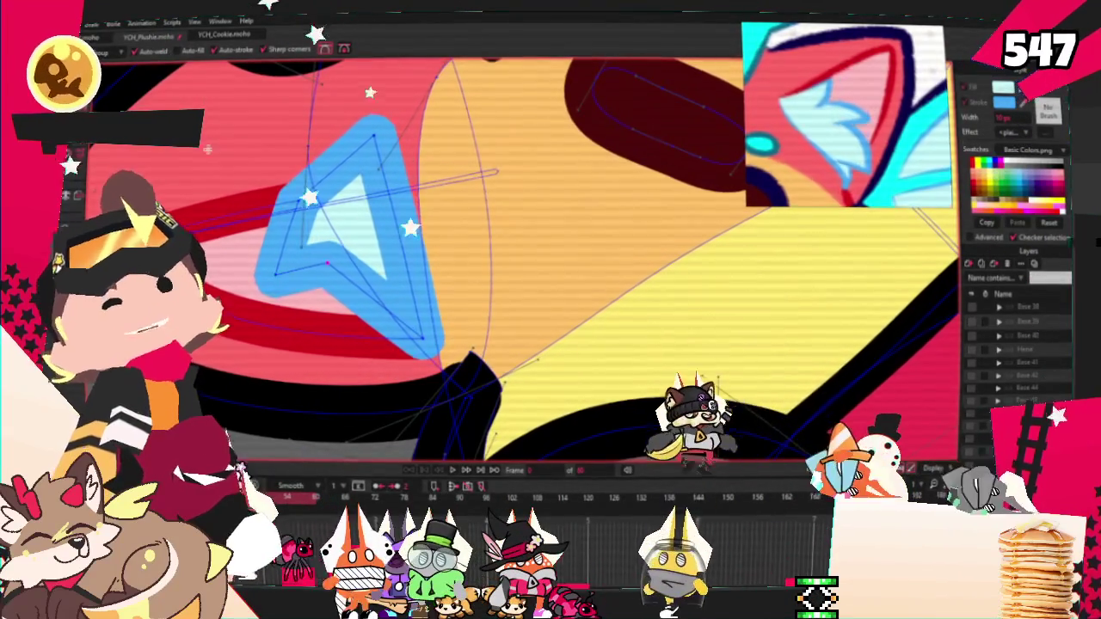
key("c")
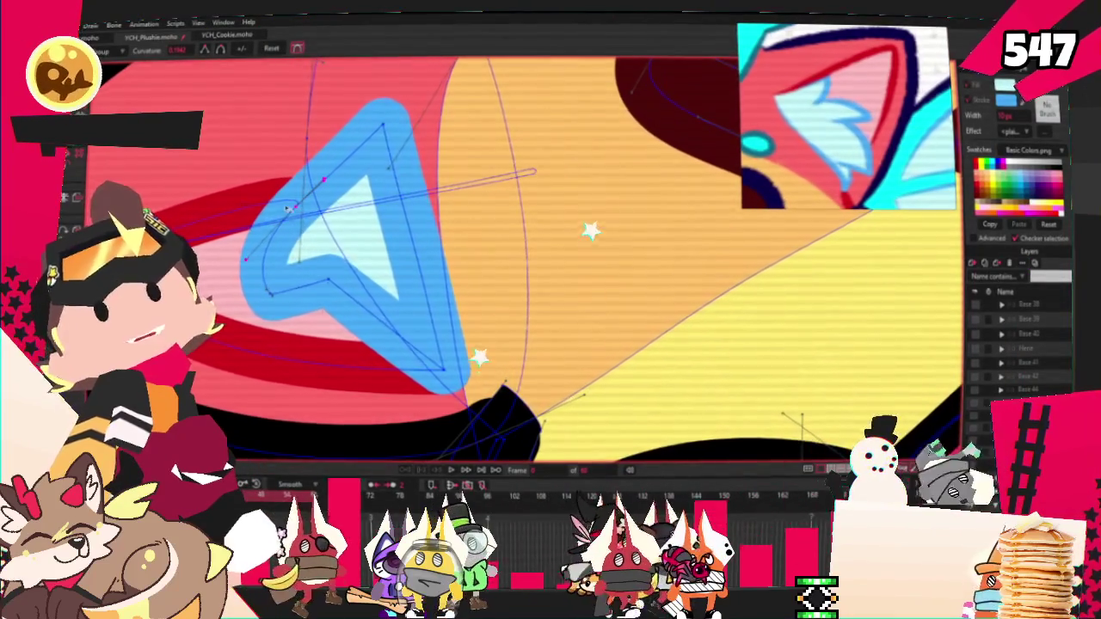
scroll(516, 258, "down", 1)
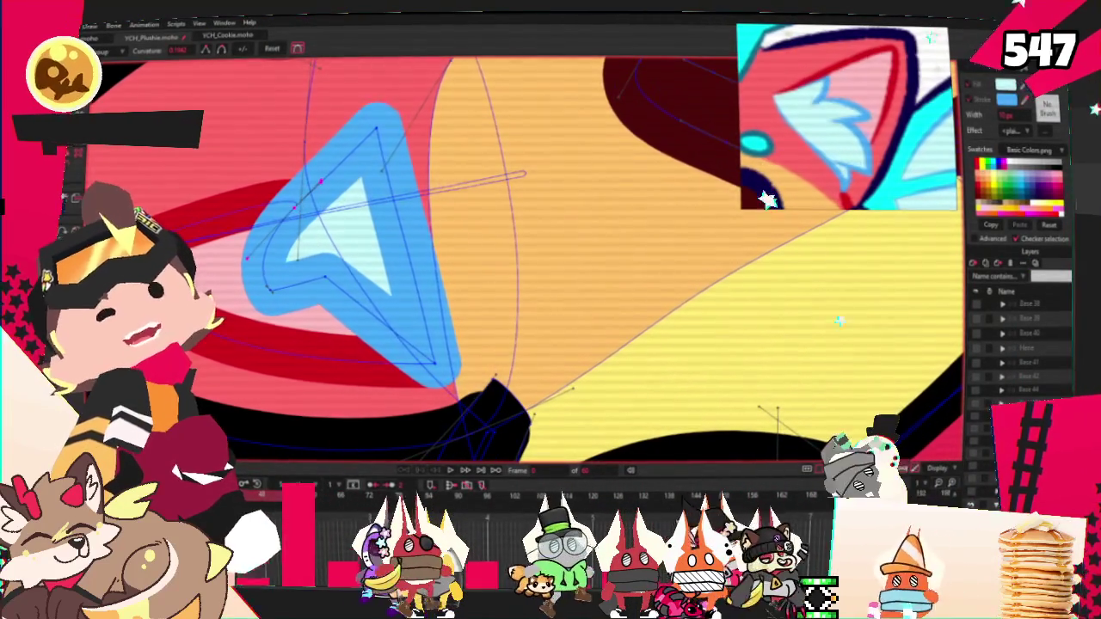
Pull the inner ear's upper-left corner upward and soften the shape with the Magnet tool
key("t")
scroll(306, 215, "up", 1)
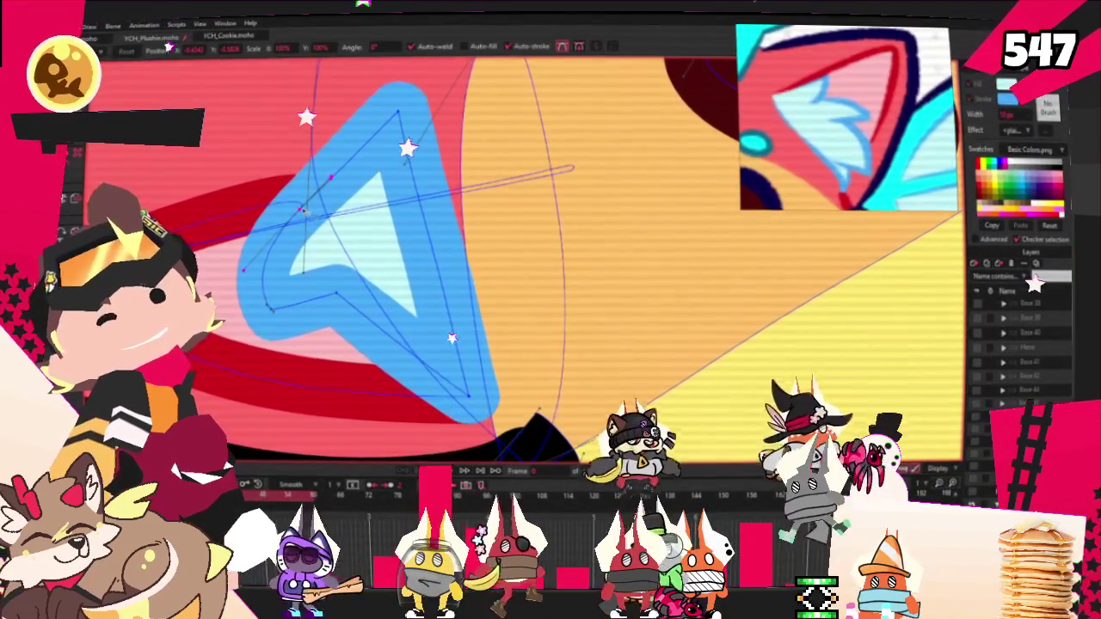
left_click_drag(303, 209, 316, 140)
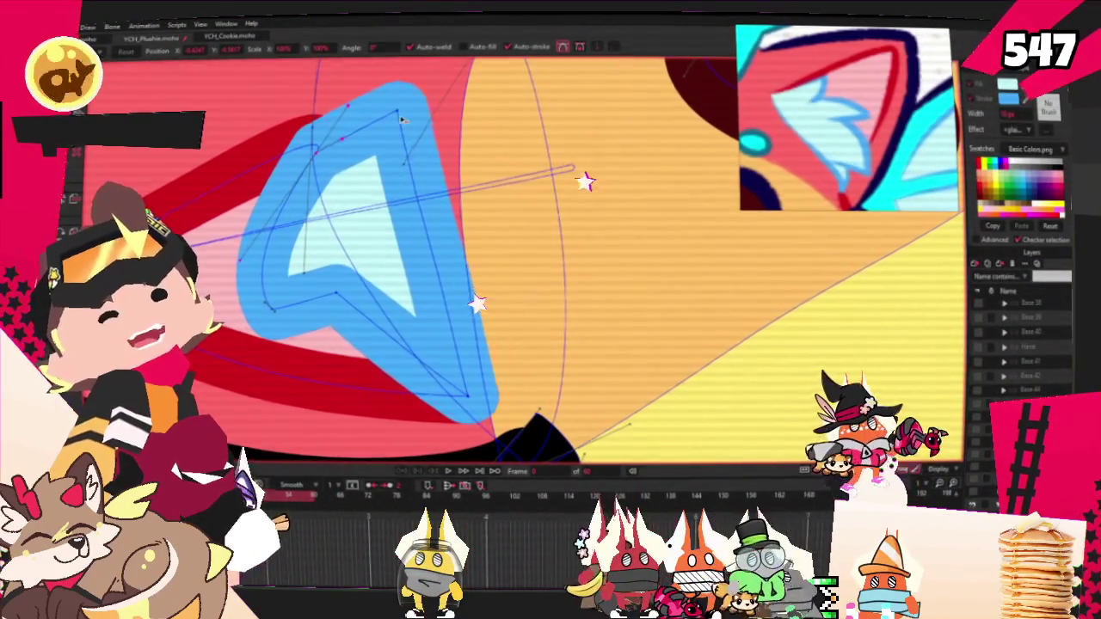
scroll(411, 112, "down", 2)
scroll(325, 135, "up", 1)
key("x")
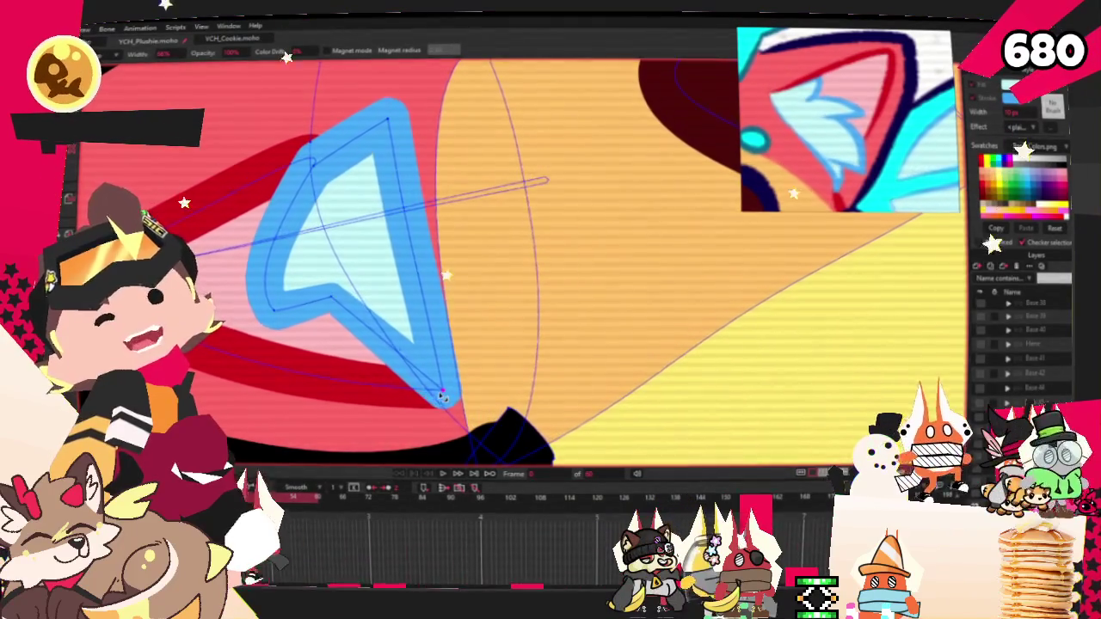
scroll(442, 396, "down", 1)
scroll(443, 395, "down", 2)
scroll(443, 395, "up", 1)
scroll(443, 395, "down", 2)
scroll(316, 249, "up", 2)
scroll(315, 250, "up", 1)
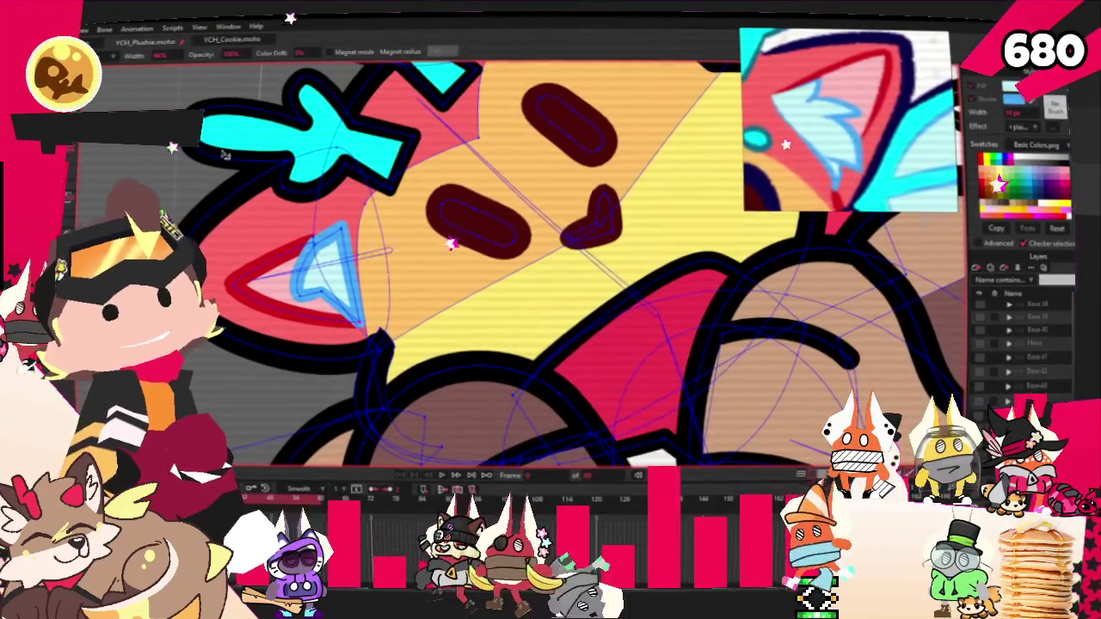
Move the copied blue inner ear and red outline into the plushie's second ear and fine-tune its position
key("t")
scroll(270, 263, "up", 1)
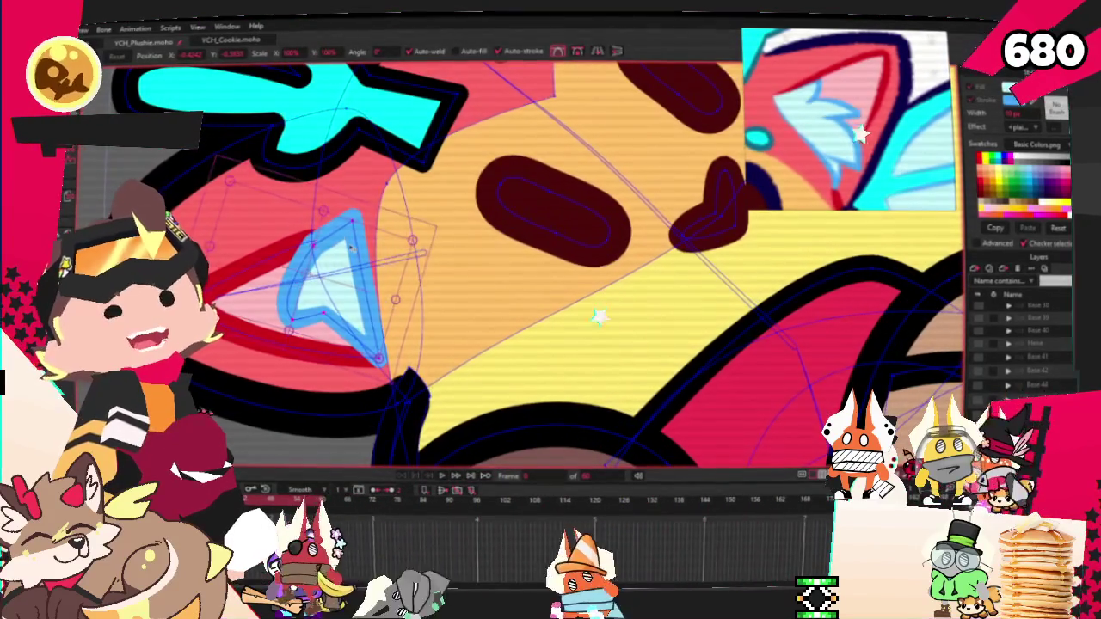
scroll(351, 247, "down", 2)
scroll(447, 307, "down", 3)
scroll(448, 307, "up", 3)
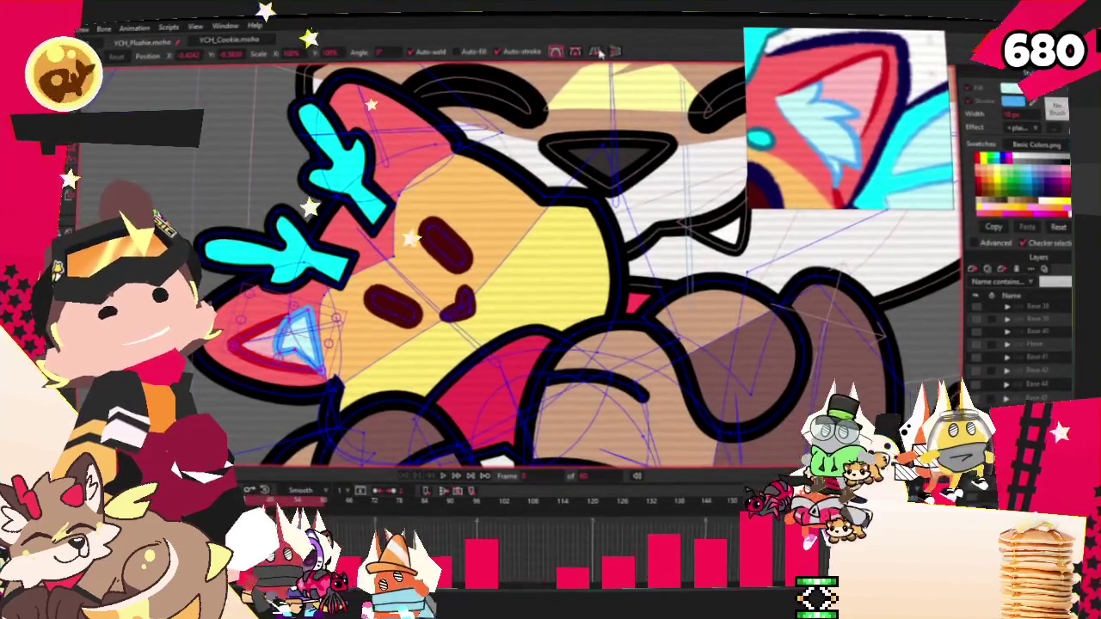
scroll(370, 266, "up", 3)
scroll(370, 267, "down", 1)
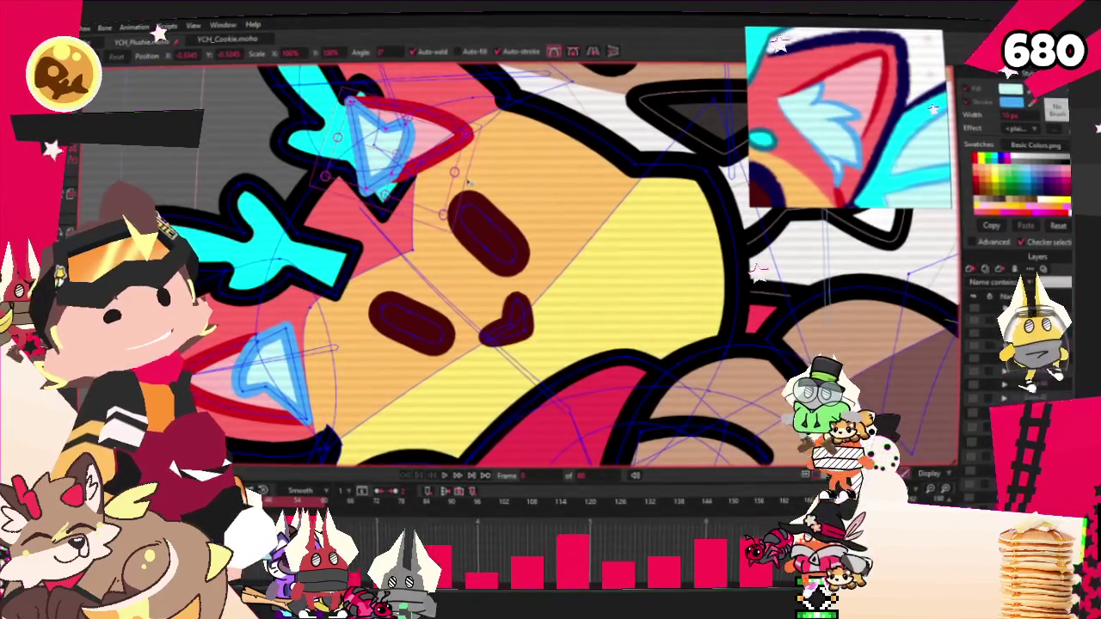
left_click_drag(467, 183, 530, 80)
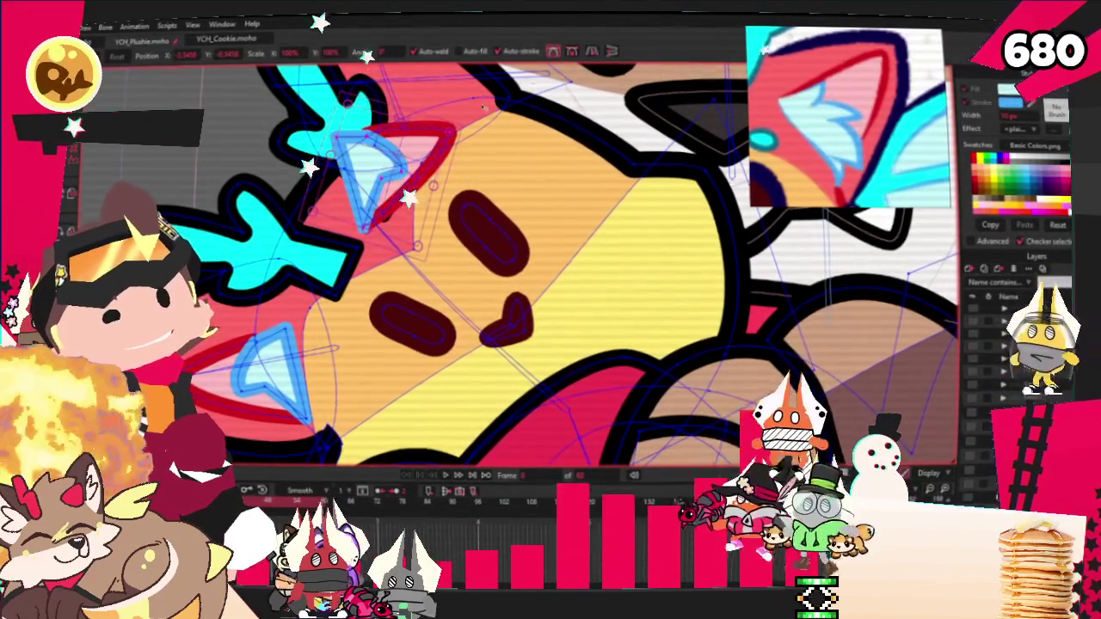
left_click_drag(357, 258, 392, 237)
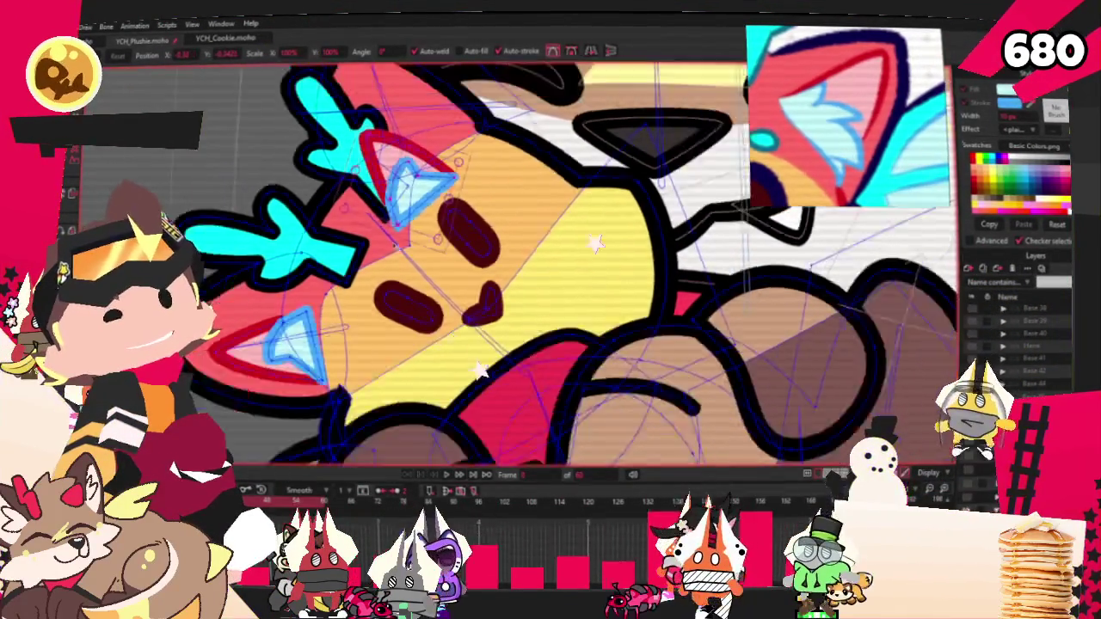
scroll(431, 174, "up", 3)
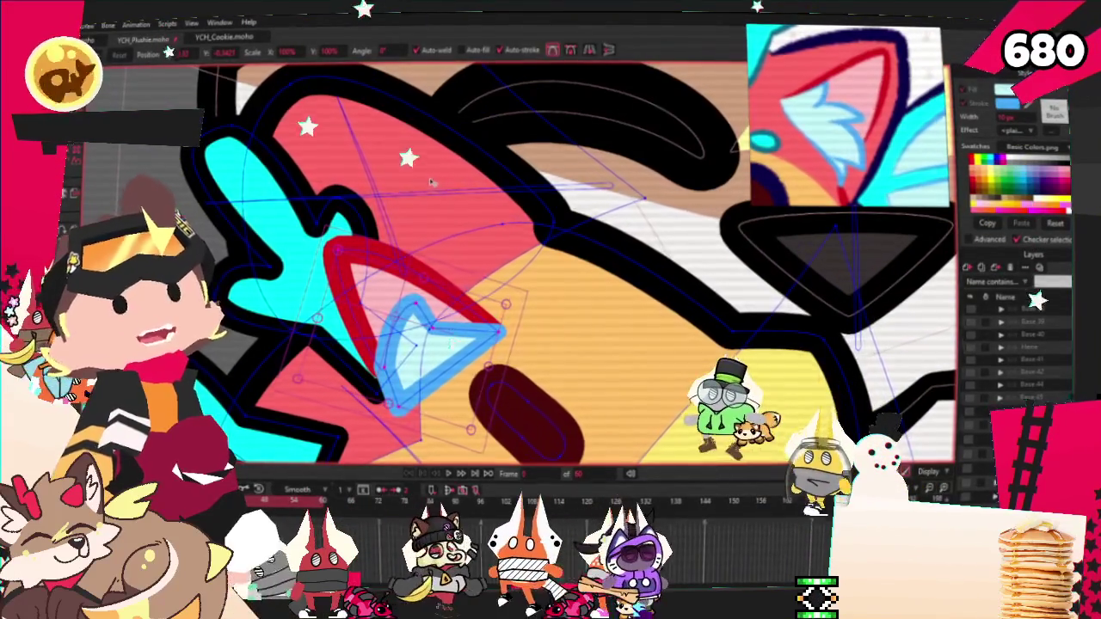
scroll(432, 182, "down", 3)
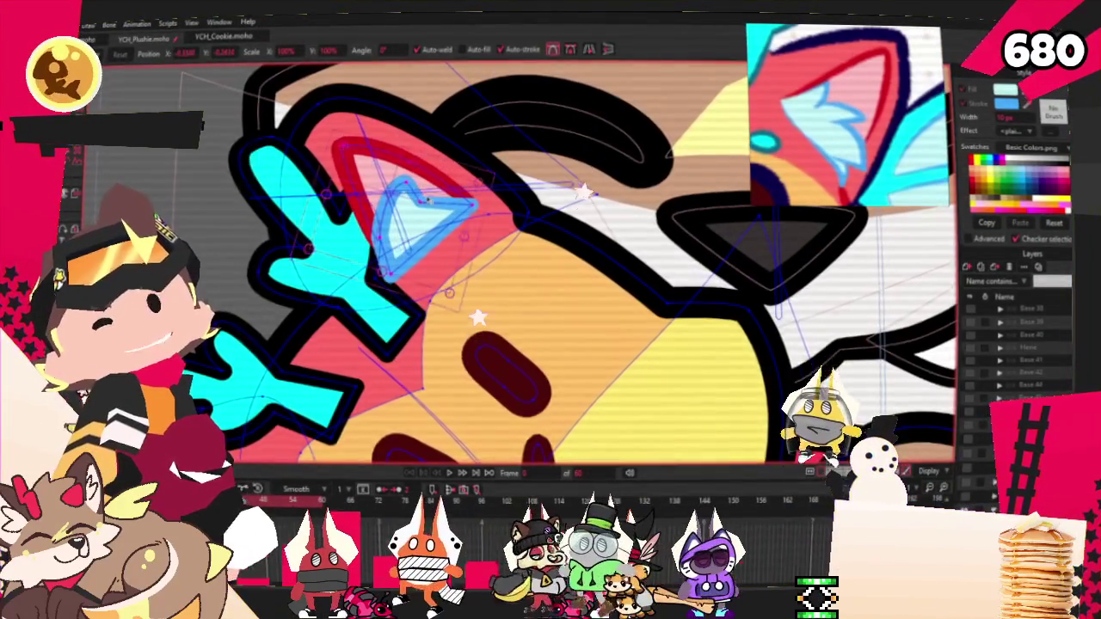
scroll(425, 199, "up", 3)
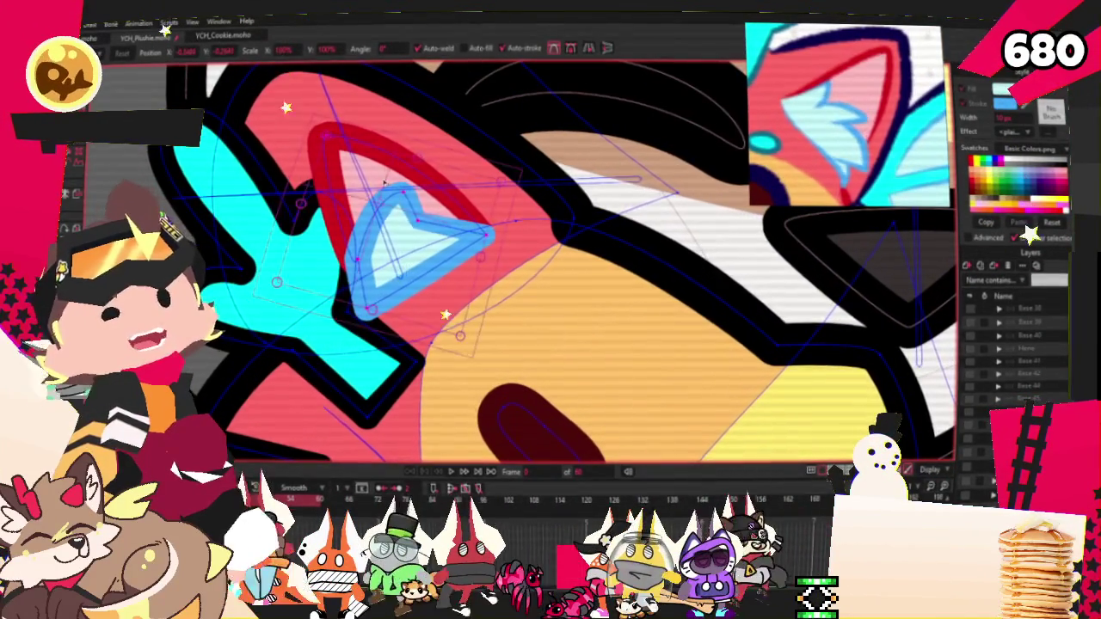
scroll(471, 200, "up", 1)
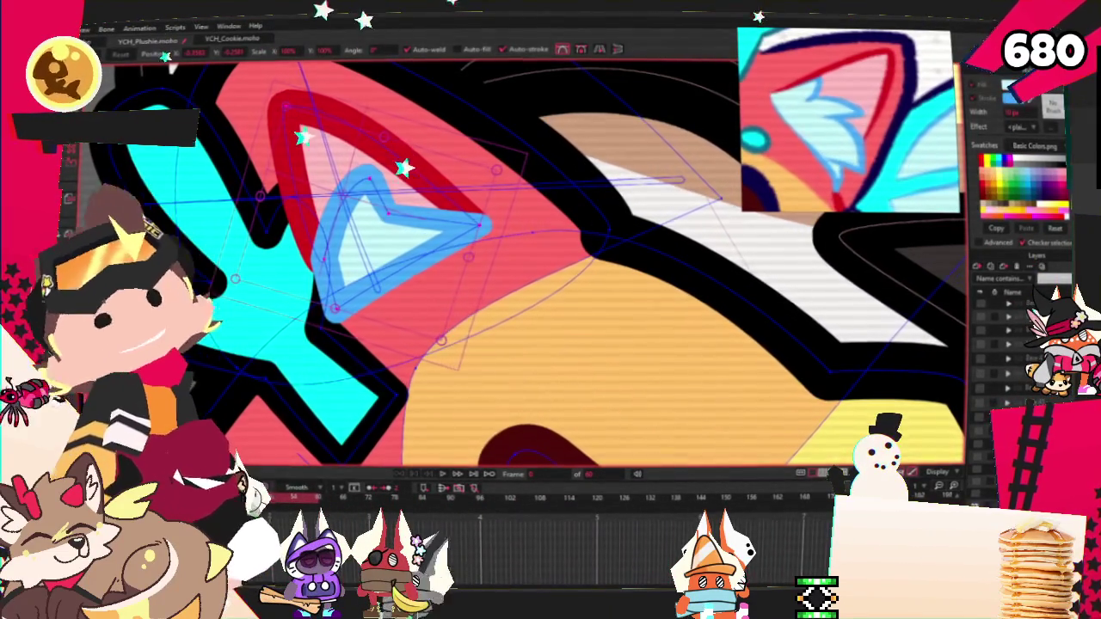
key("b")
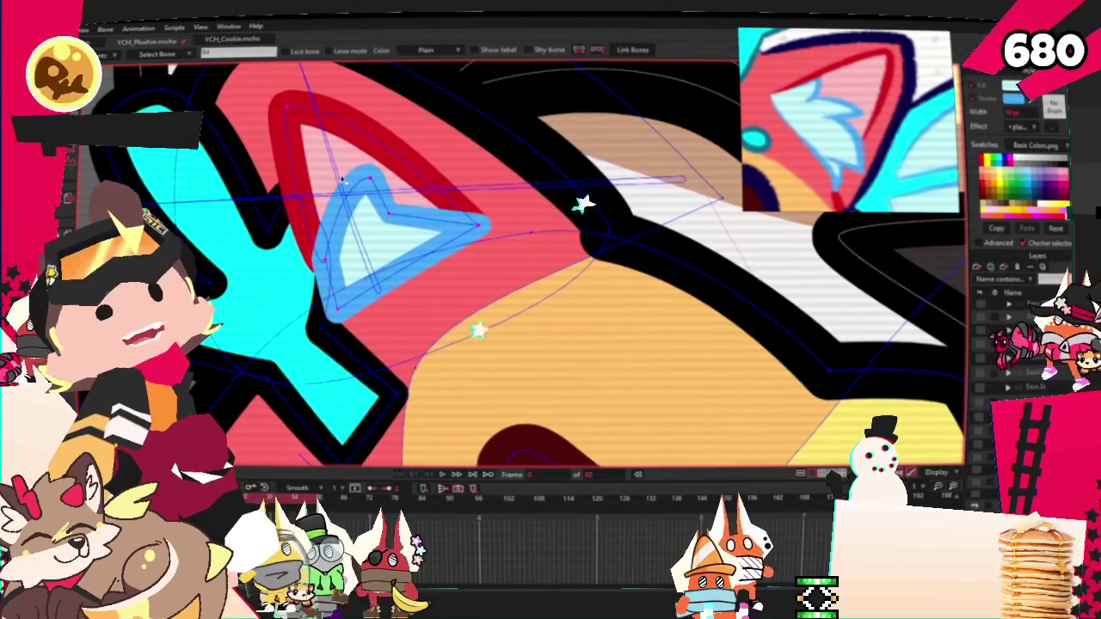
key("g")
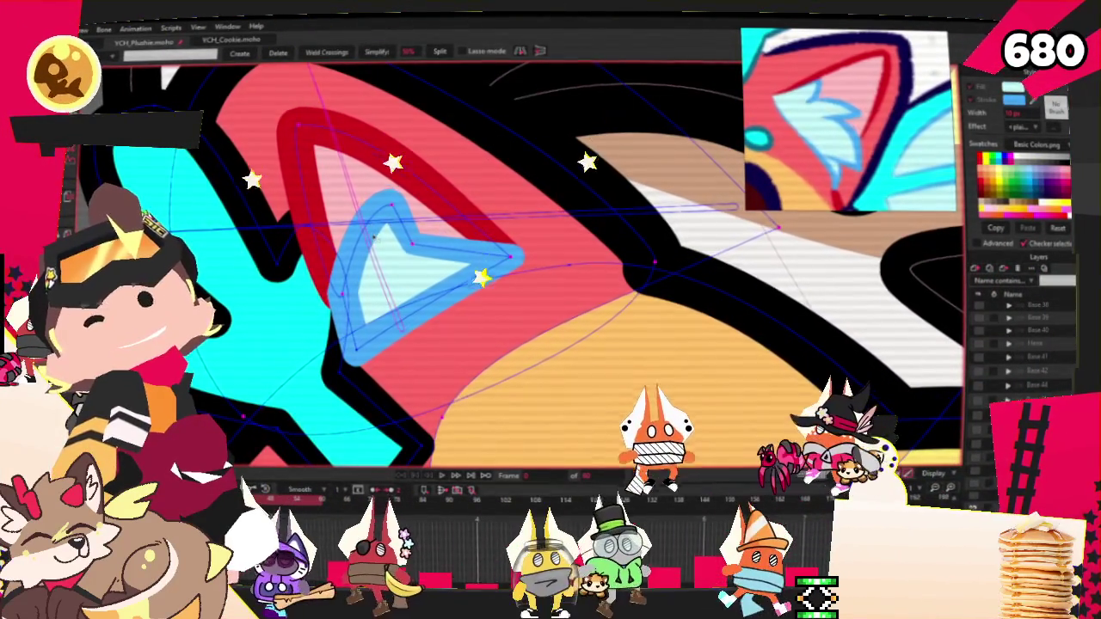
scroll(379, 218, "down", 2)
key("g")
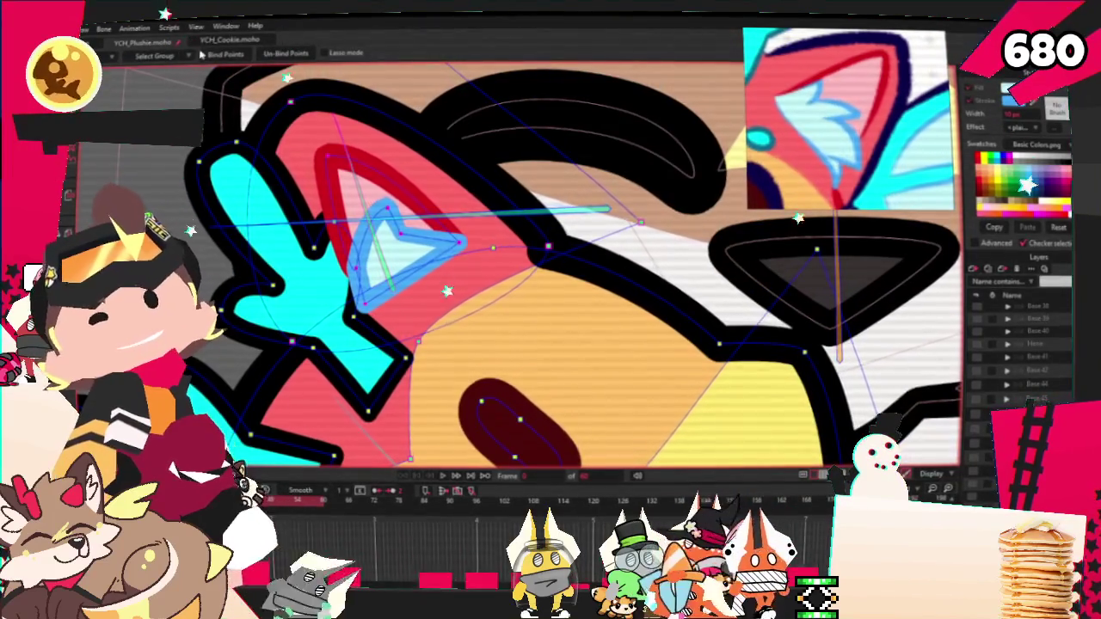
key("q")
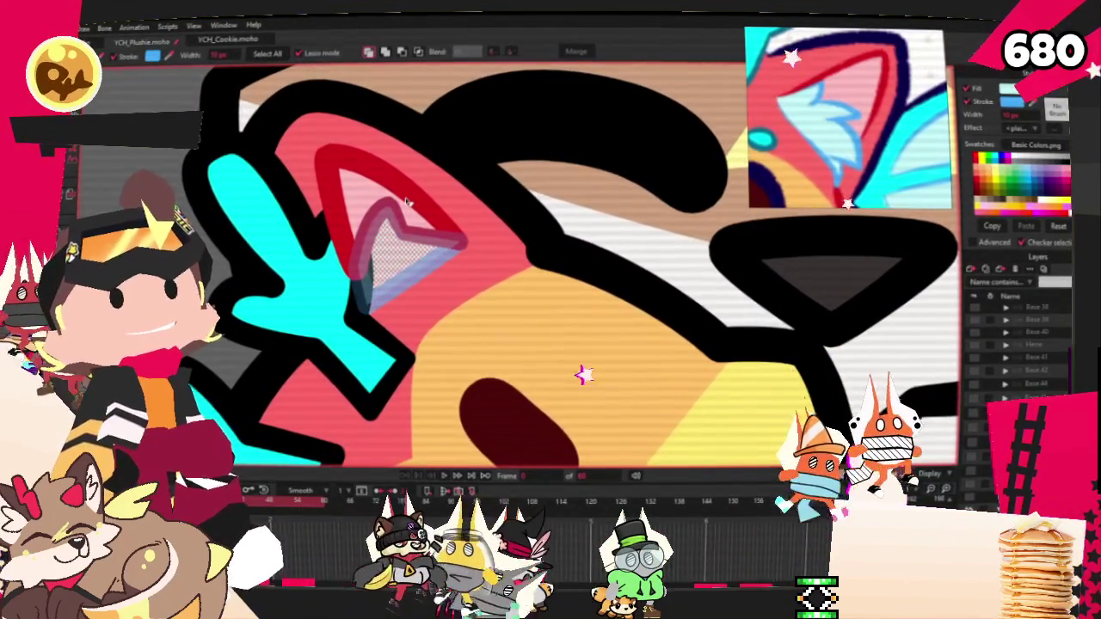
left_click(376, 174)
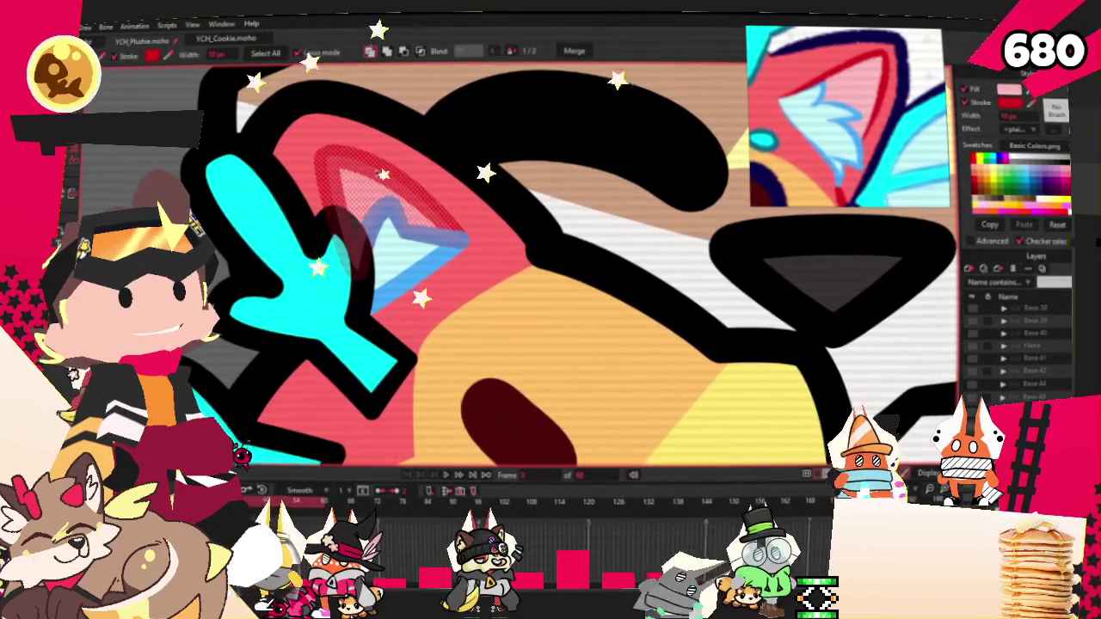
scroll(550, 258, "down", 3)
scroll(224, 368, "up", 3)
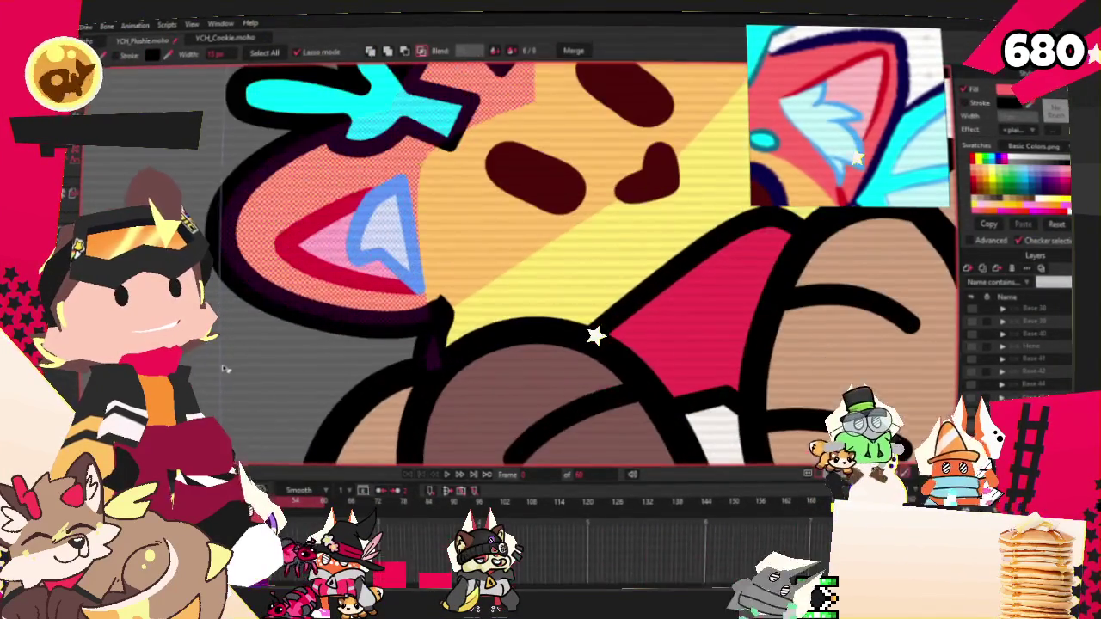
Play the plushie hug animation from the timeline to preview it
scroll(670, 258, "down", 2)
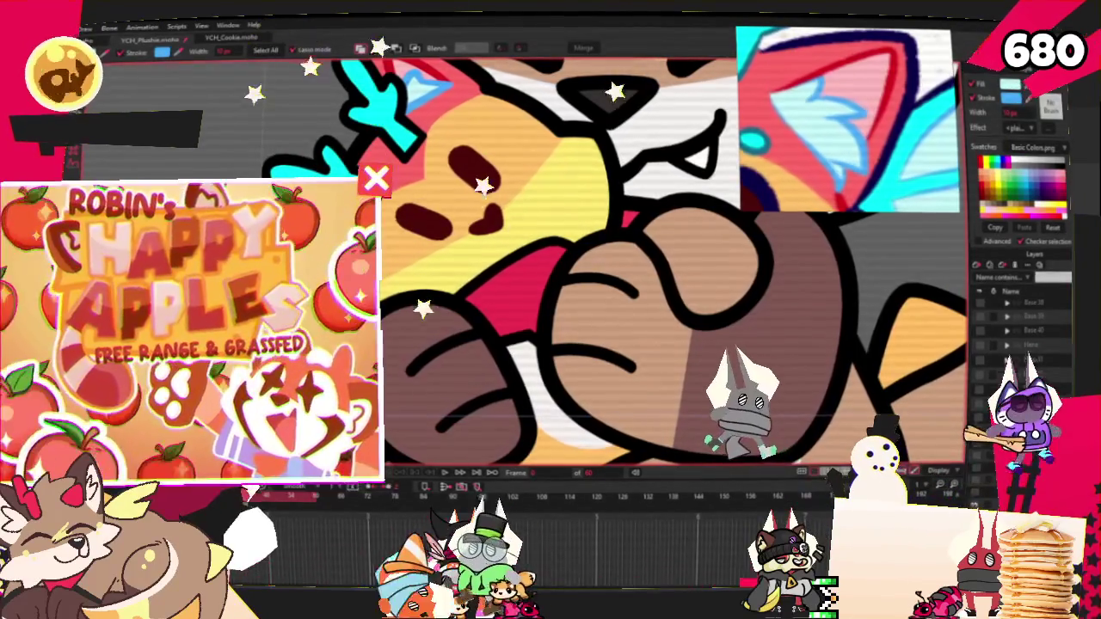
scroll(671, 258, "down", 2)
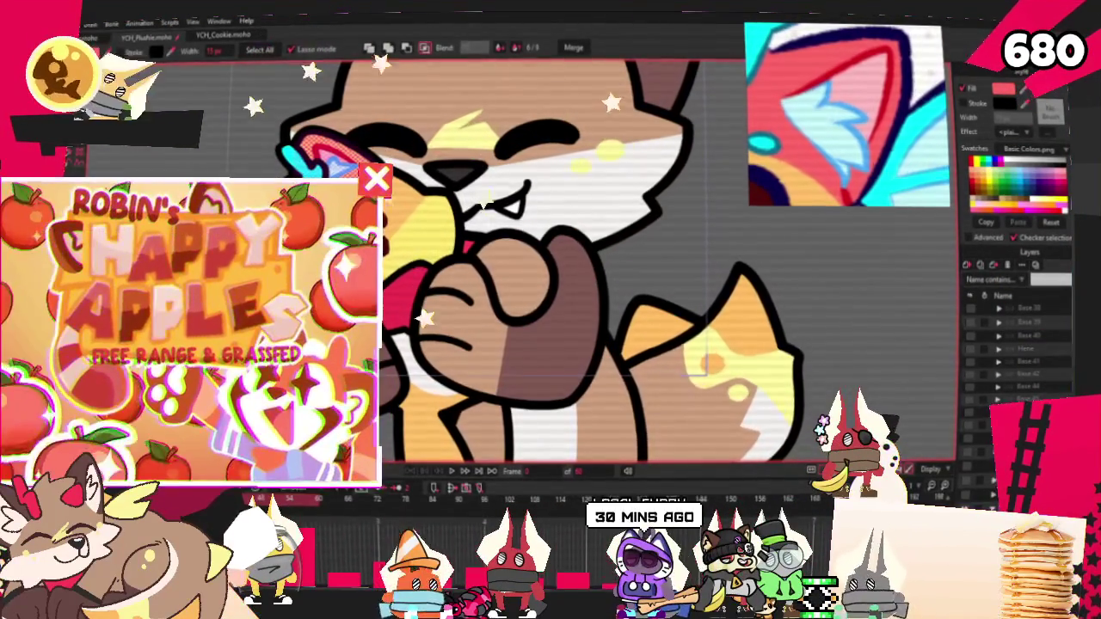
scroll(394, 326, "up", 3)
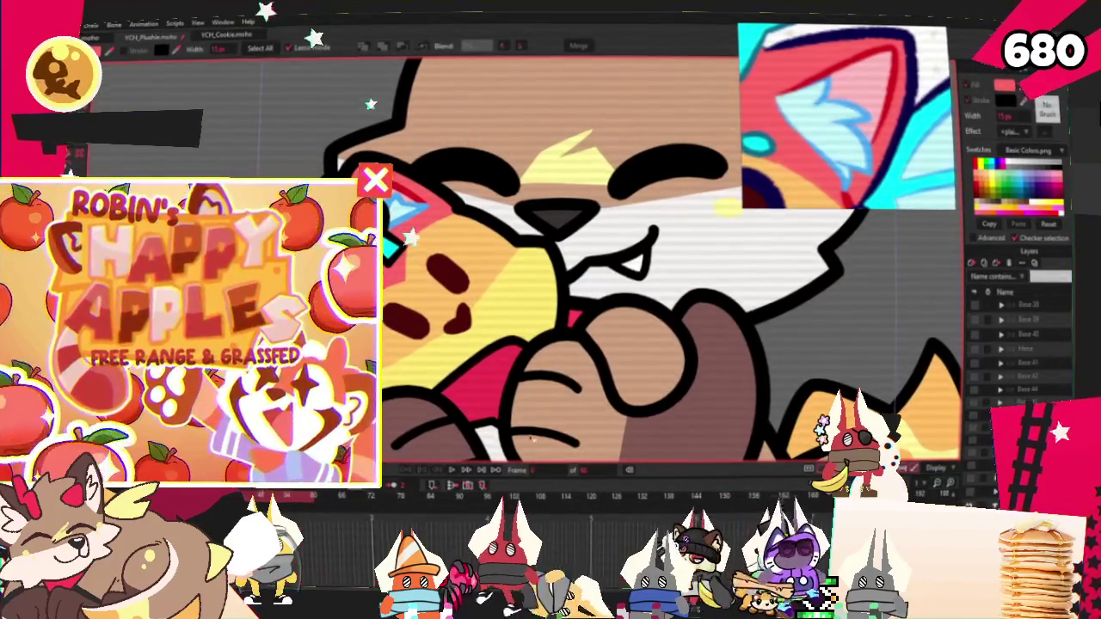
left_click(450, 474)
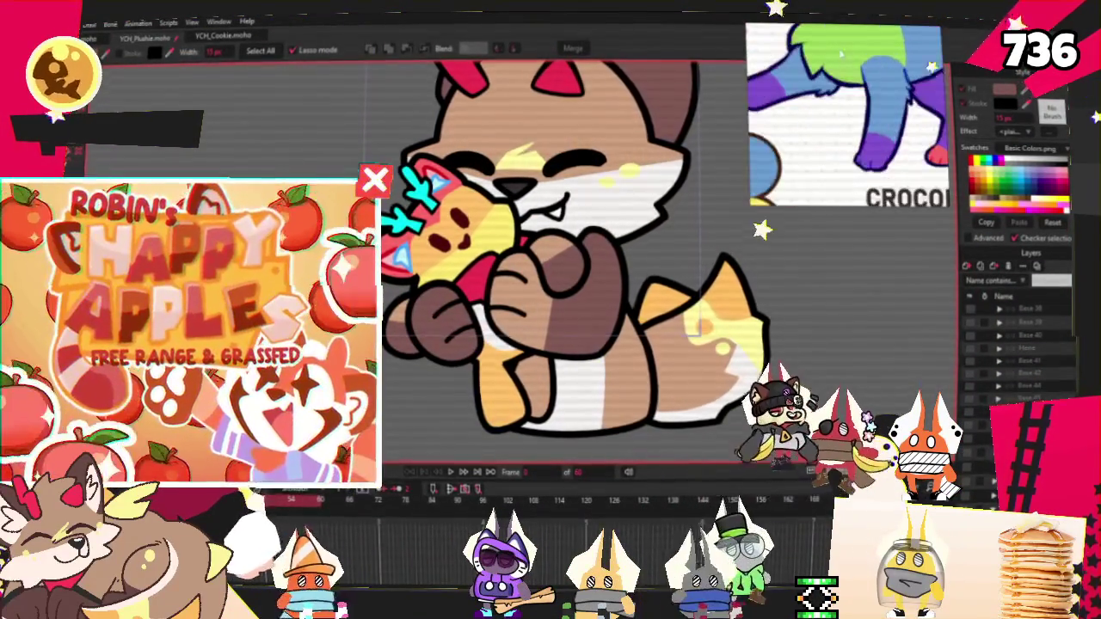
Work over the plushie's points with Transform Points and Select Points for the rainbow recolour
scroll(573, 255, "up", 3)
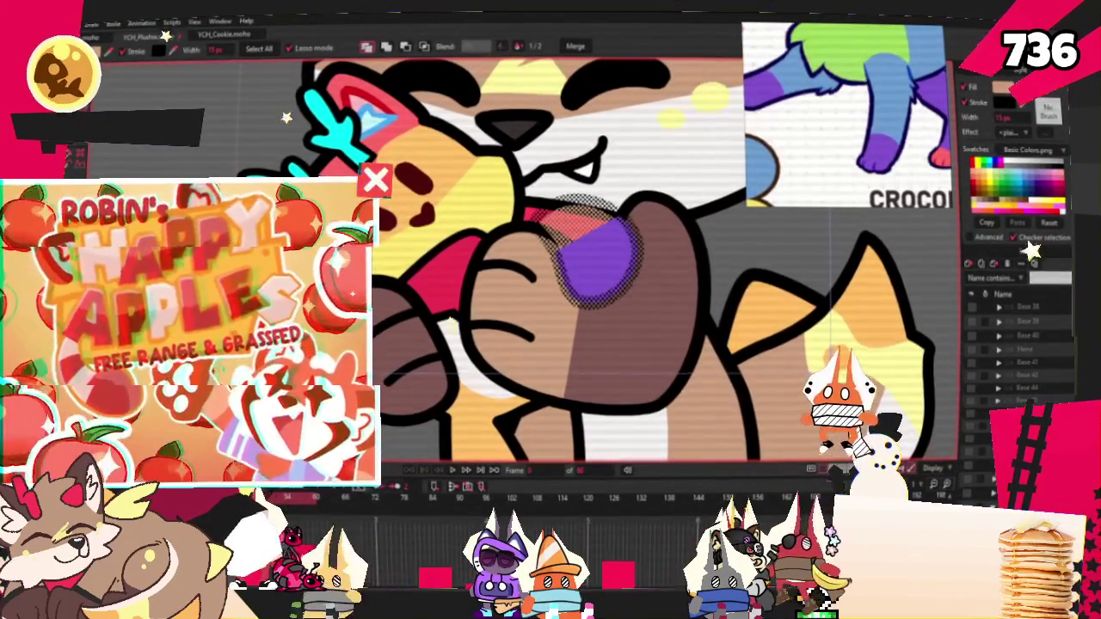
scroll(632, 178, "down", 5)
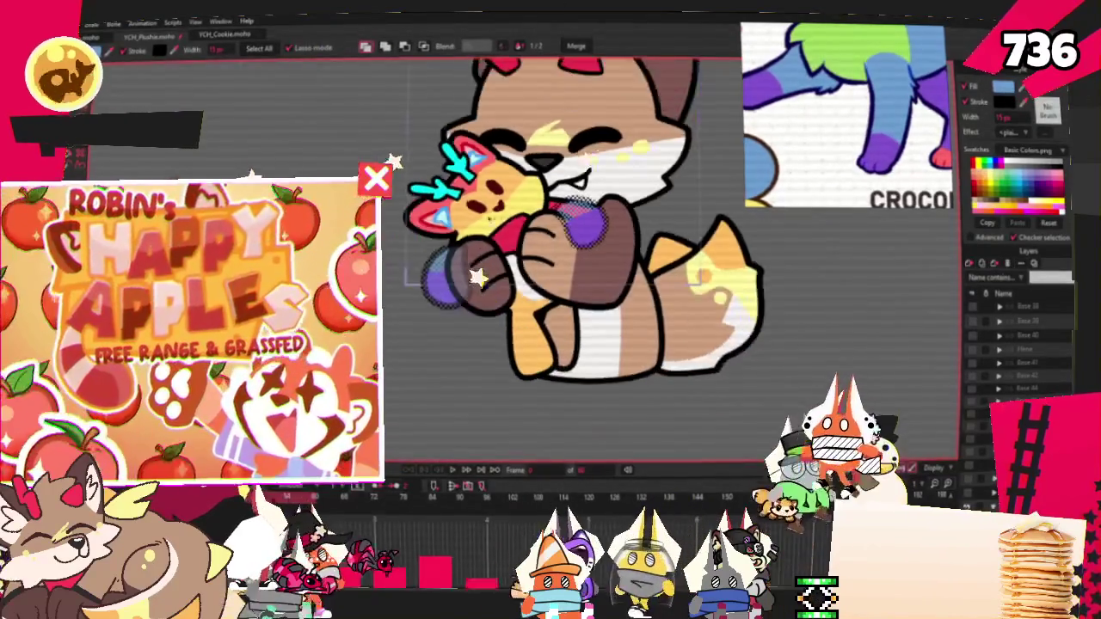
scroll(605, 287, "up", 3)
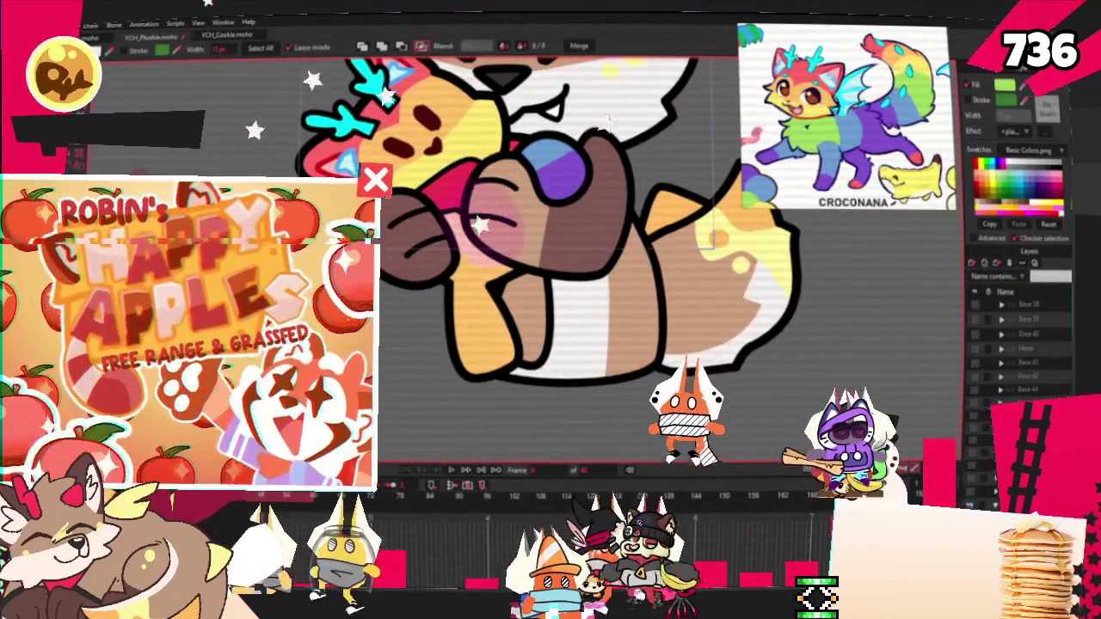
scroll(597, 254, "up", 2)
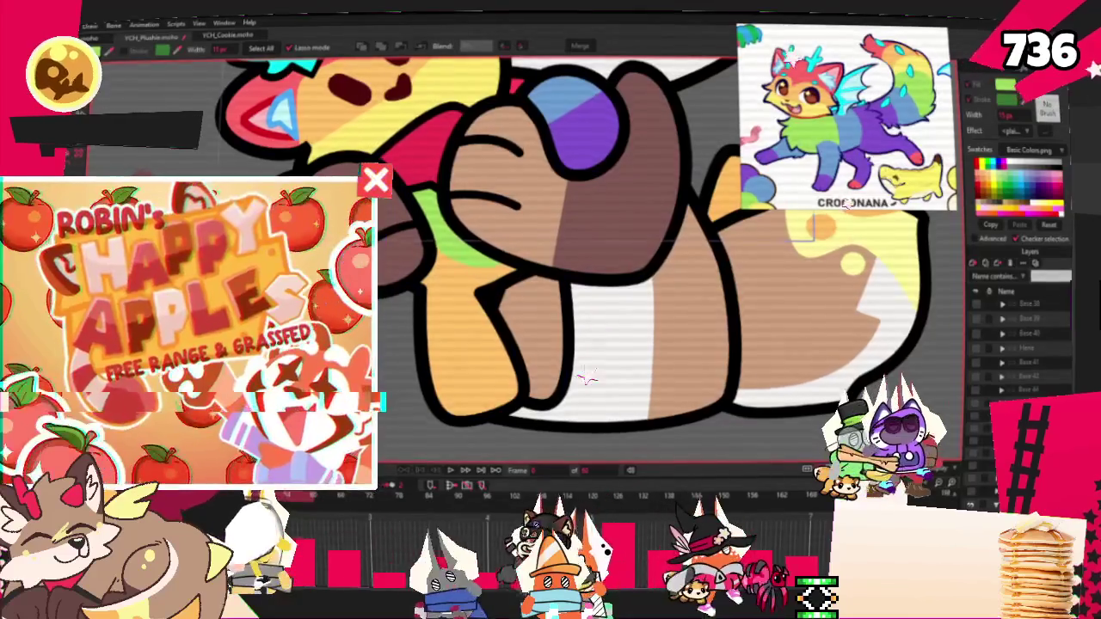
key("t")
scroll(550, 306, "up", 2)
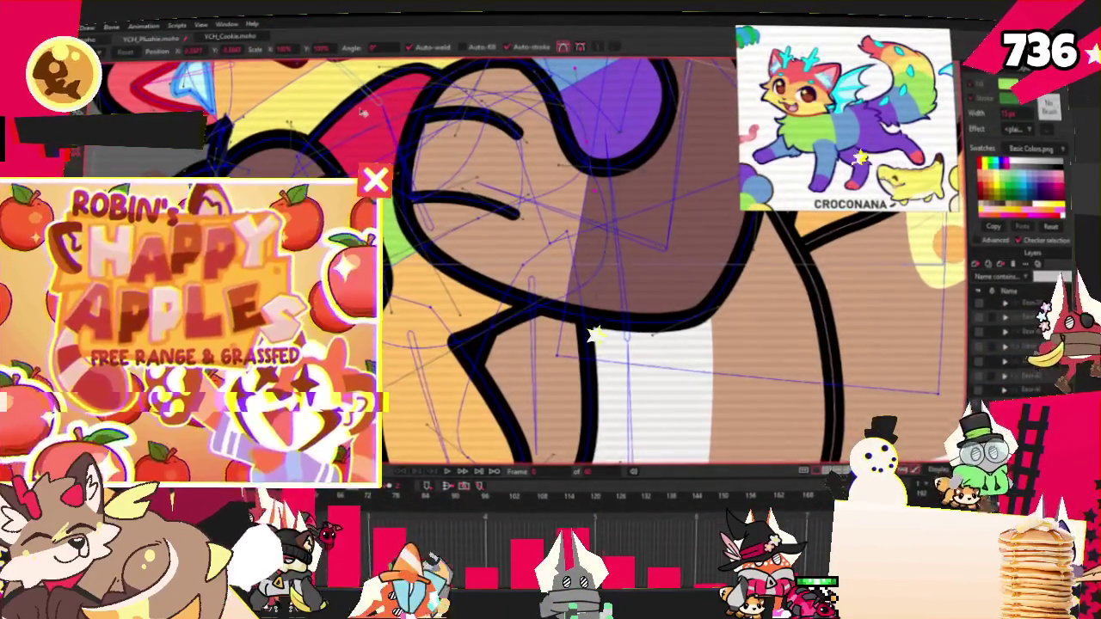
scroll(397, 176, "down", 3)
scroll(430, 241, "up", 2)
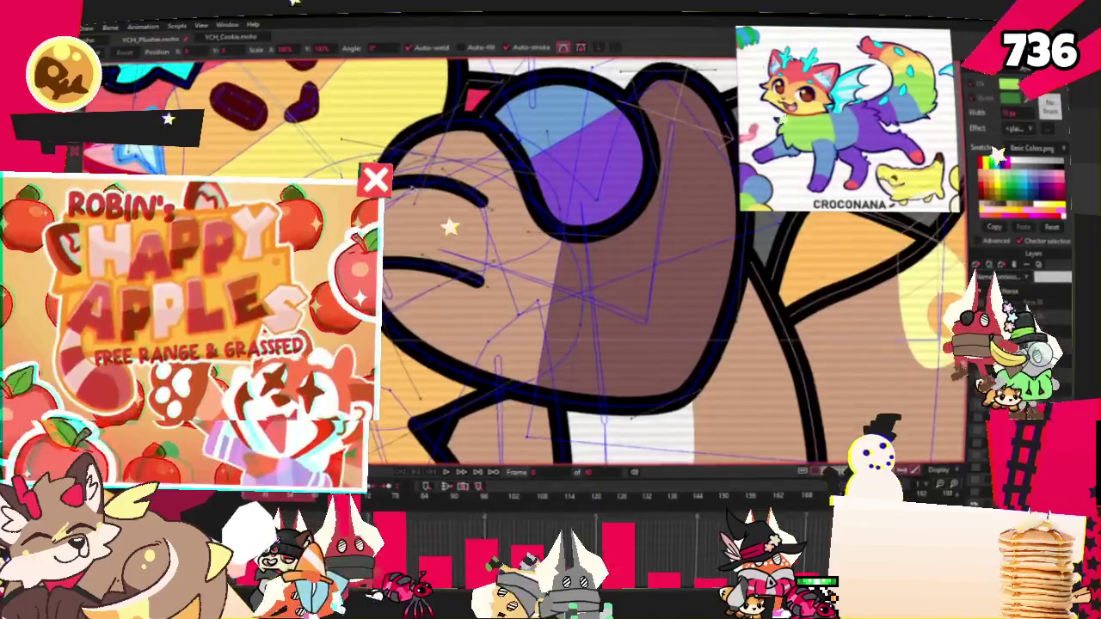
scroll(447, 275, "up", 1)
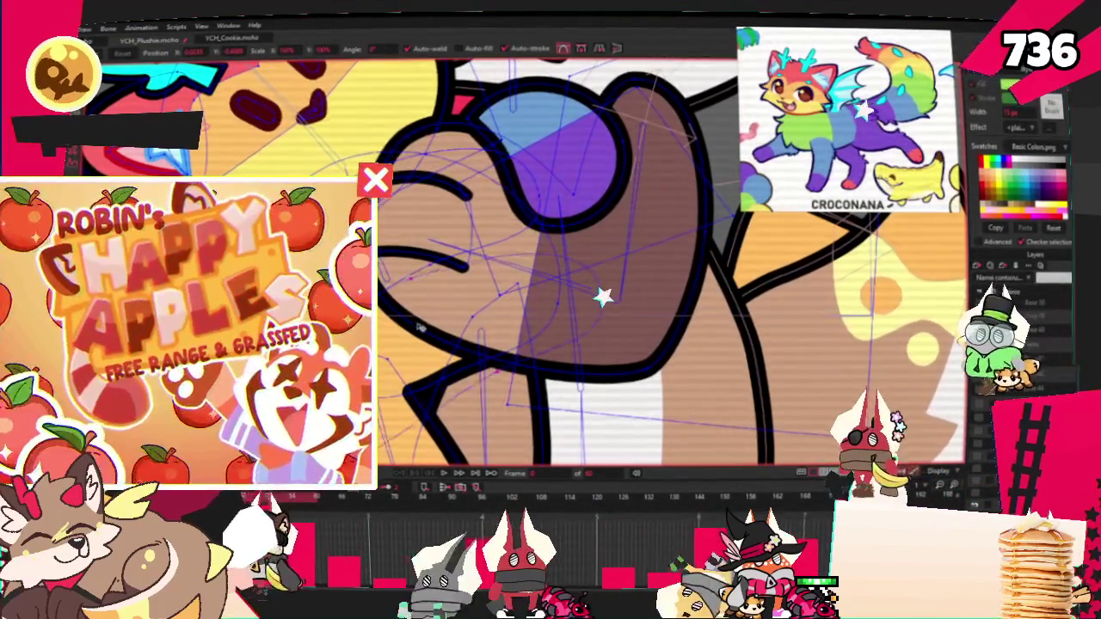
key("q")
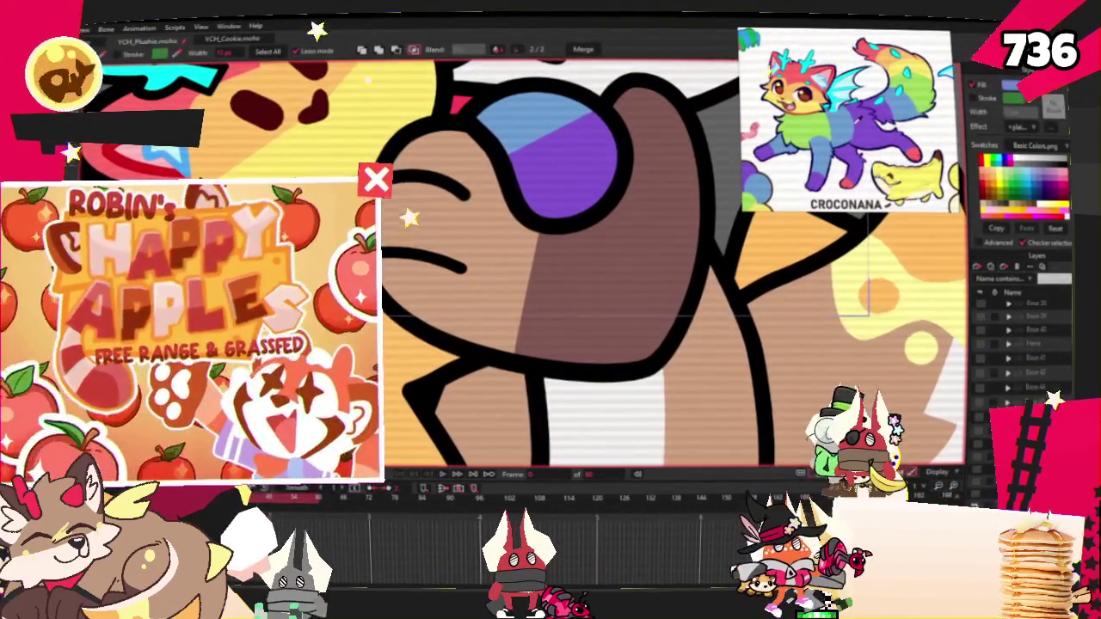
scroll(505, 229, "down", 3)
scroll(505, 229, "up", 3)
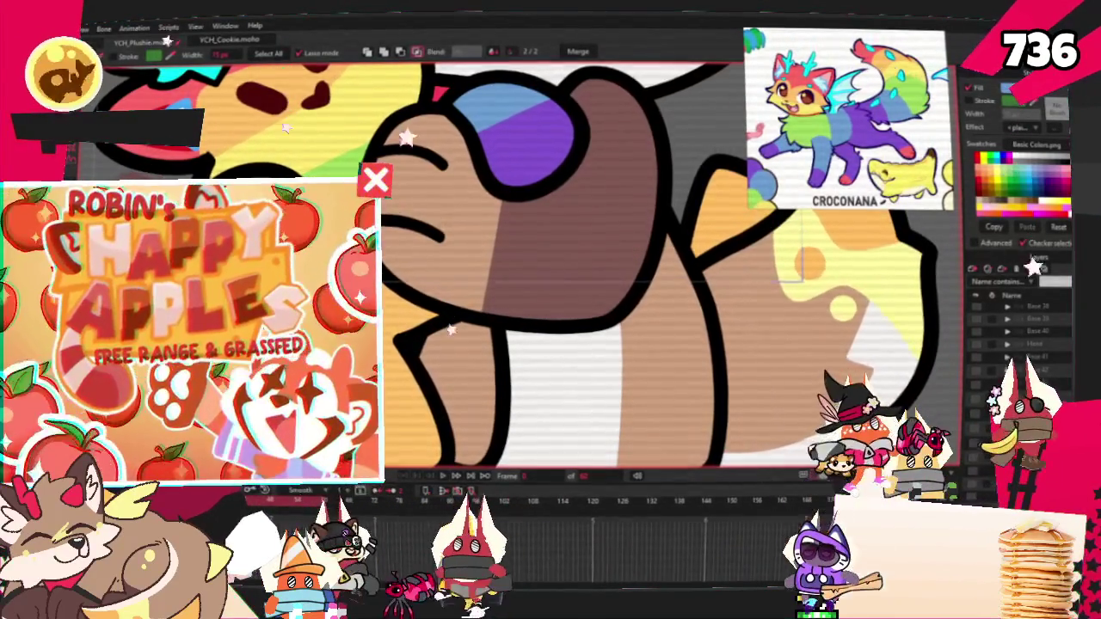
scroll(482, 306, "down", 3)
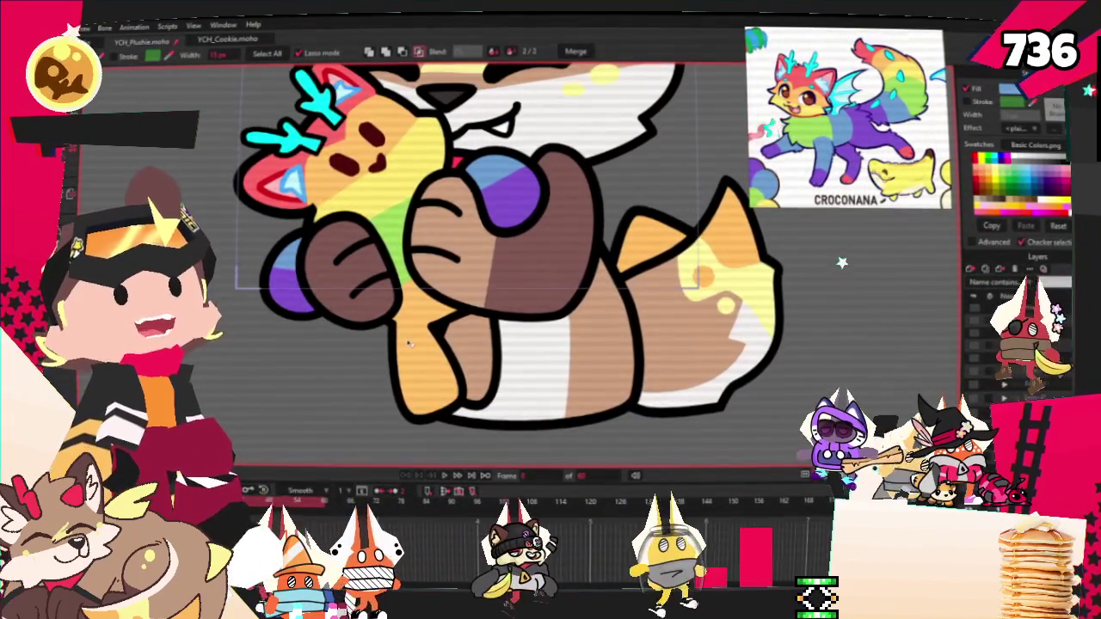
Lasso part of the hugging paw and play the animation to check the hug
left_click_drag(409, 343, 404, 344)
key("space")
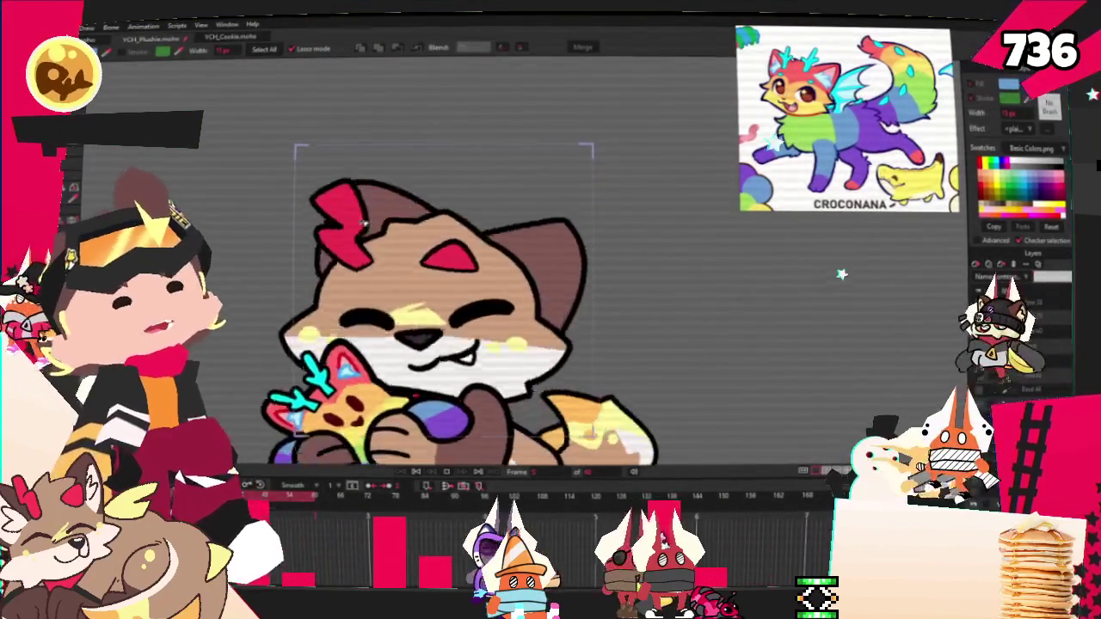
scroll(500, 374, "down", 3)
scroll(438, 405, "up", 3)
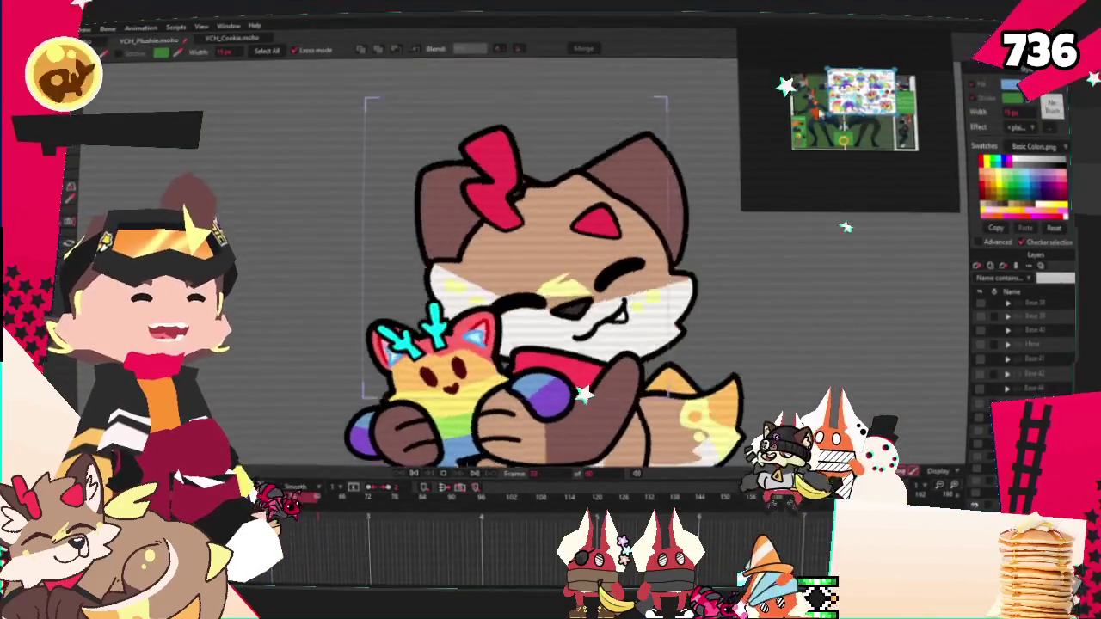
scroll(644, 176, "up", 2)
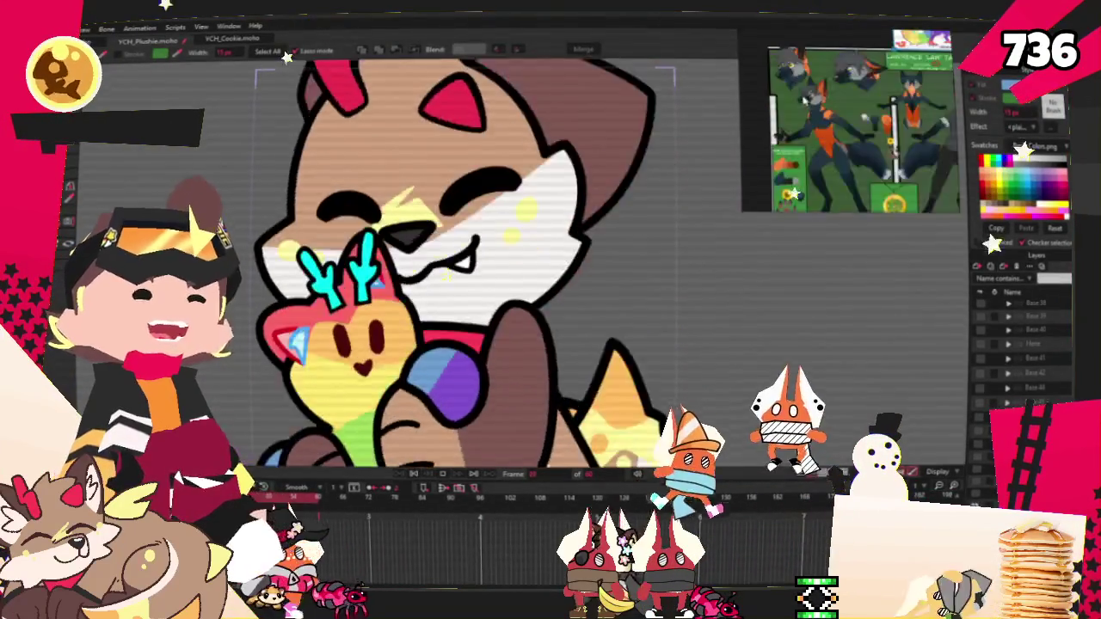
scroll(656, 182, "down", 2)
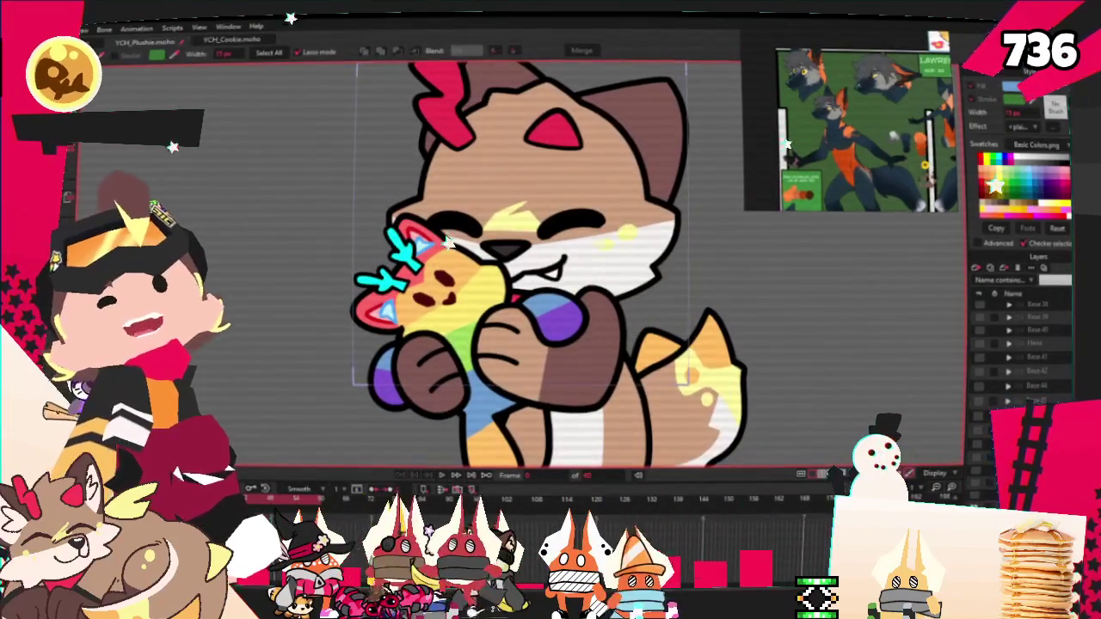
Open and dismiss the File menu, then play and stop the hug animation
left_click(84, 29)
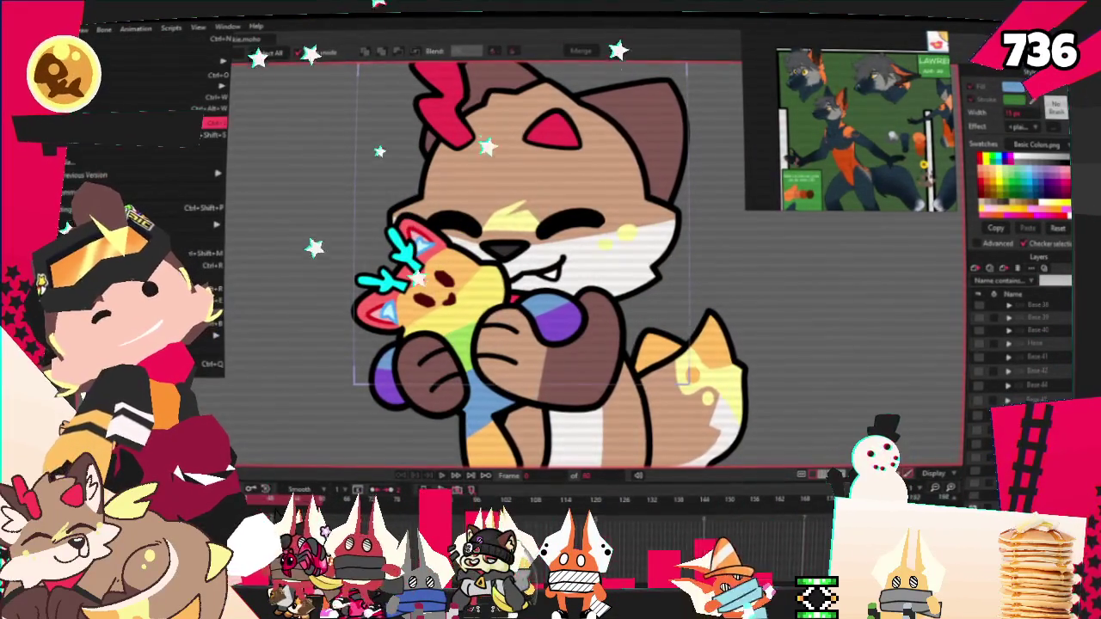
key("Escape")
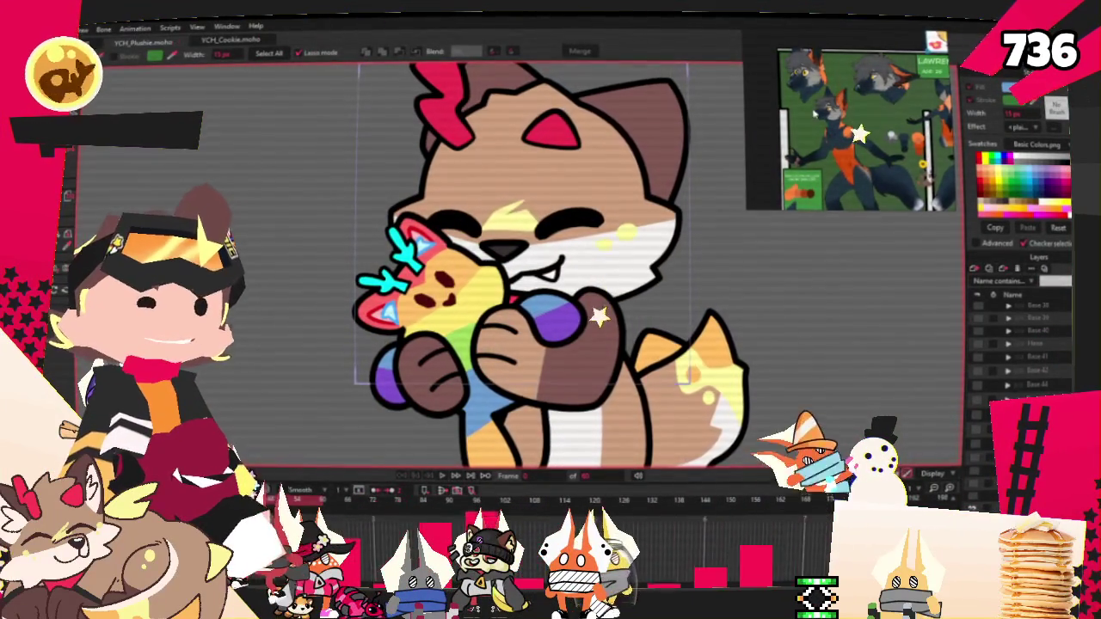
scroll(812, 109, "up", 3)
scroll(817, 121, "down", 2)
scroll(824, 138, "up", 3)
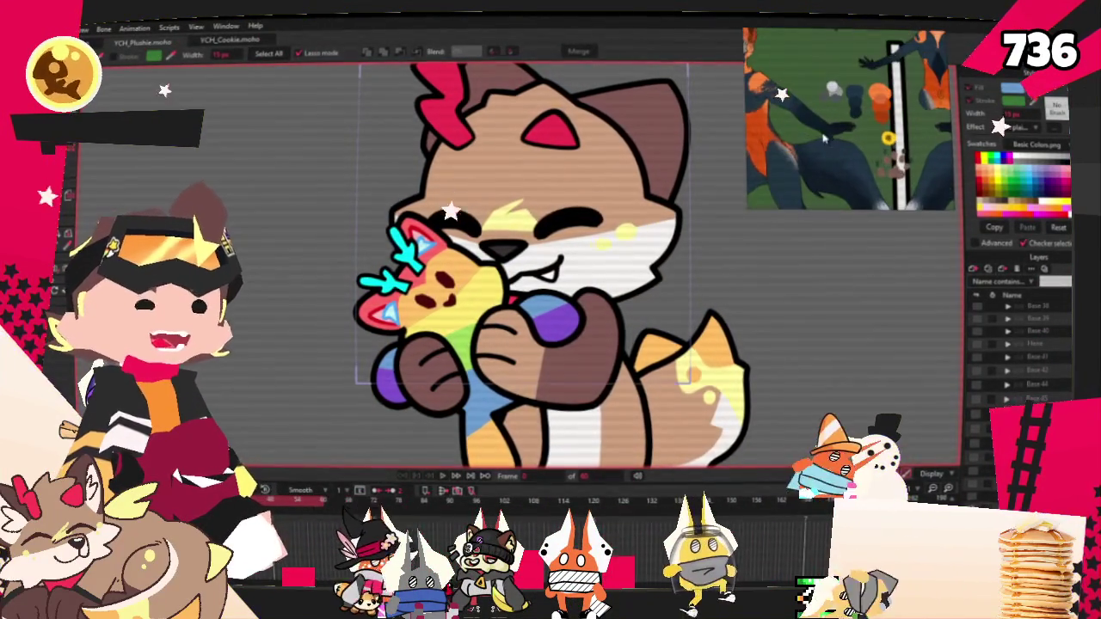
scroll(822, 137, "up", 2)
scroll(824, 125, "up", 2)
scroll(825, 110, "up", 1)
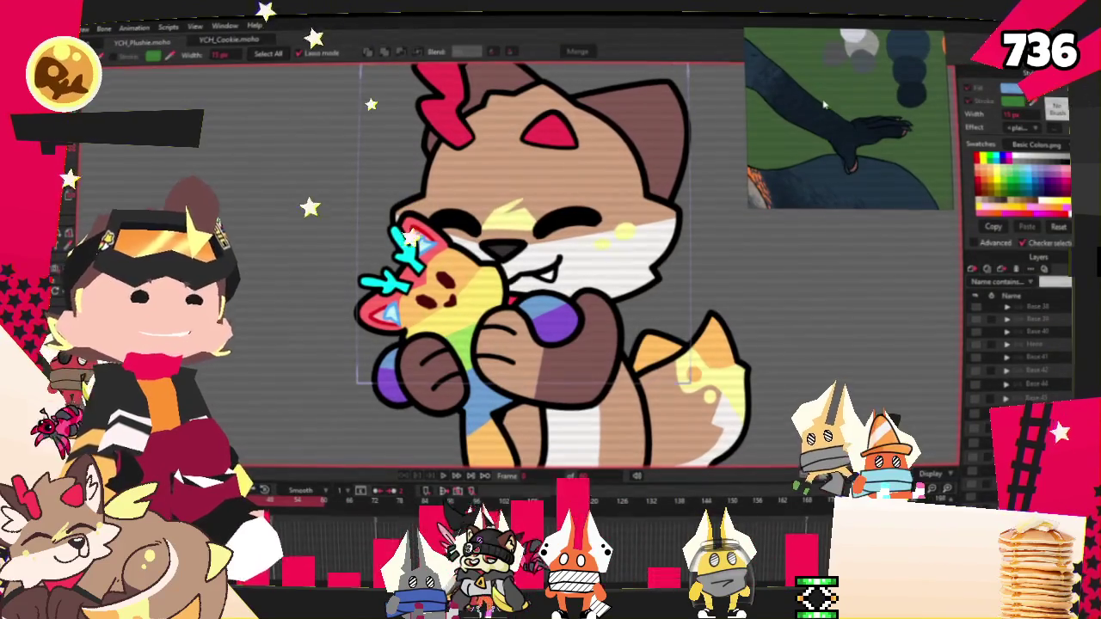
scroll(824, 103, "up", 1)
scroll(821, 103, "down", 1)
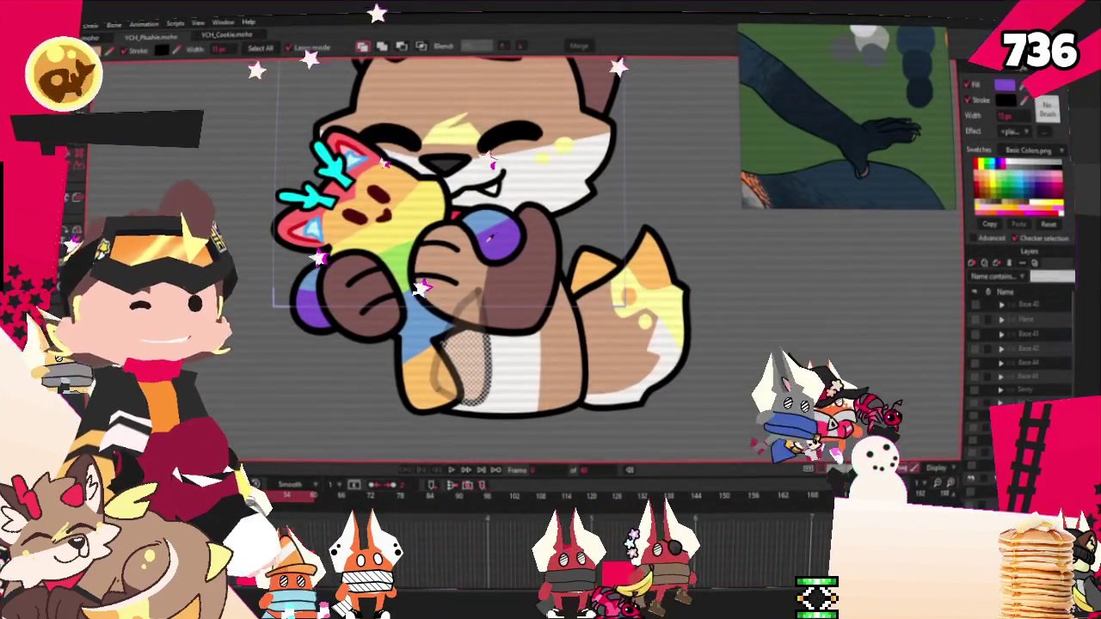
left_click(449, 471)
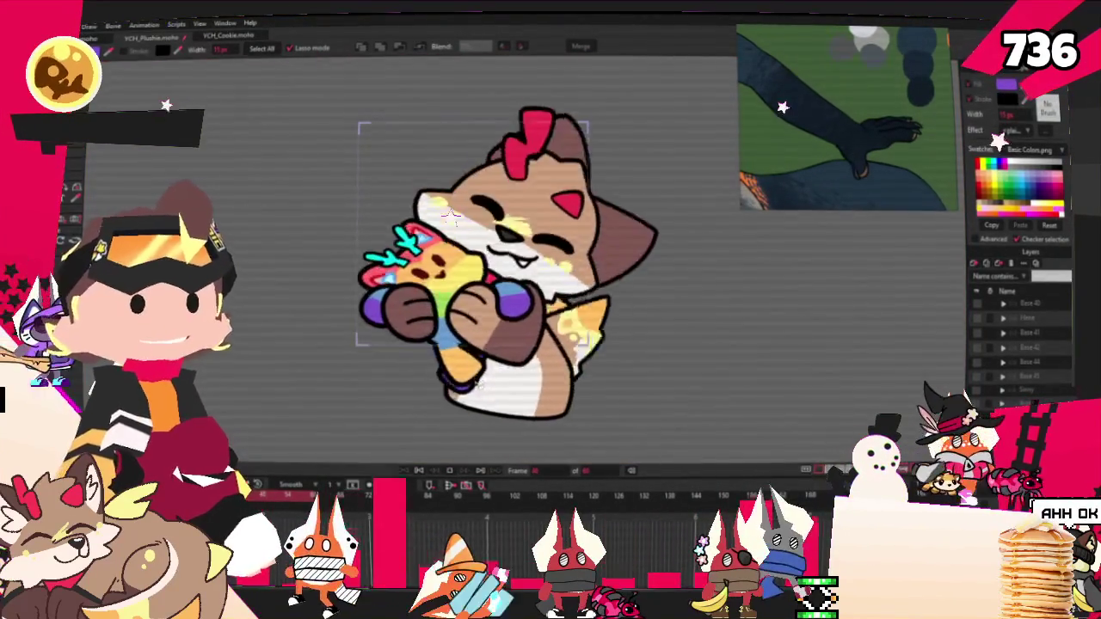
left_click(419, 472)
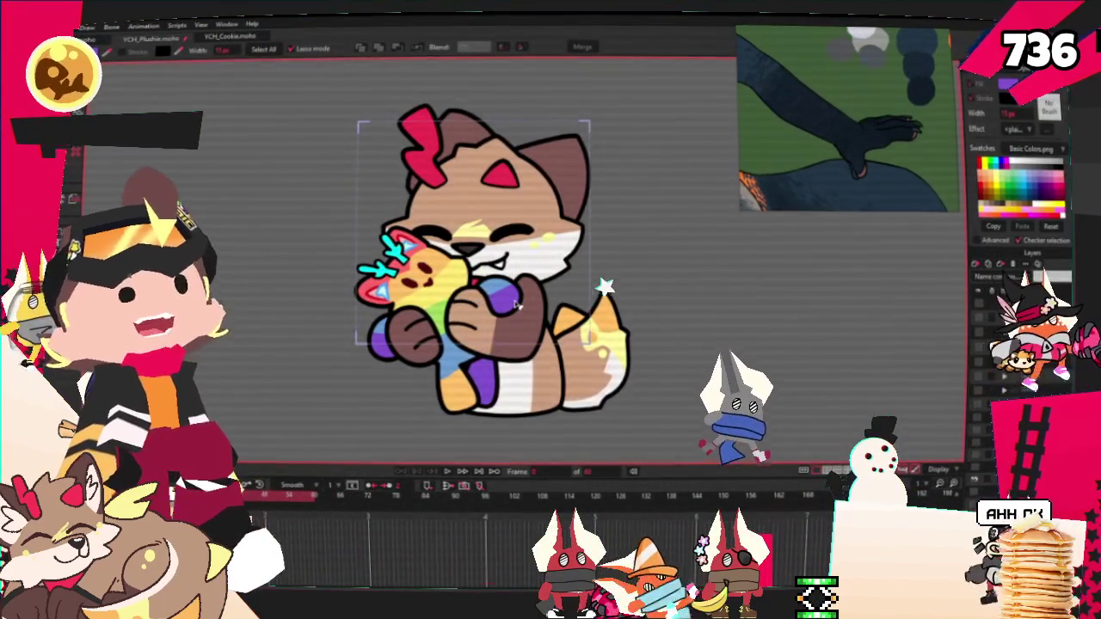
Frame the wolf reference's hand and lasso-select the paw hugging the plushie
scroll(557, 316, "up", 2)
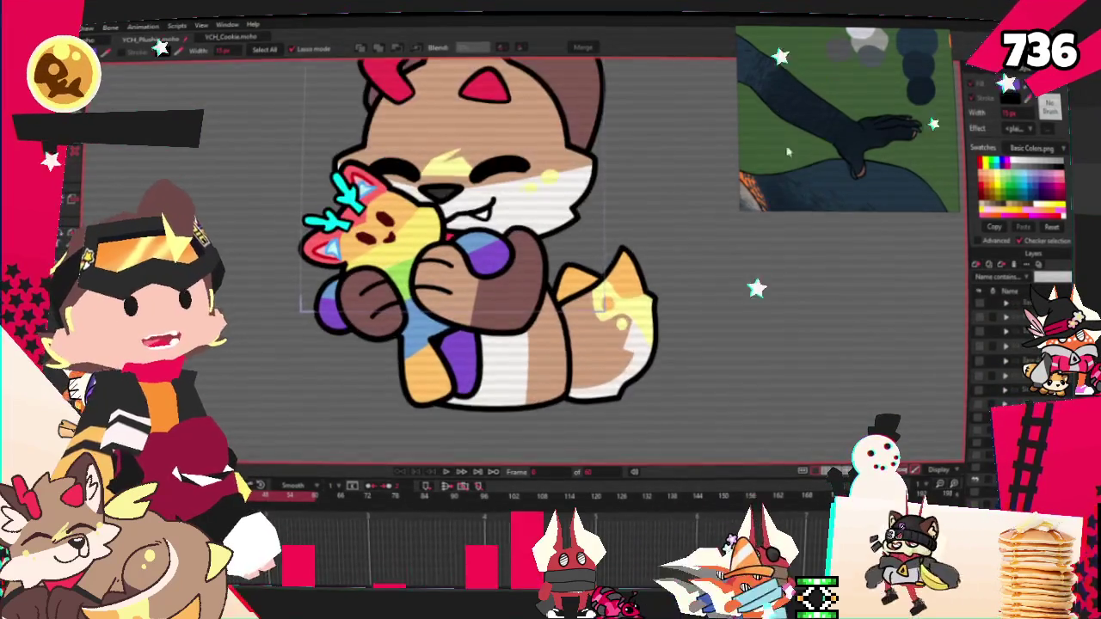
scroll(840, 103, "up", 3)
scroll(826, 97, "up", 3)
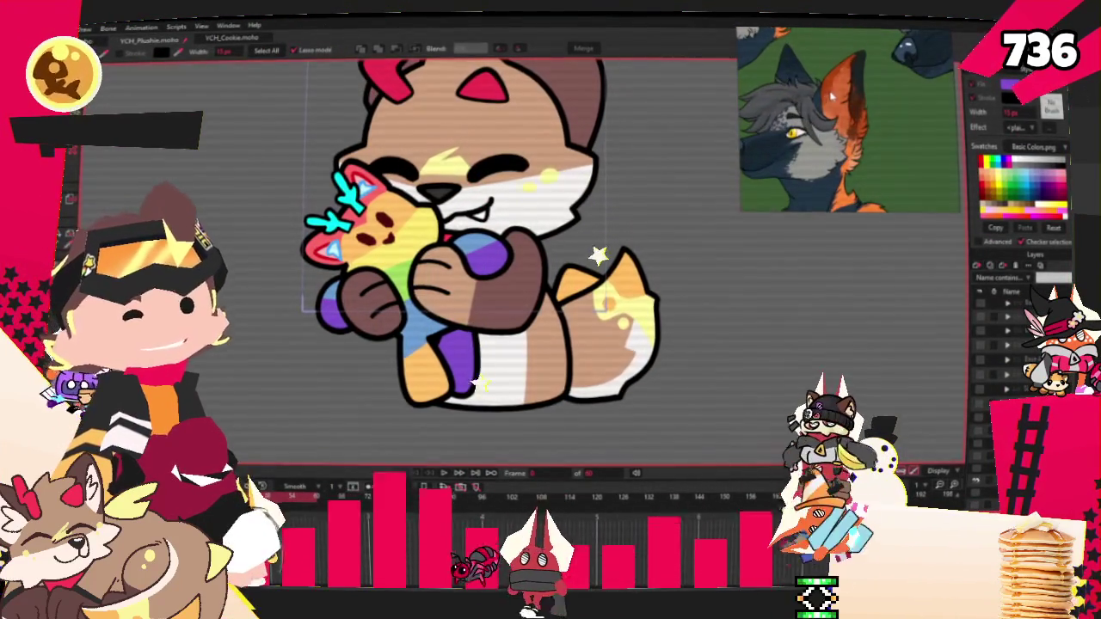
scroll(833, 96, "up", 2)
scroll(795, 129, "up", 2)
scroll(801, 129, "down", 2)
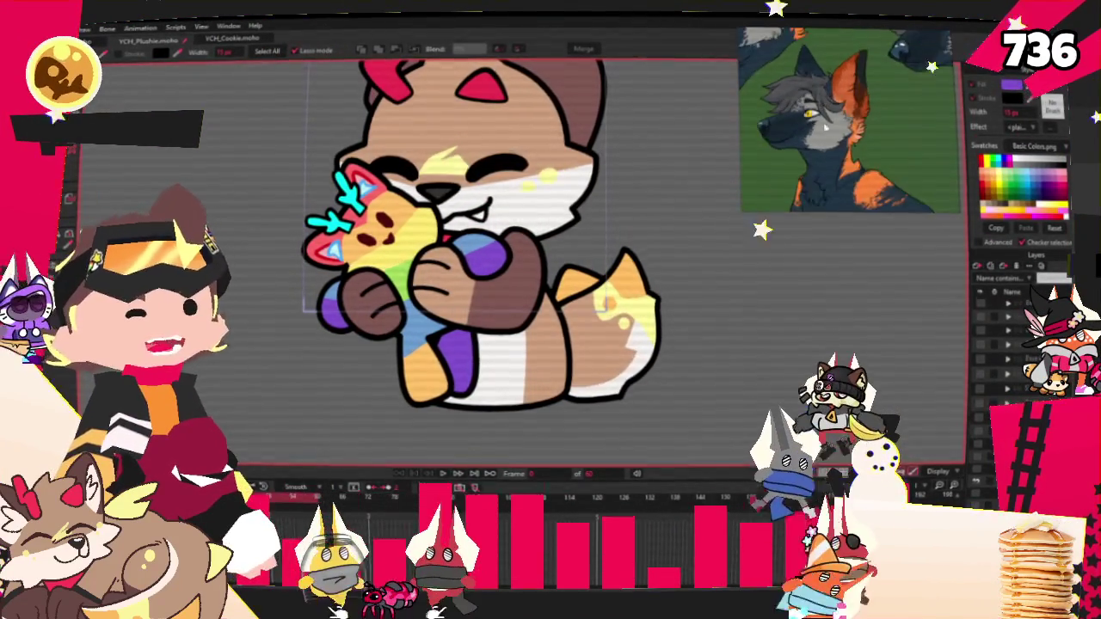
scroll(826, 146, "down", 3)
scroll(860, 172, "down", 2)
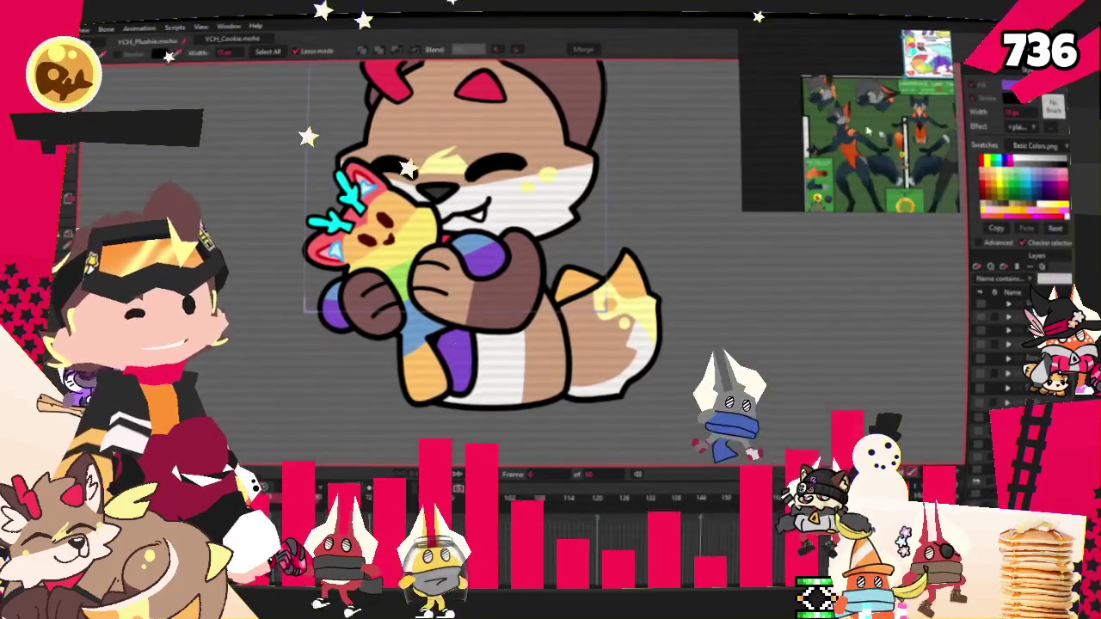
scroll(920, 196, "up", 2)
scroll(899, 188, "up", 2)
scroll(874, 175, "up", 2)
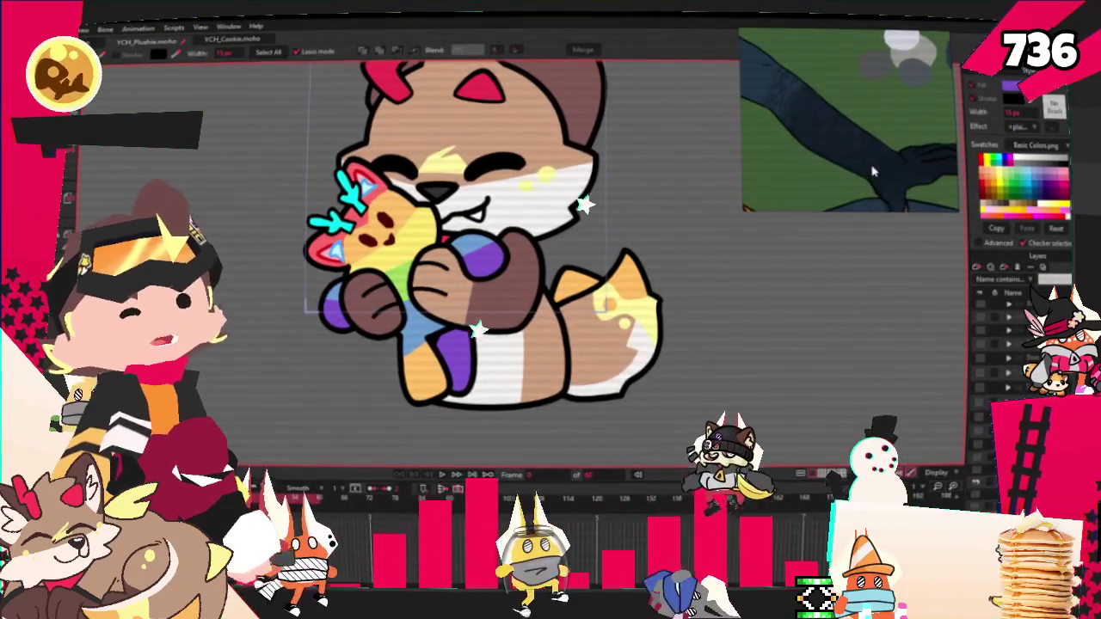
scroll(874, 175, "up", 2)
left_click_drag(860, 168, 800, 139)
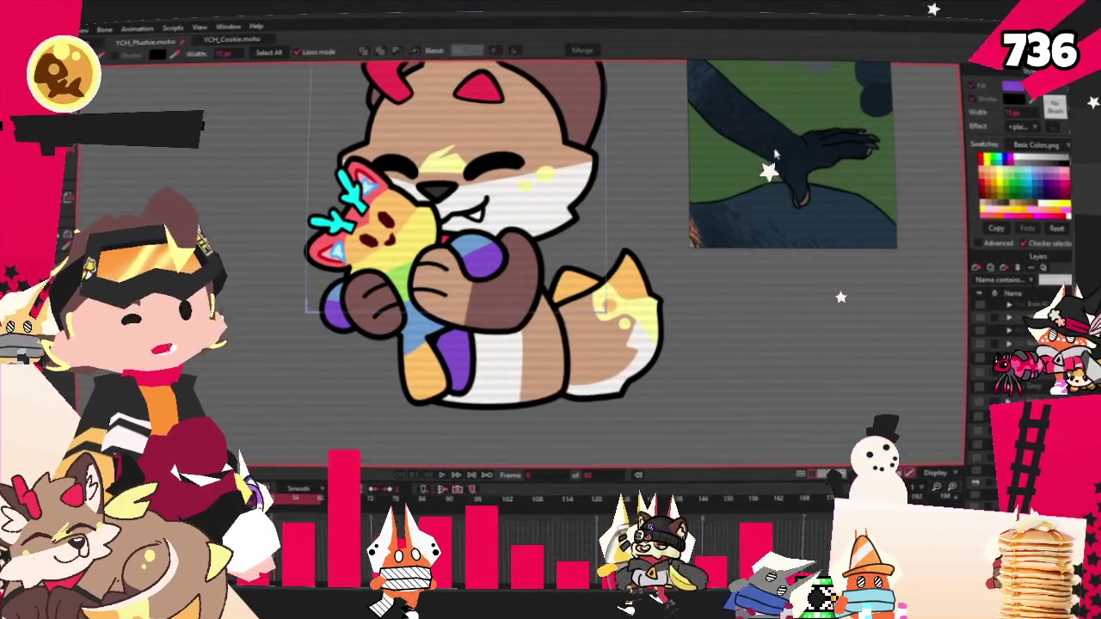
scroll(404, 321, "up", 2)
left_click_drag(482, 215, 497, 284)
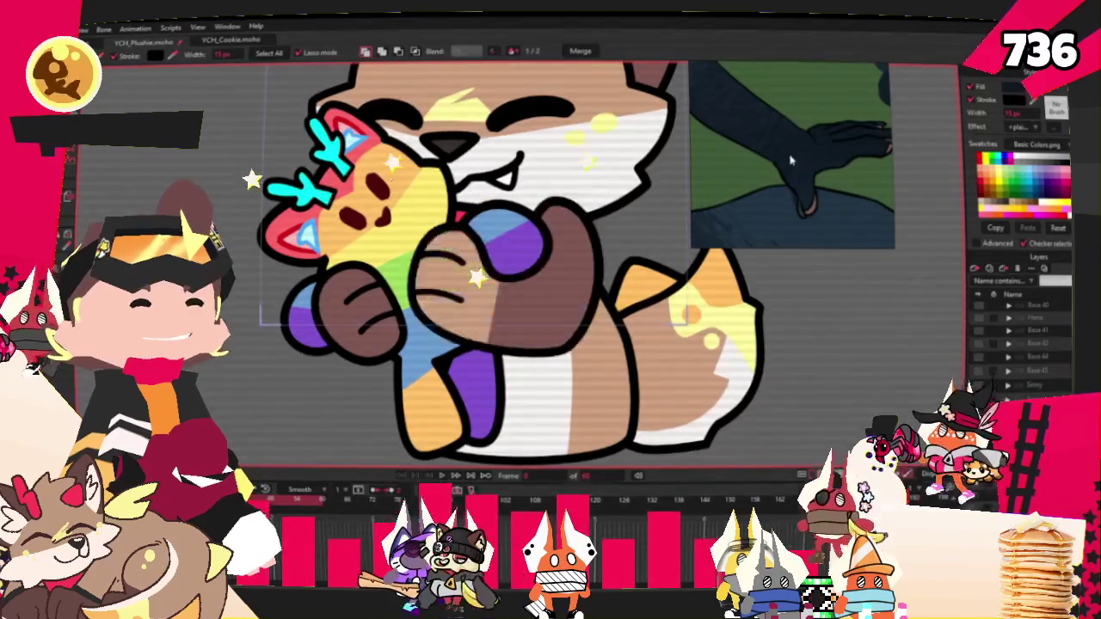
Fill the remaining brown arm with dark navy using the Paint Bucket
scroll(353, 387, "up", 2)
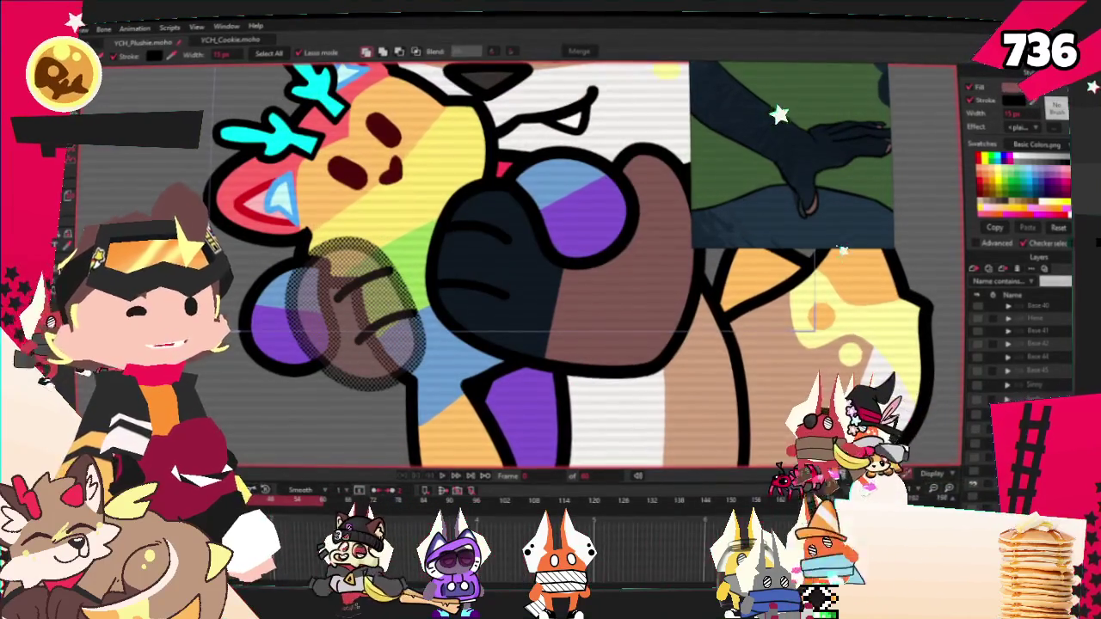
scroll(816, 133, "down", 3)
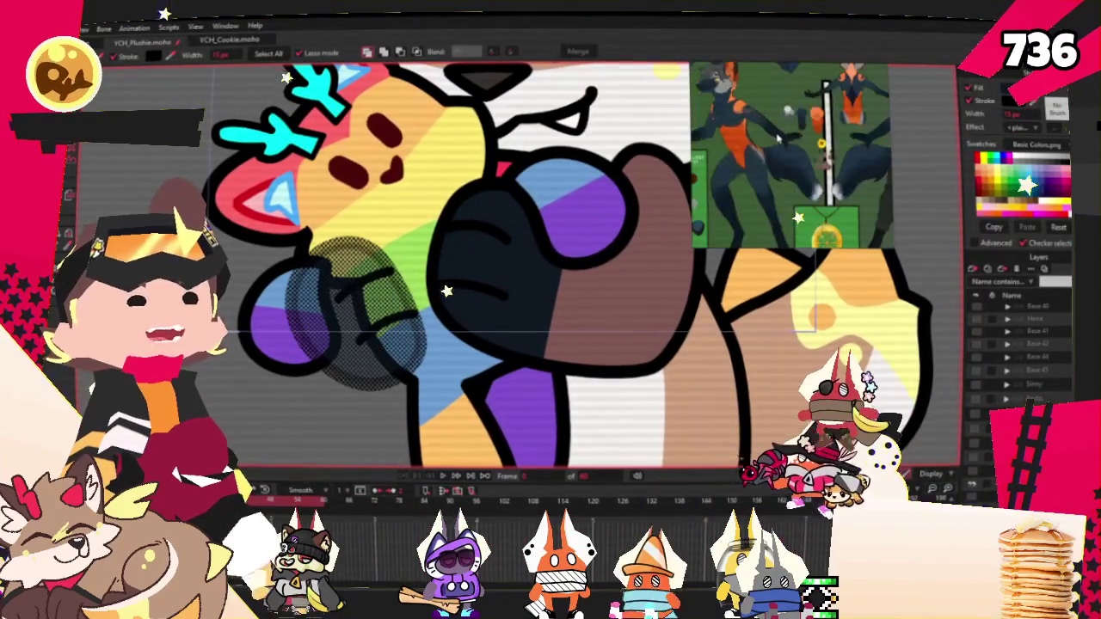
scroll(815, 133, "down", 3)
scroll(812, 134, "down", 2)
scroll(811, 133, "up", 2)
scroll(811, 120, "up", 2)
scroll(810, 99, "up", 2)
scroll(819, 145, "down", 1)
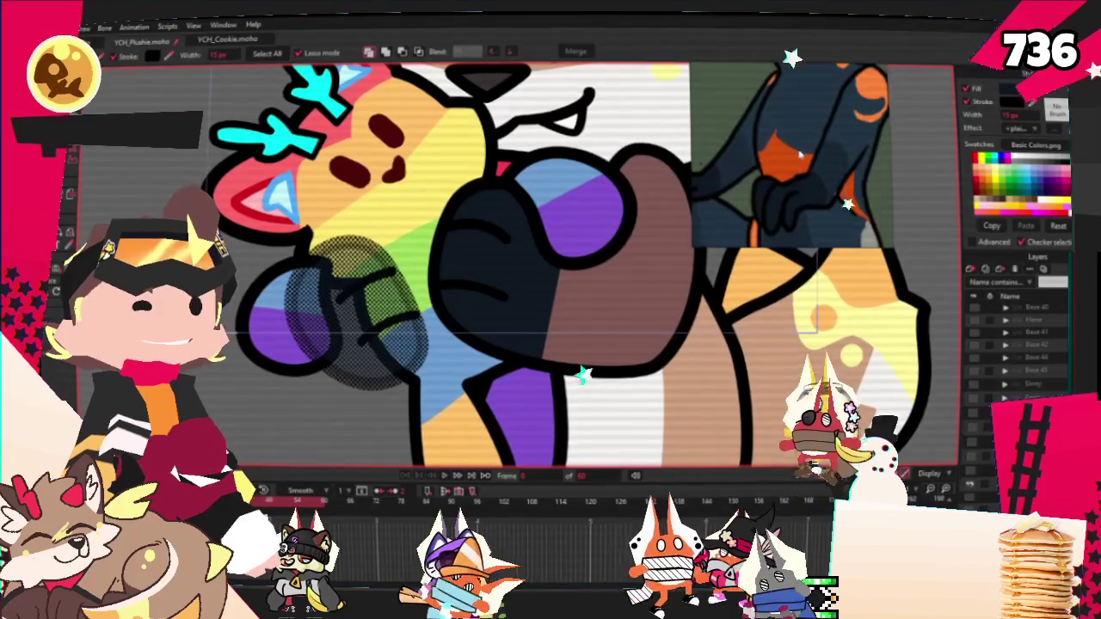
scroll(820, 142, "down", 1)
scroll(821, 138, "down", 1)
scroll(822, 137, "up", 2)
scroll(817, 146, "up", 1)
scroll(811, 157, "up", 1)
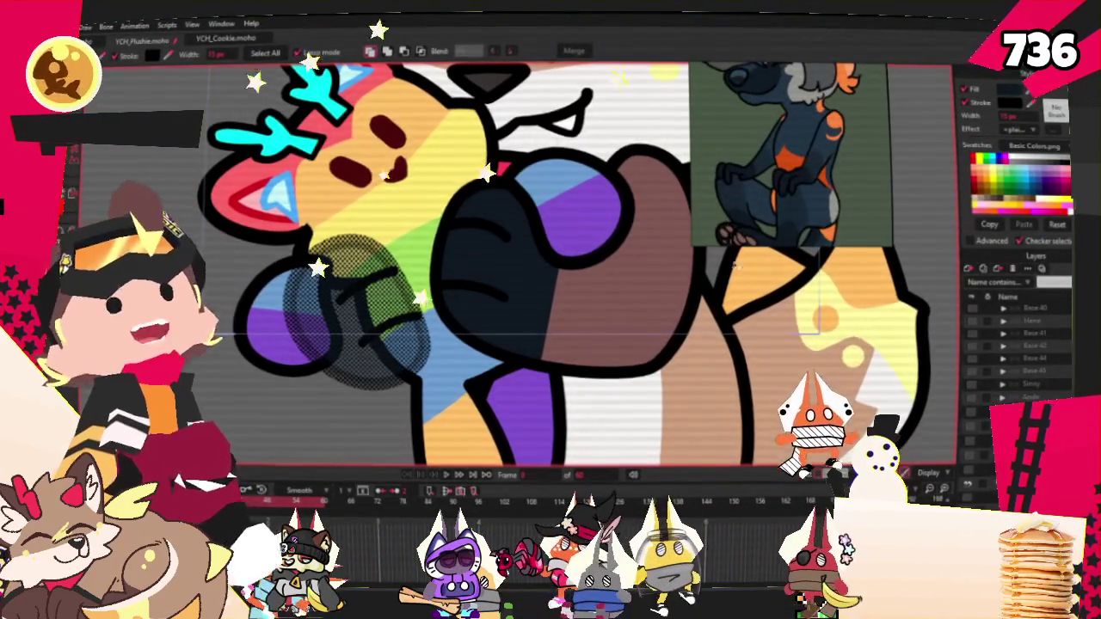
scroll(602, 267, "down", 1)
scroll(599, 270, "down", 1)
left_click(593, 274)
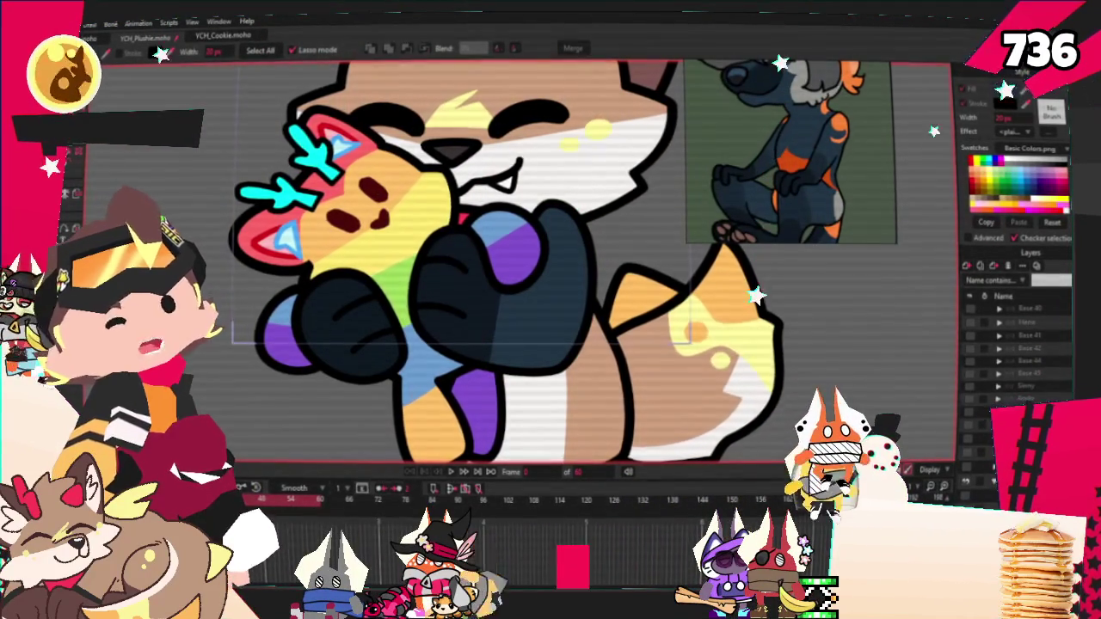
key("r")
left_click_drag(688, 331, 496, 250)
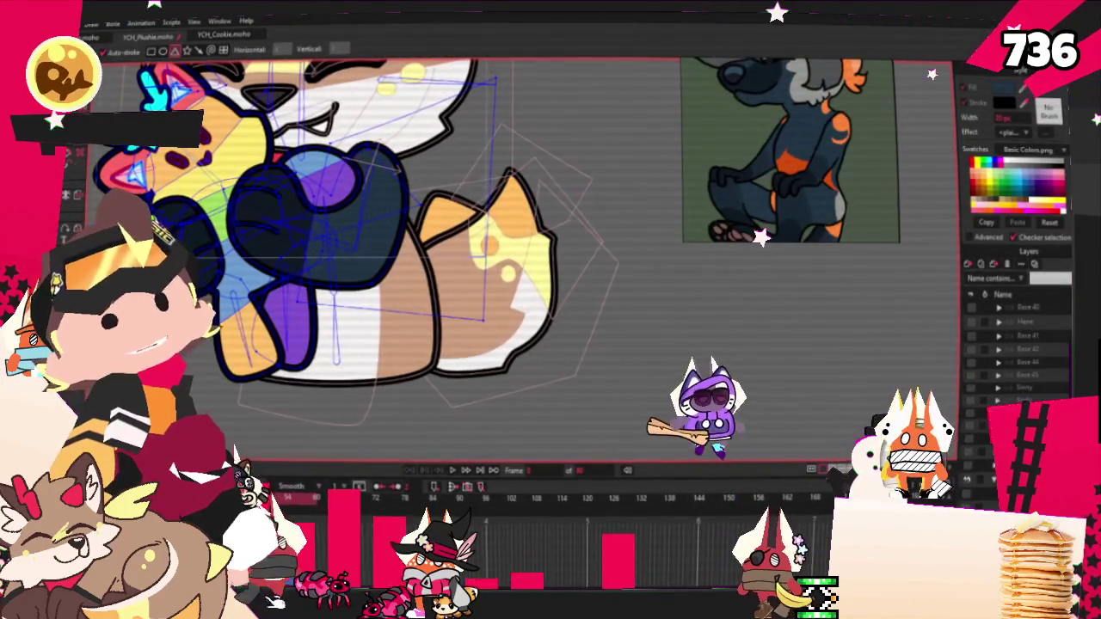
key("t")
scroll(344, 258, "down", 3)
scroll(344, 258, "up", 3)
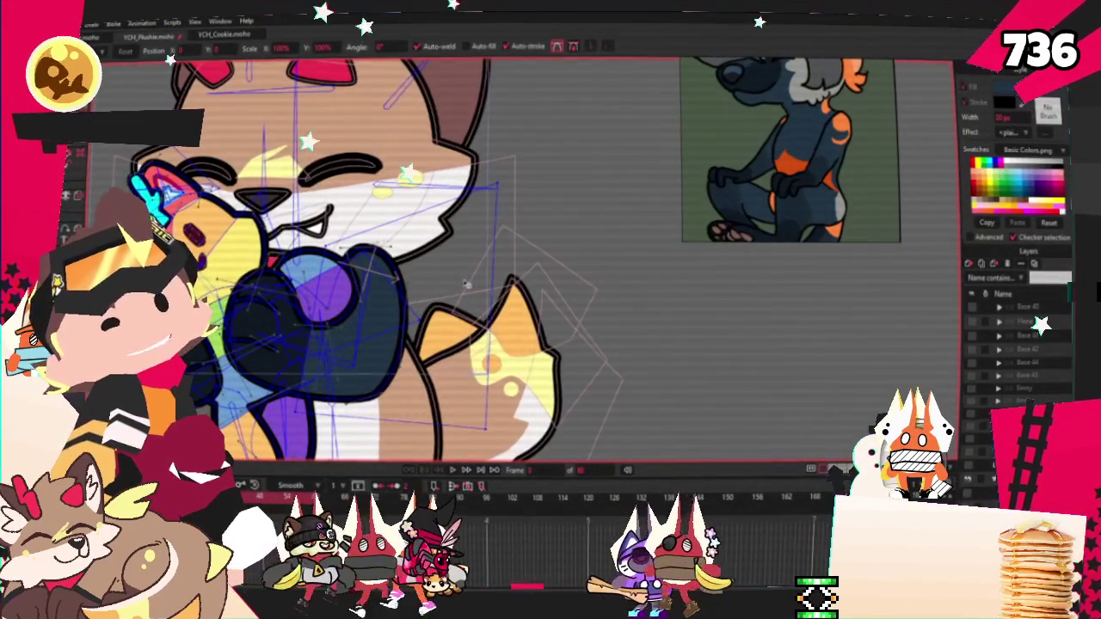
left_click(507, 392)
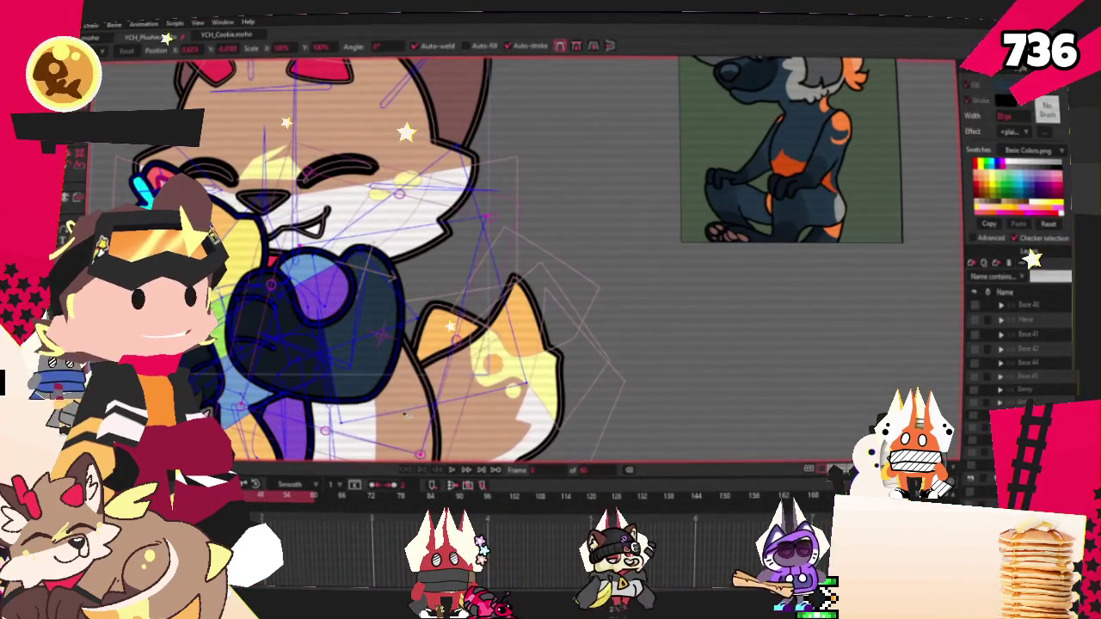
key("b")
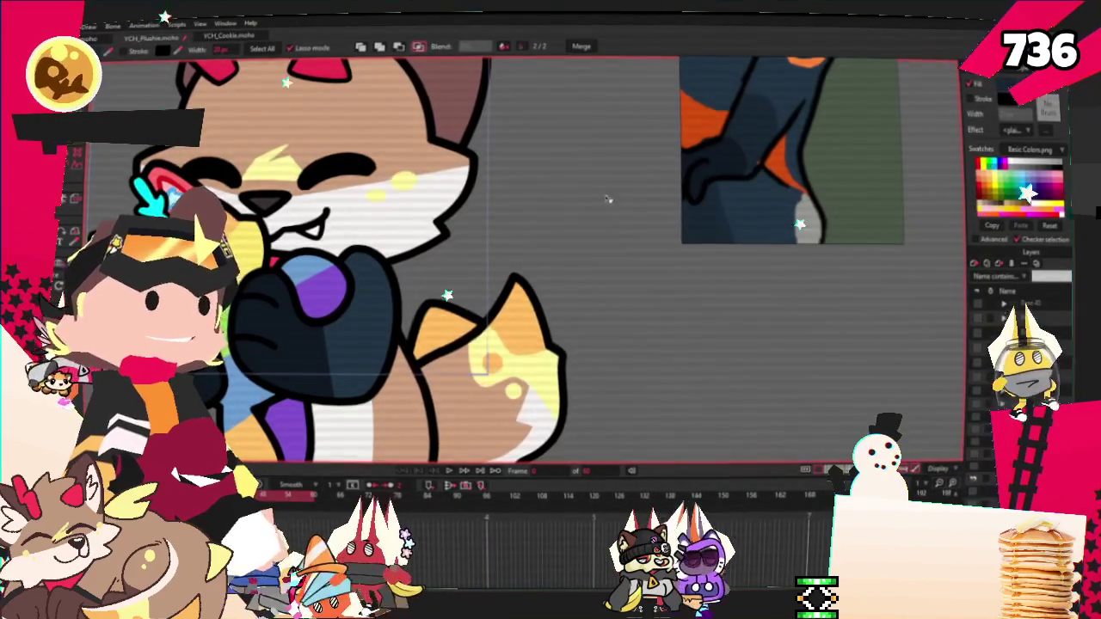
scroll(454, 198, "down", 3)
scroll(538, 230, "up", 3)
scroll(537, 230, "up", 2)
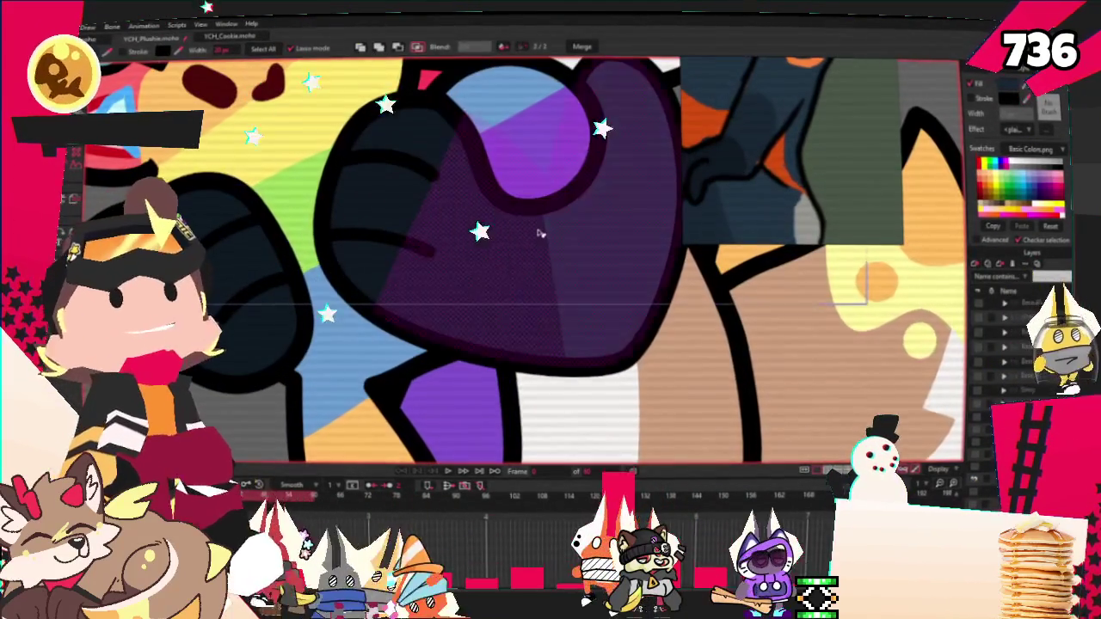
scroll(486, 251, "down", 3)
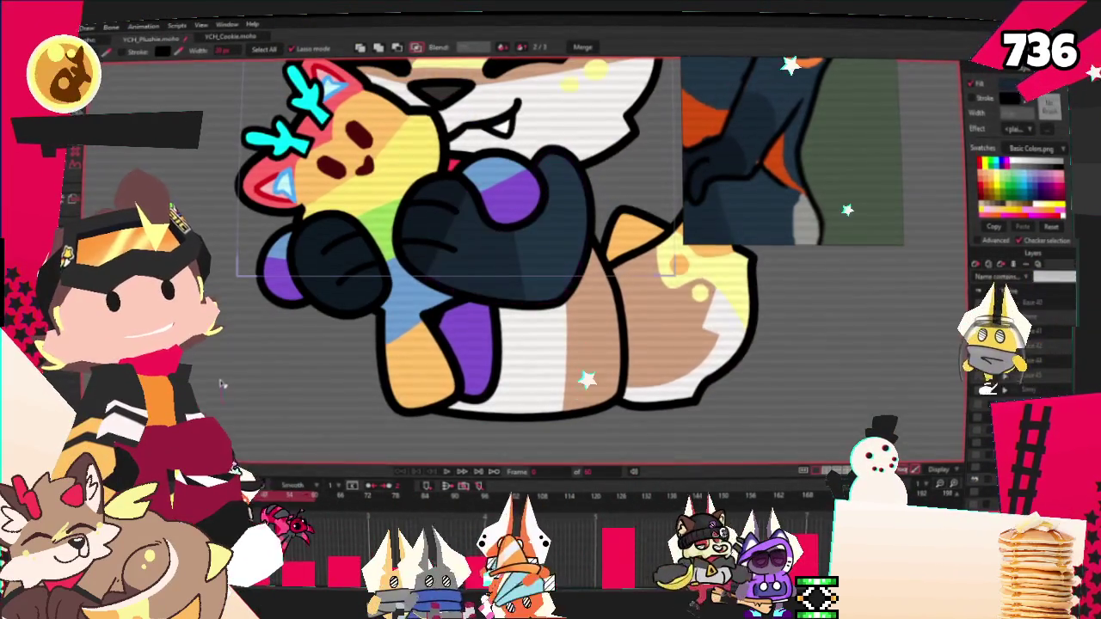
scroll(336, 290, "up", 2)
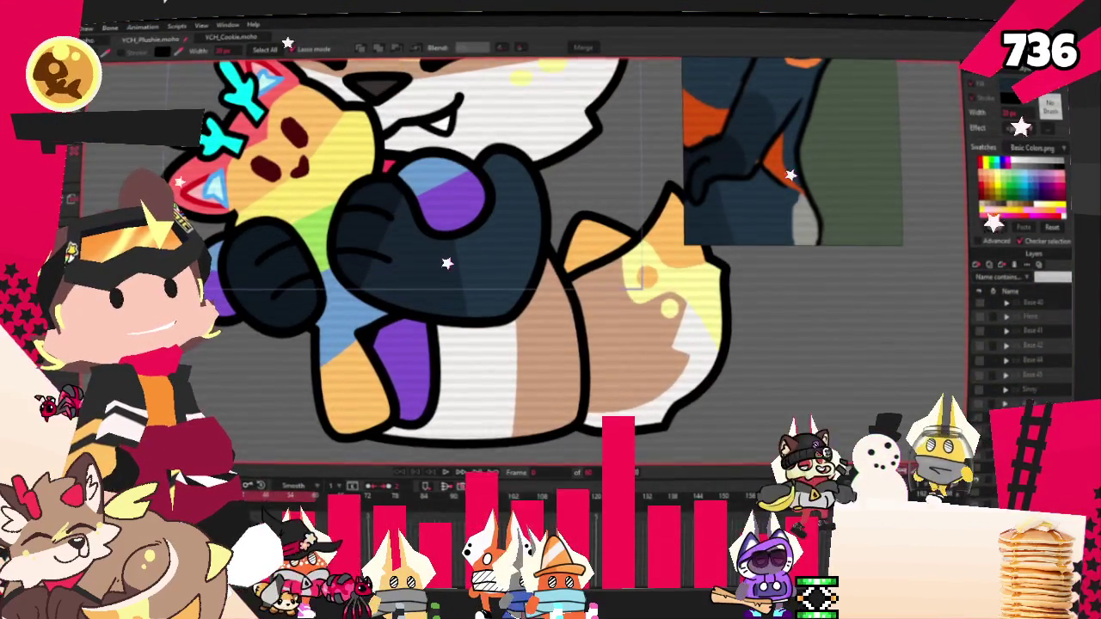
key("t")
scroll(390, 251, "up", 2)
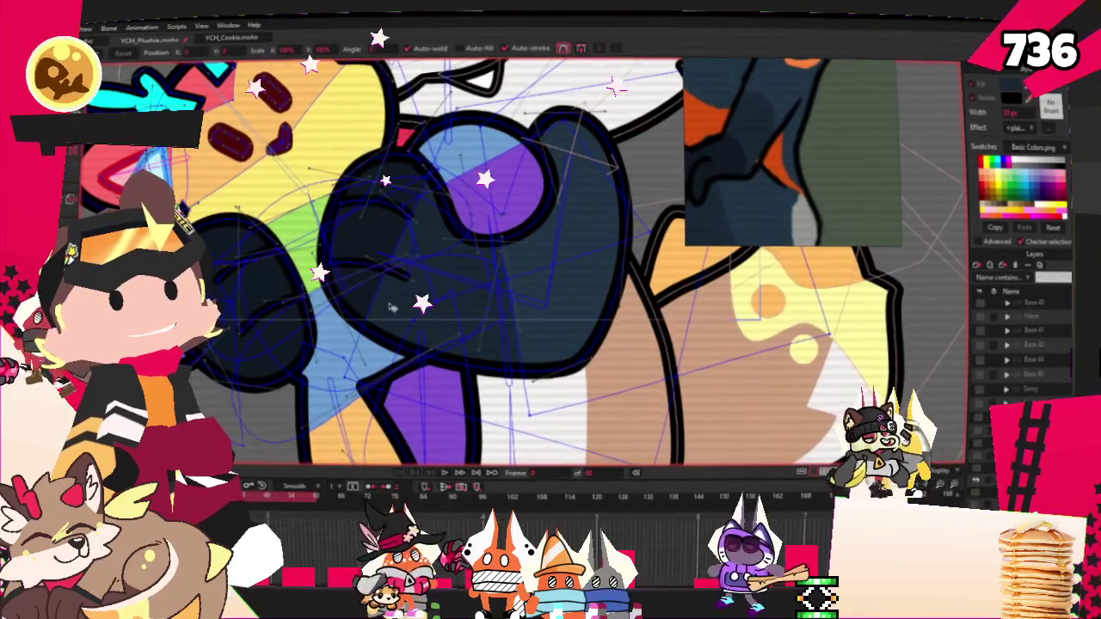
scroll(416, 313, "down", 2)
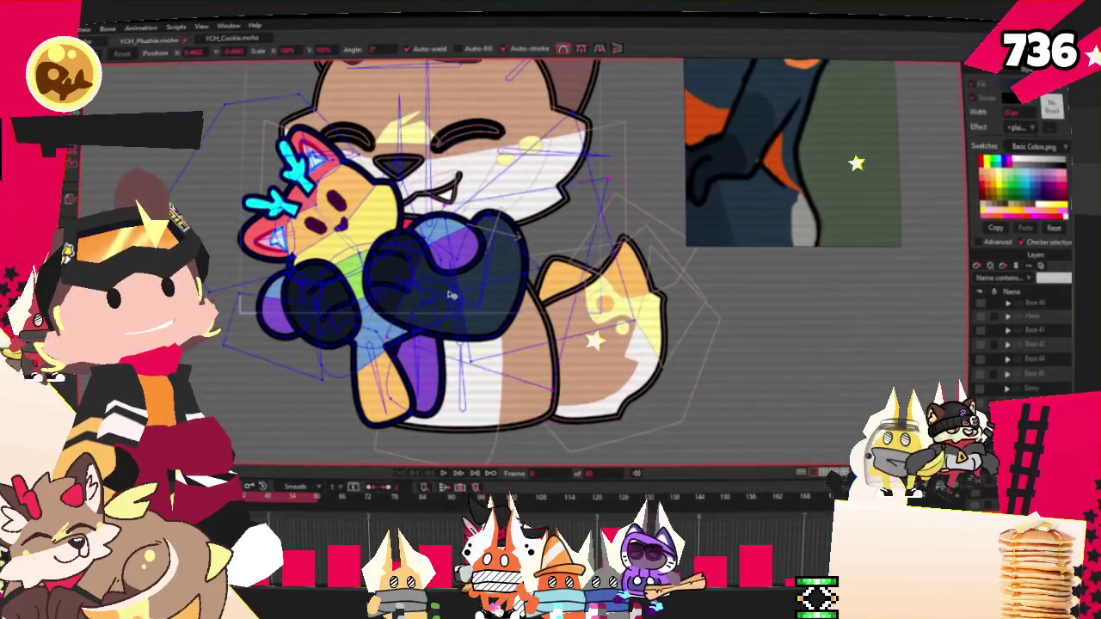
scroll(453, 296, "down", 2)
scroll(454, 296, "up", 2)
scroll(453, 296, "up", 2)
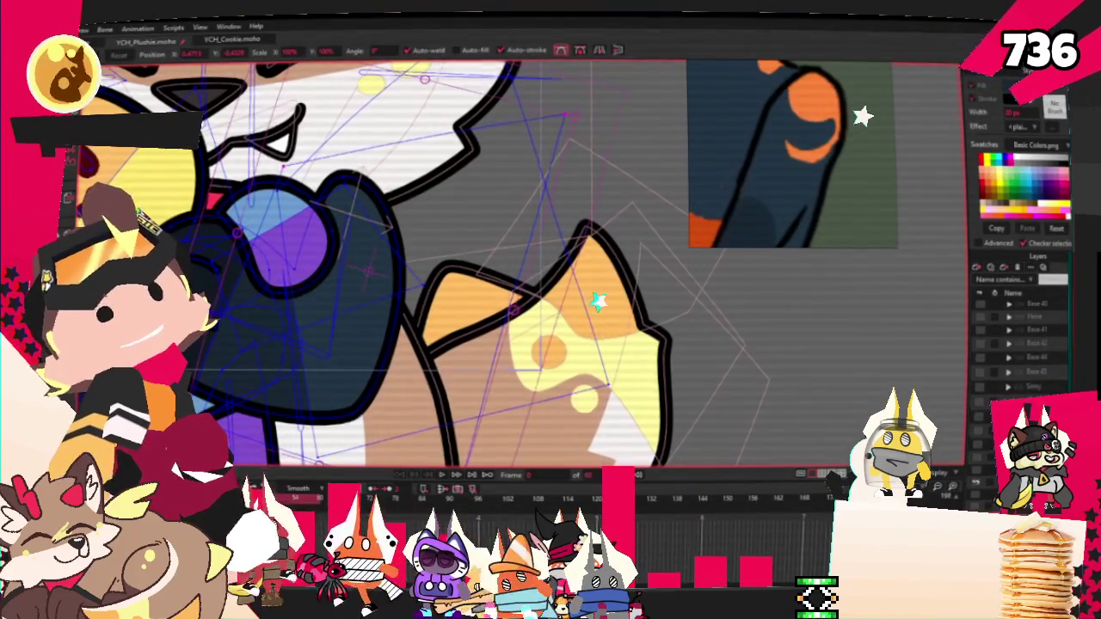
left_click(163, 54)
scroll(465, 348, "up", 3)
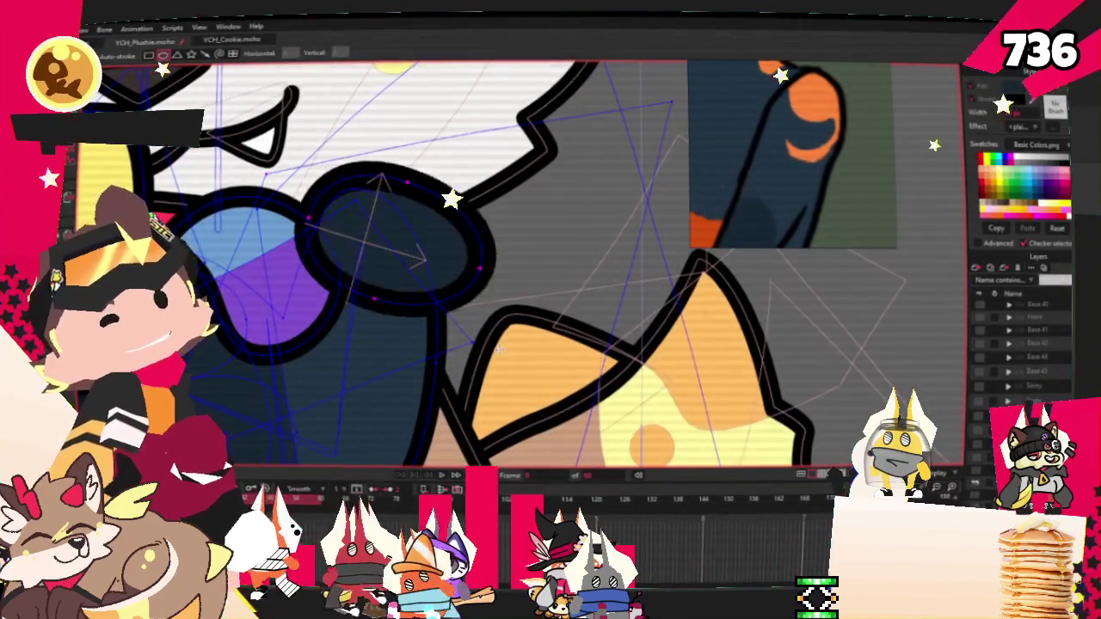
key("e")
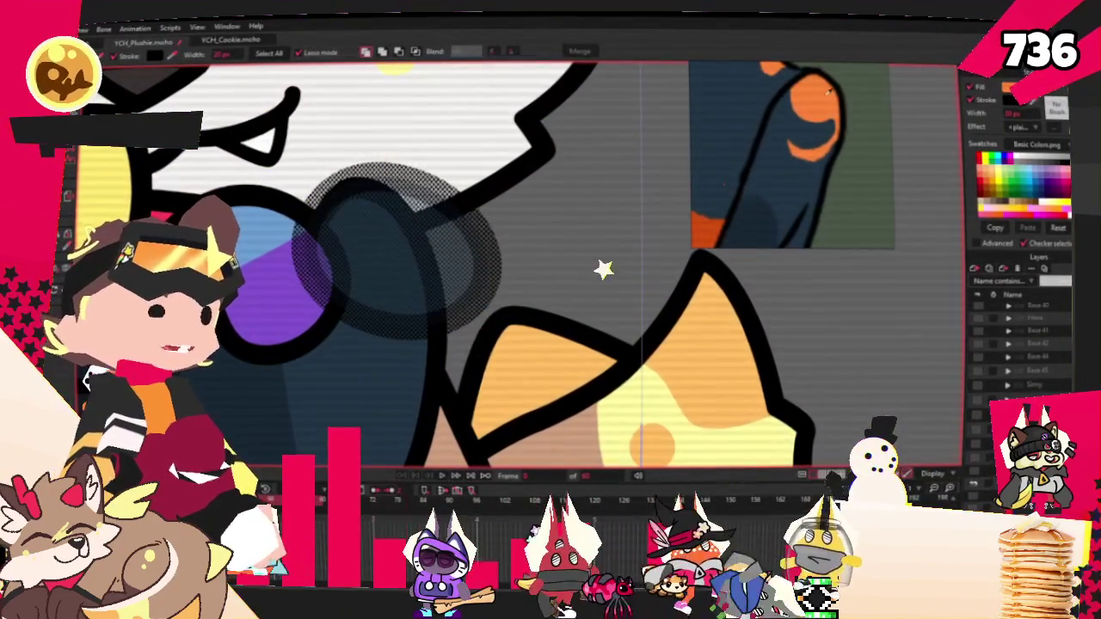
Fill the paw oval orange and pull its upper edge out into a rounded patch
left_click(396, 250)
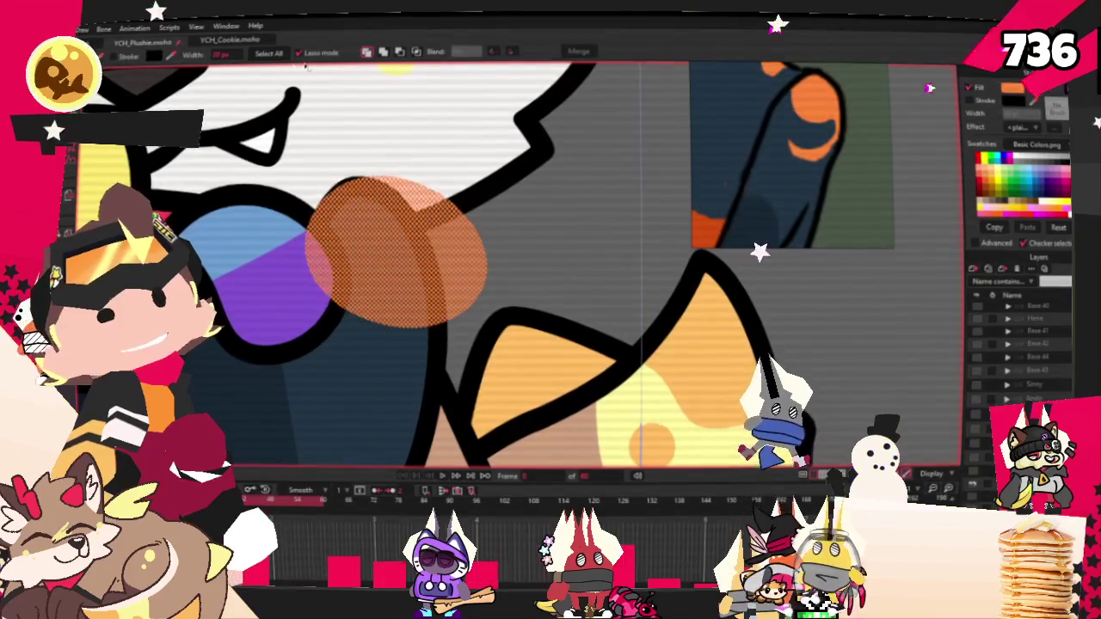
left_click(415, 54)
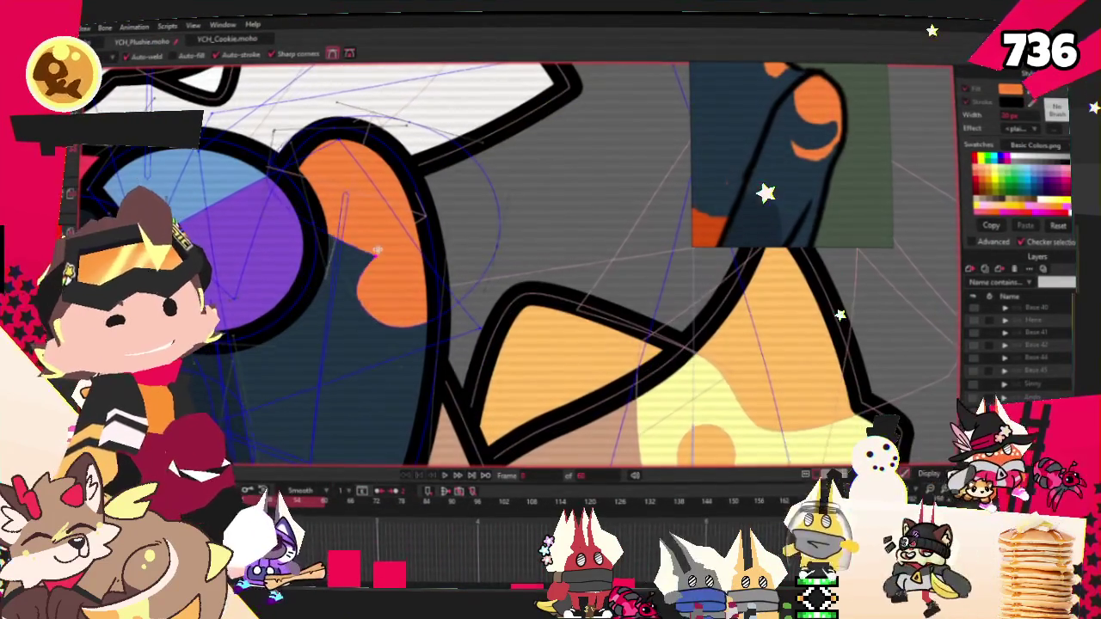
left_click_drag(376, 255, 375, 233)
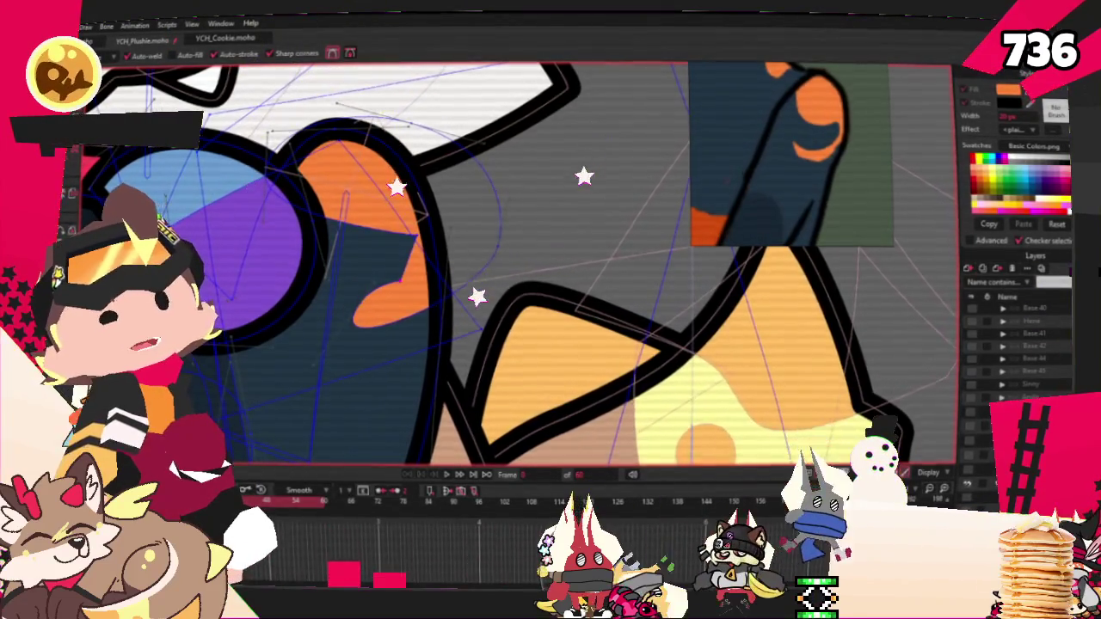
Adjust the marking's curvature and drag the lower orange edge into a thin crescent
key("c")
scroll(327, 298, "up", 2)
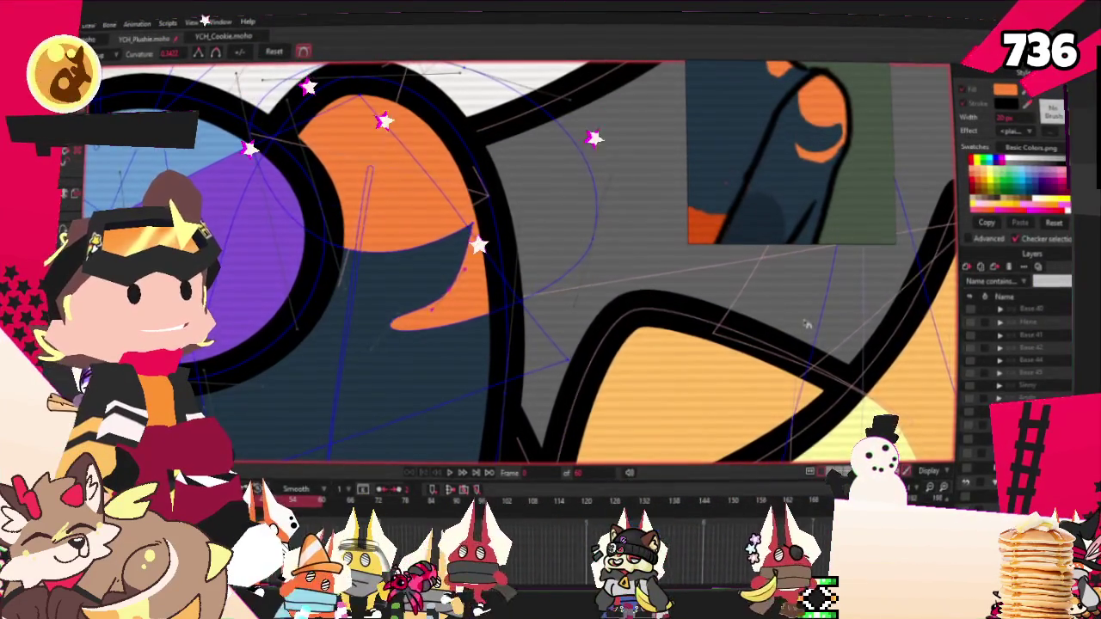
scroll(527, 286, "down", 1)
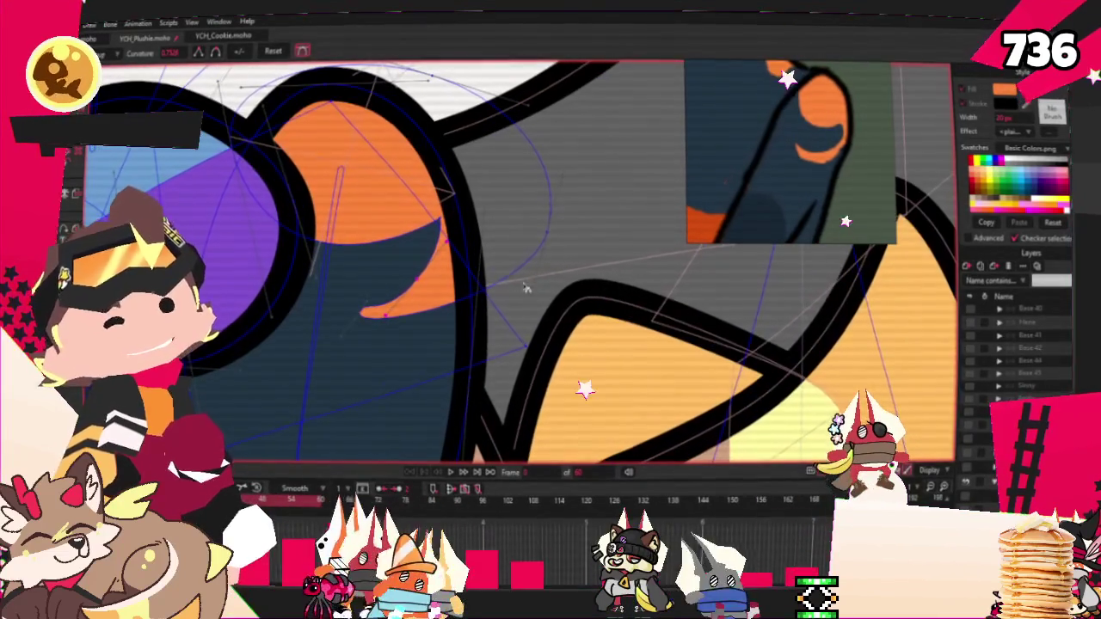
scroll(508, 388, "down", 1)
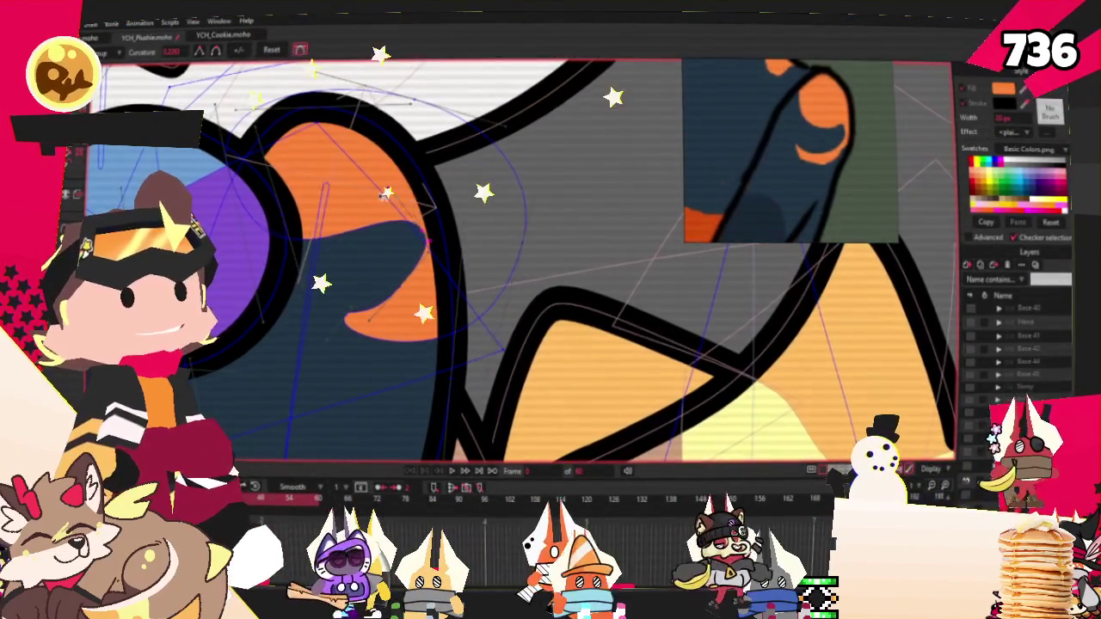
scroll(258, 249, "up", 1)
key("t")
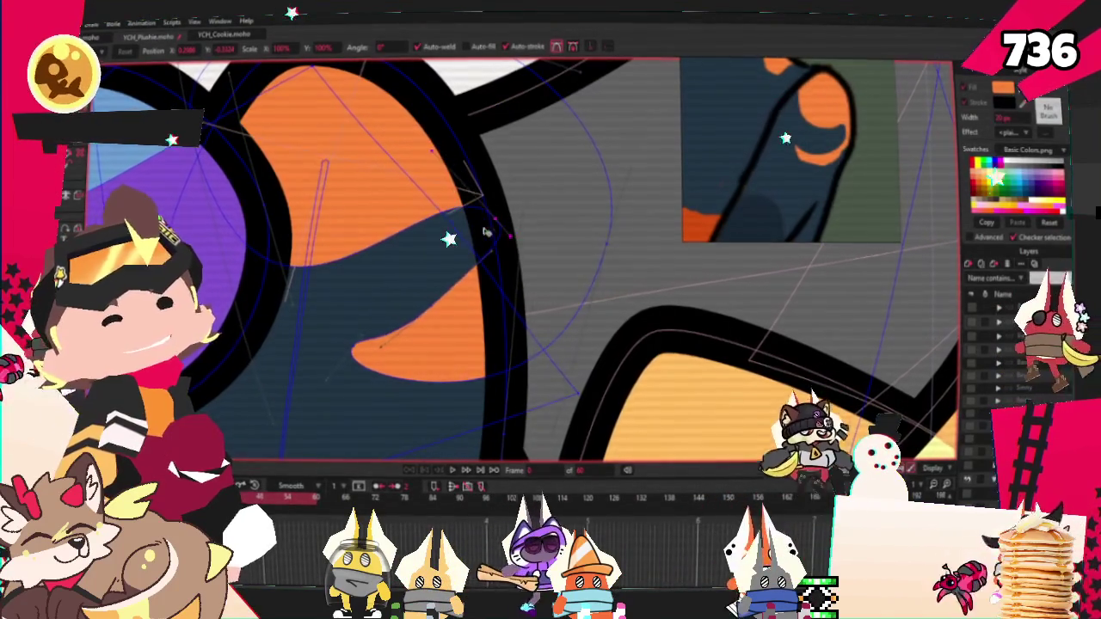
left_click_drag(449, 297, 447, 340)
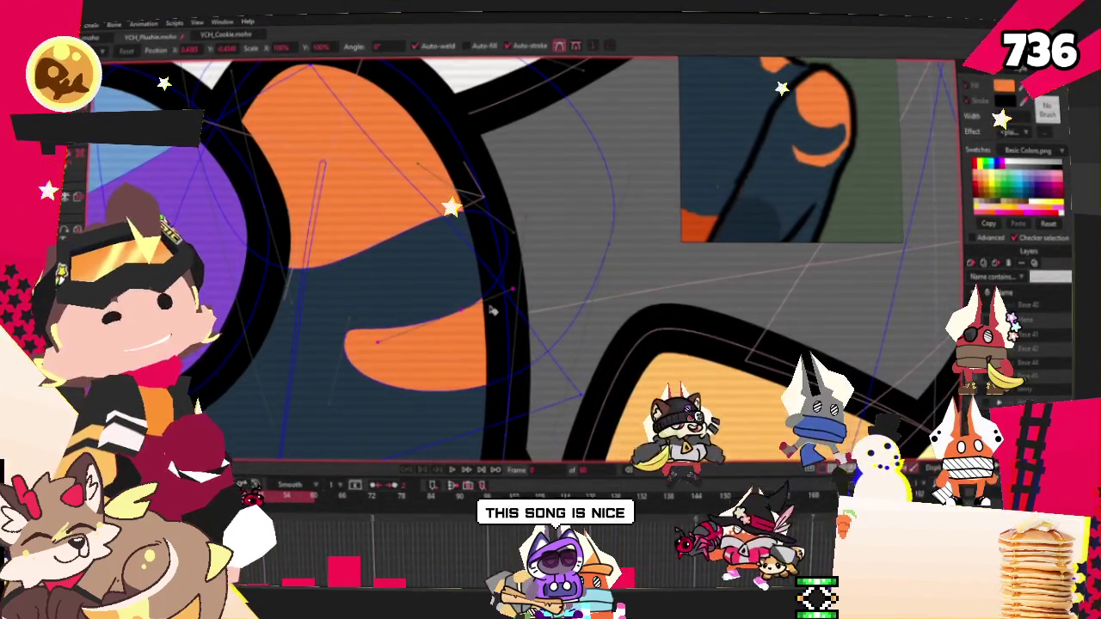
scroll(445, 316, "down", 3)
scroll(404, 304, "down", 3)
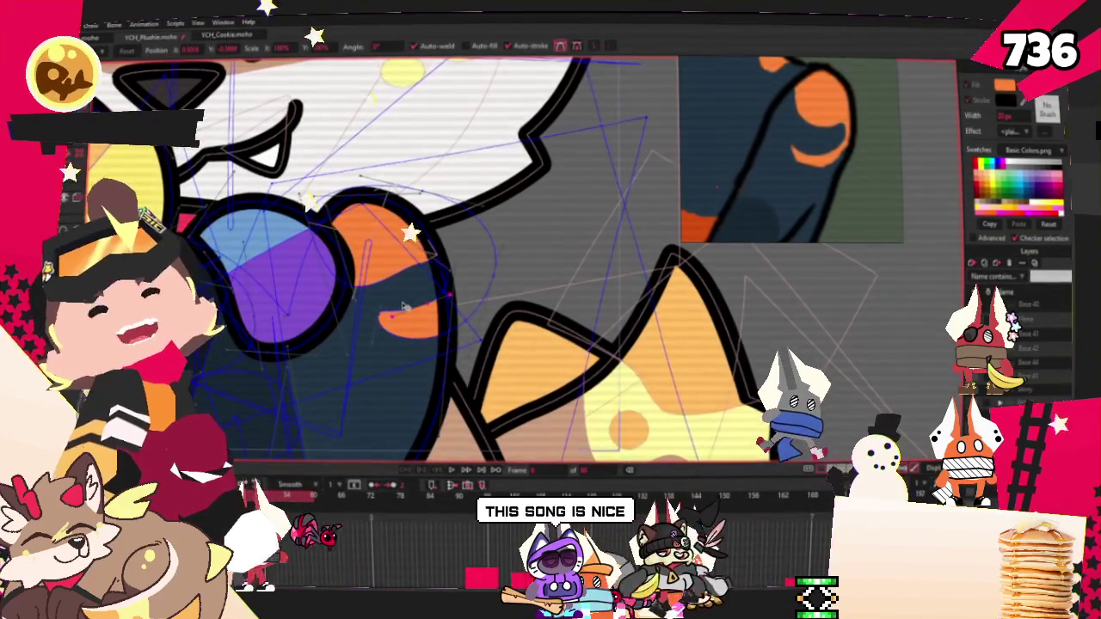
mouse_move(791, 151)
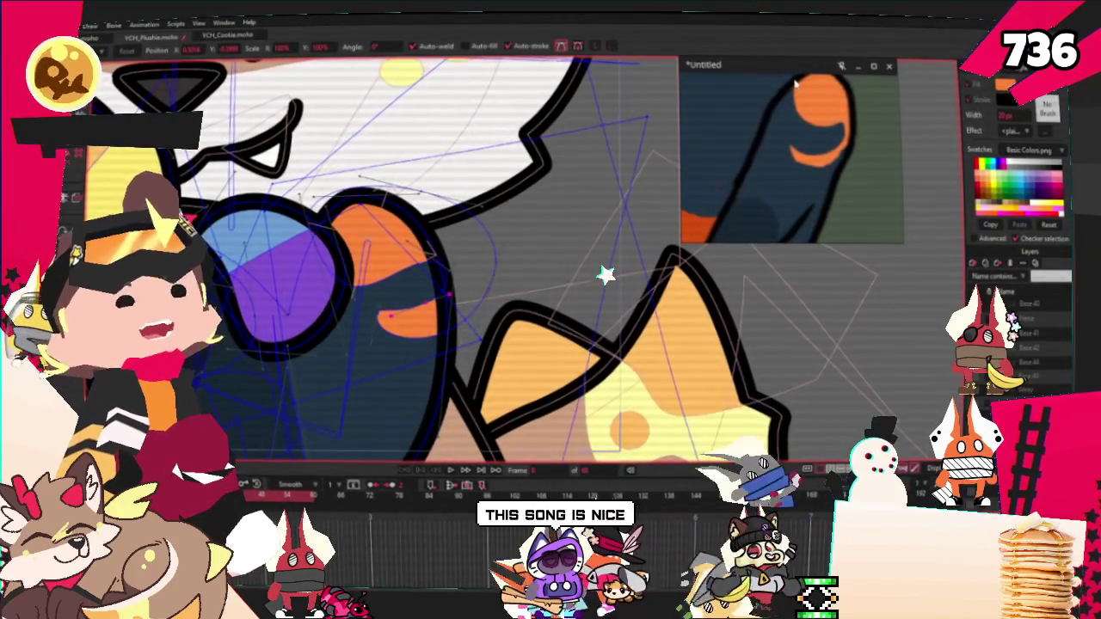
scroll(550, 237, "up", 2)
scroll(507, 254, "up", 1)
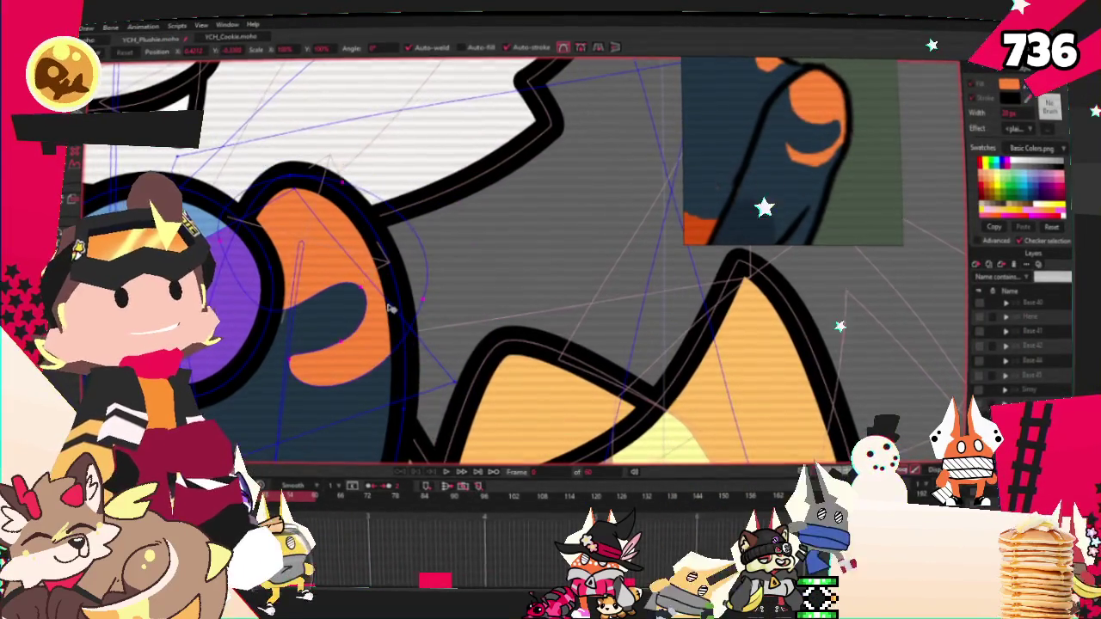
scroll(439, 319, "down", 2)
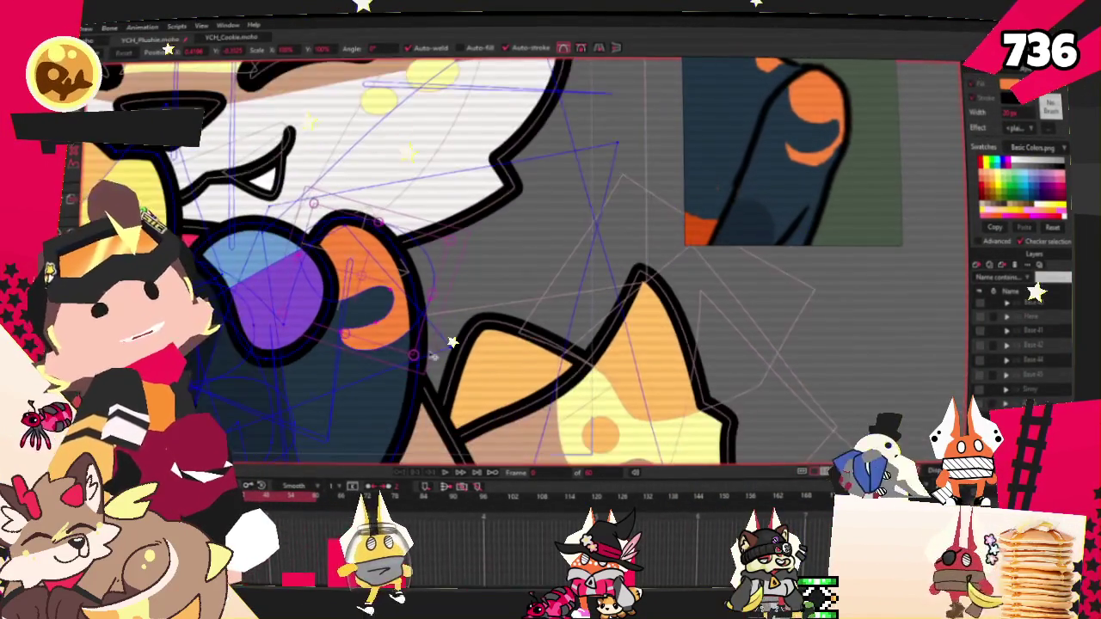
scroll(437, 324, "down", 1)
scroll(437, 323, "down", 1)
scroll(437, 324, "down", 1)
scroll(437, 323, "down", 1)
scroll(437, 323, "up", 3)
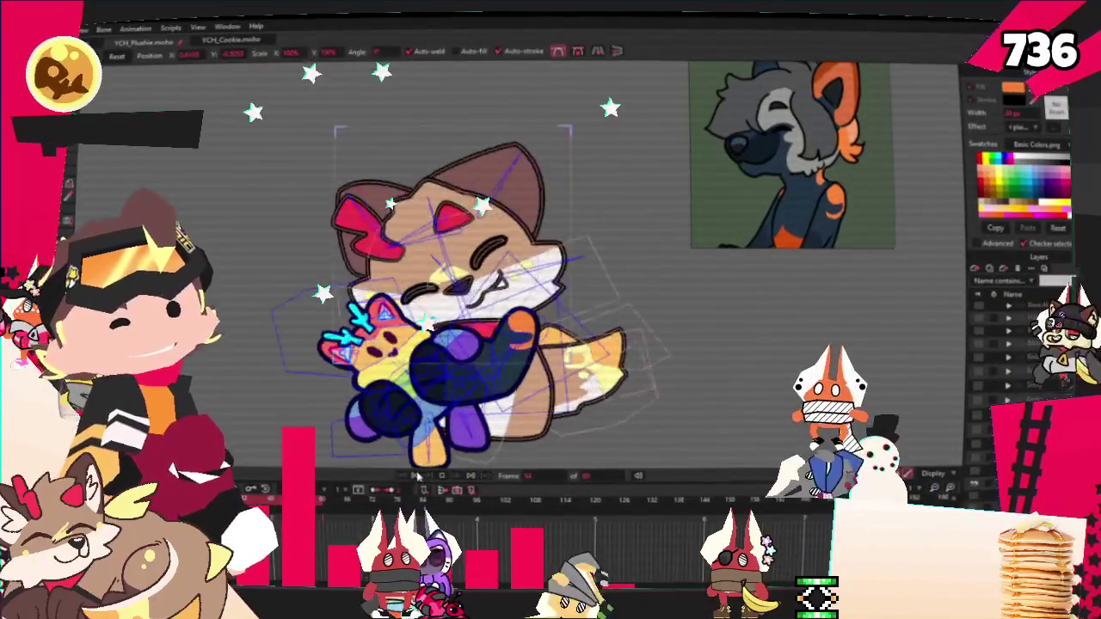
left_click(762, 203)
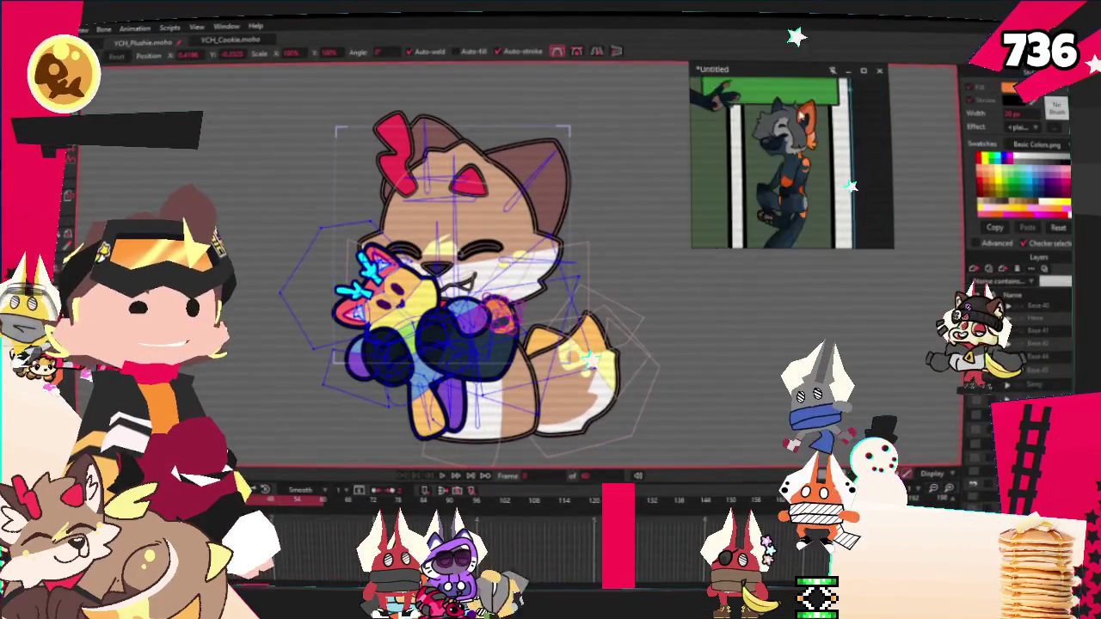
scroll(780, 178, "up", 4)
scroll(780, 178, "up", 3)
scroll(780, 178, "up", 3)
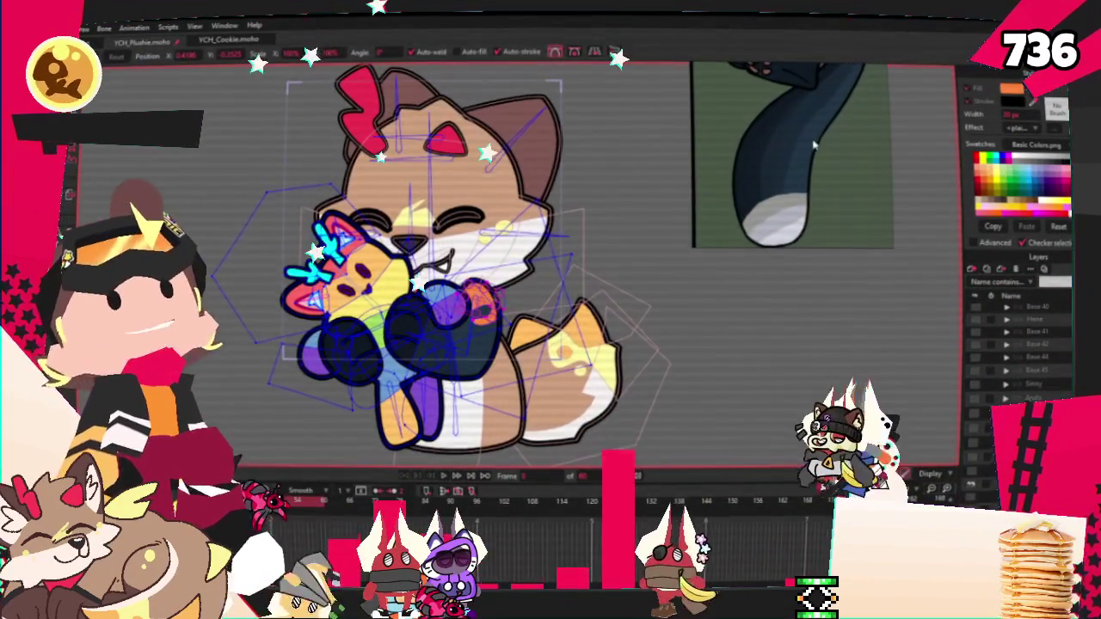
scroll(812, 157, "down", 3)
scroll(812, 157, "down", 3)
scroll(810, 146, "down", 3)
scroll(825, 146, "up", 3)
scroll(771, 157, "up", 3)
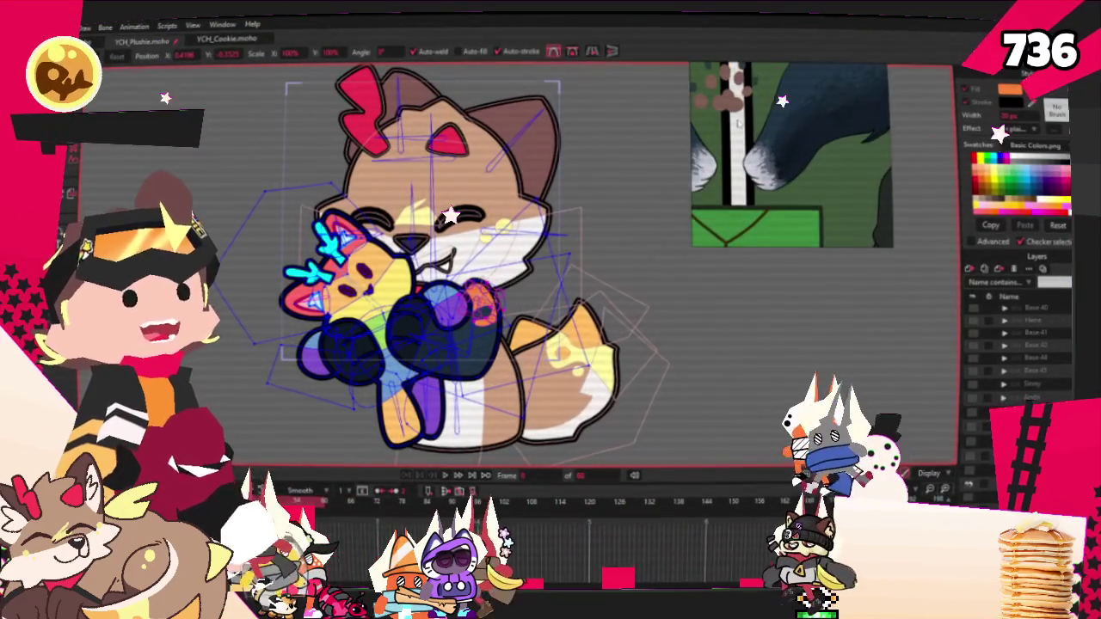
scroll(737, 123, "down", 2)
scroll(757, 138, "down", 2)
scroll(774, 146, "down", 1)
scroll(807, 168, "up", 1)
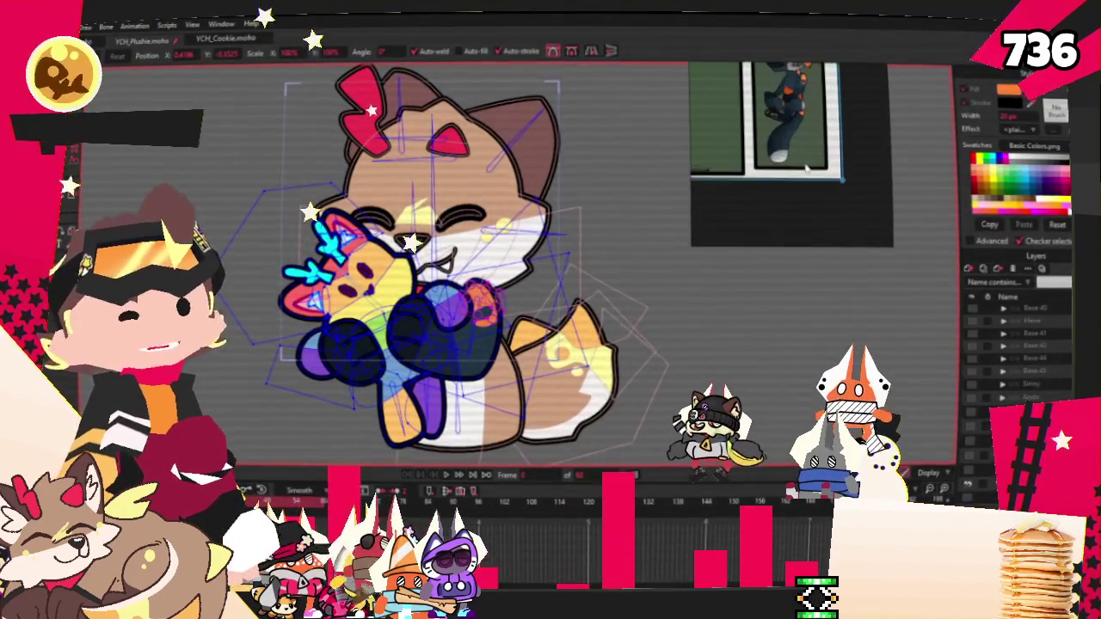
scroll(805, 172, "up", 1)
scroll(830, 155, "up", 1)
scroll(816, 125, "up", 1)
scroll(802, 145, "down", 1)
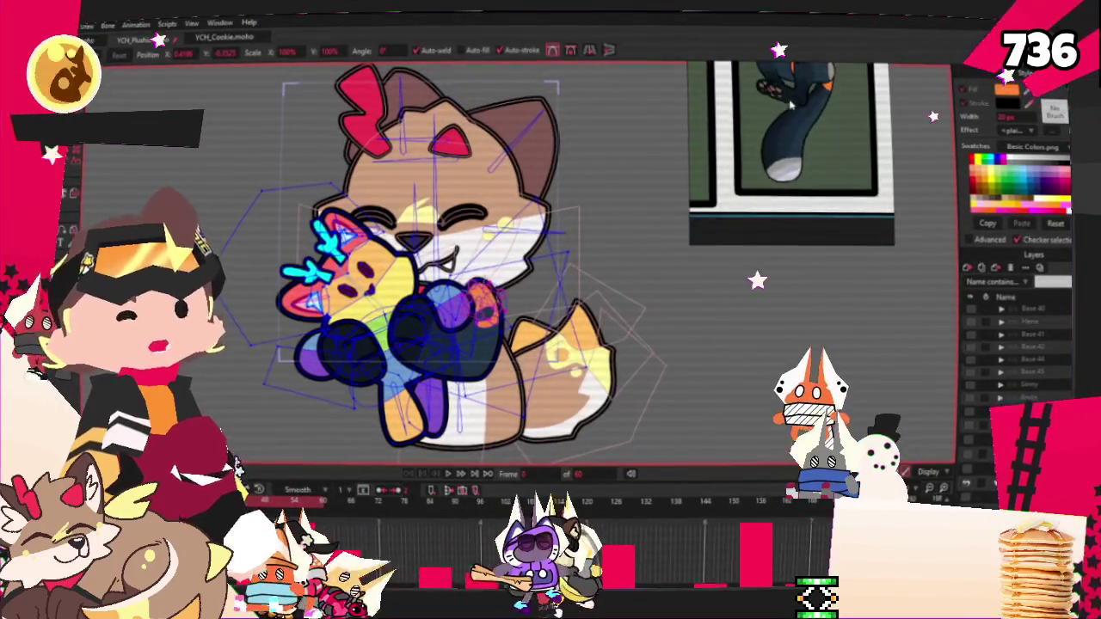
scroll(1014, 353, "down", 2)
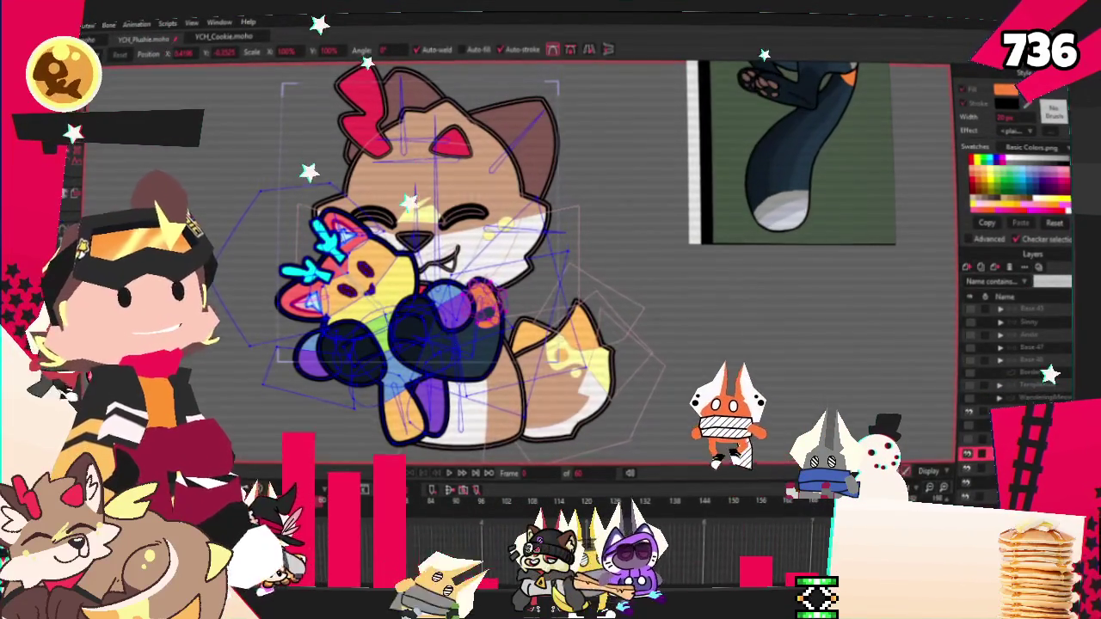
Eyedrop the navy from the reference image and fill the lower tail shape with it
scroll(355, 280, "up", 3)
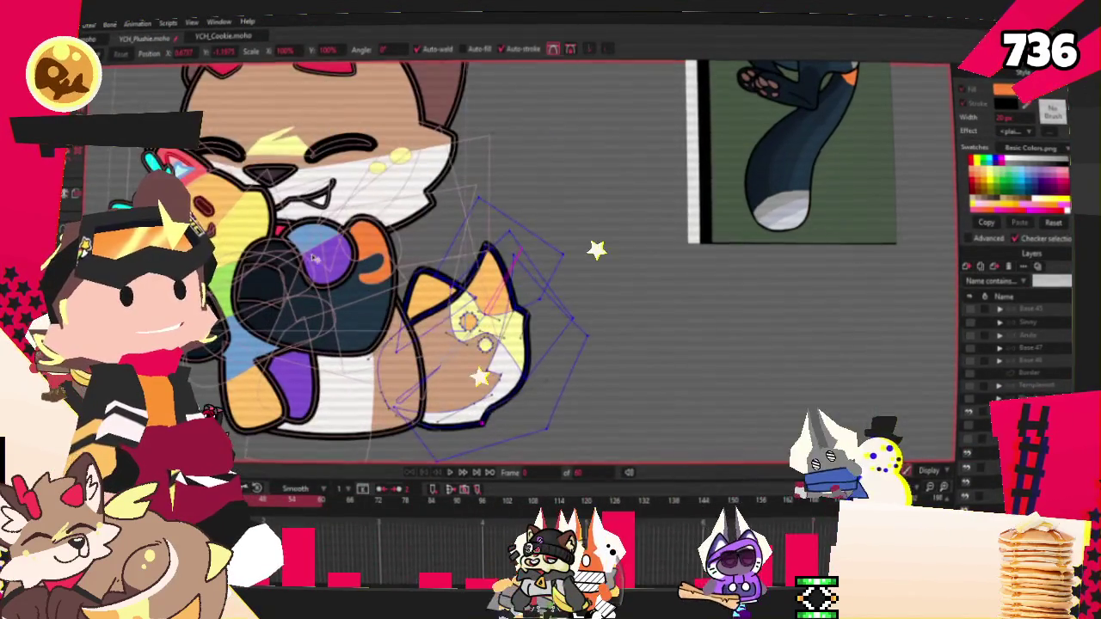
scroll(486, 323, "up", 2)
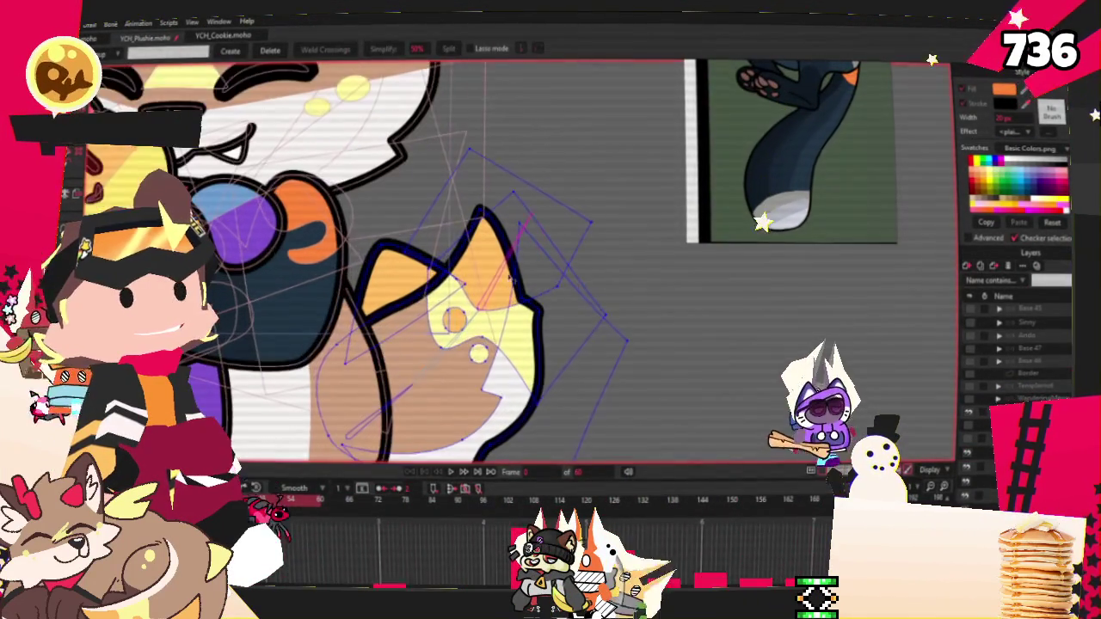
key("e")
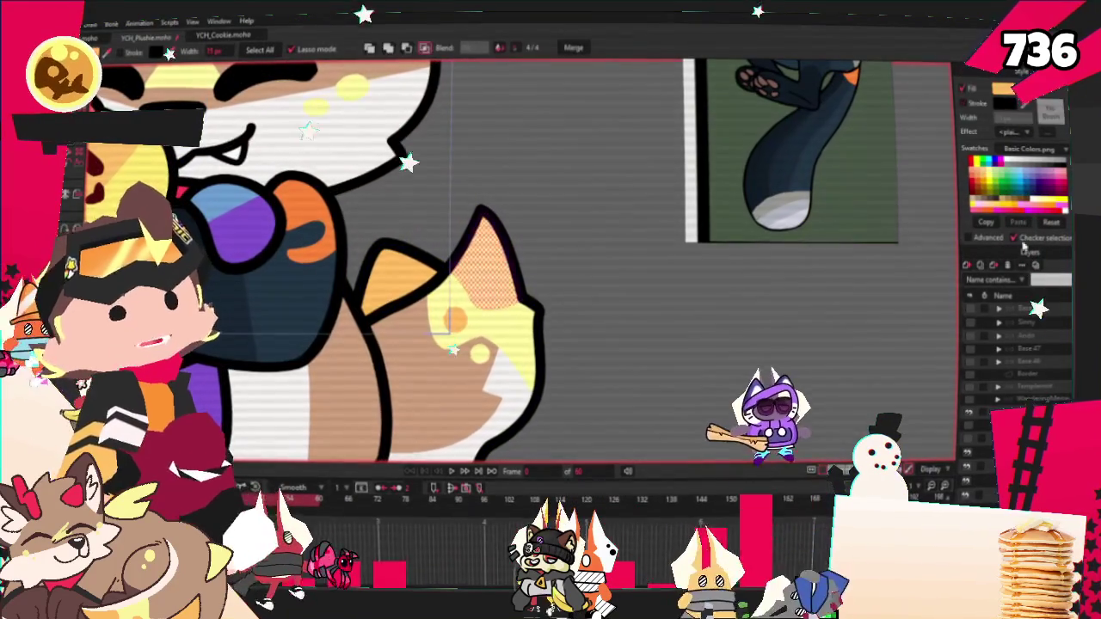
left_click(812, 207)
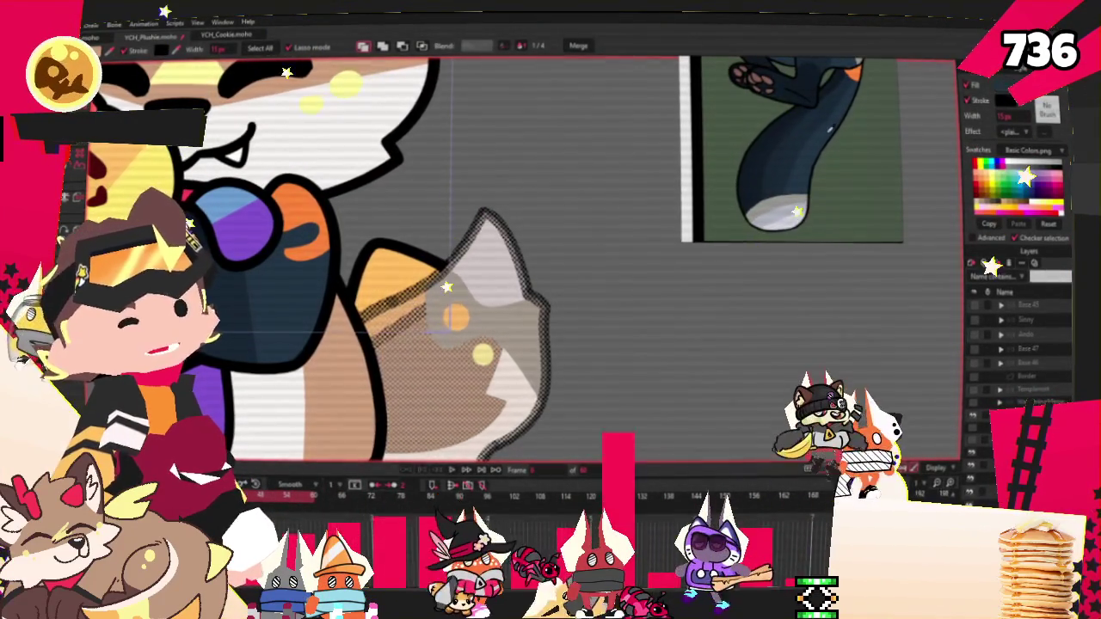
left_click(520, 392)
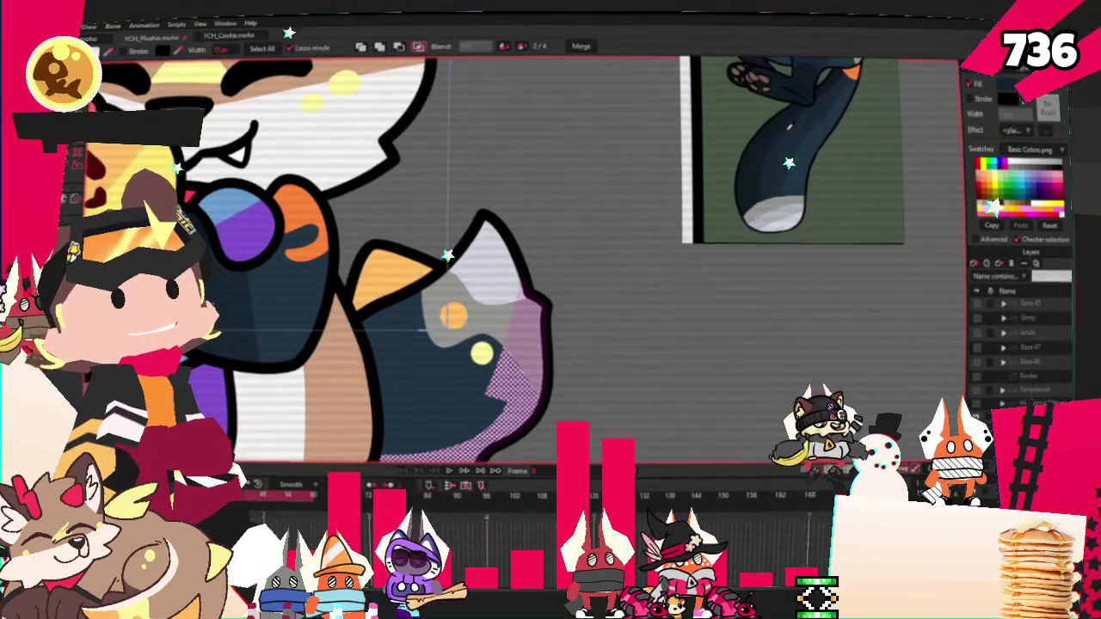
left_click(535, 361)
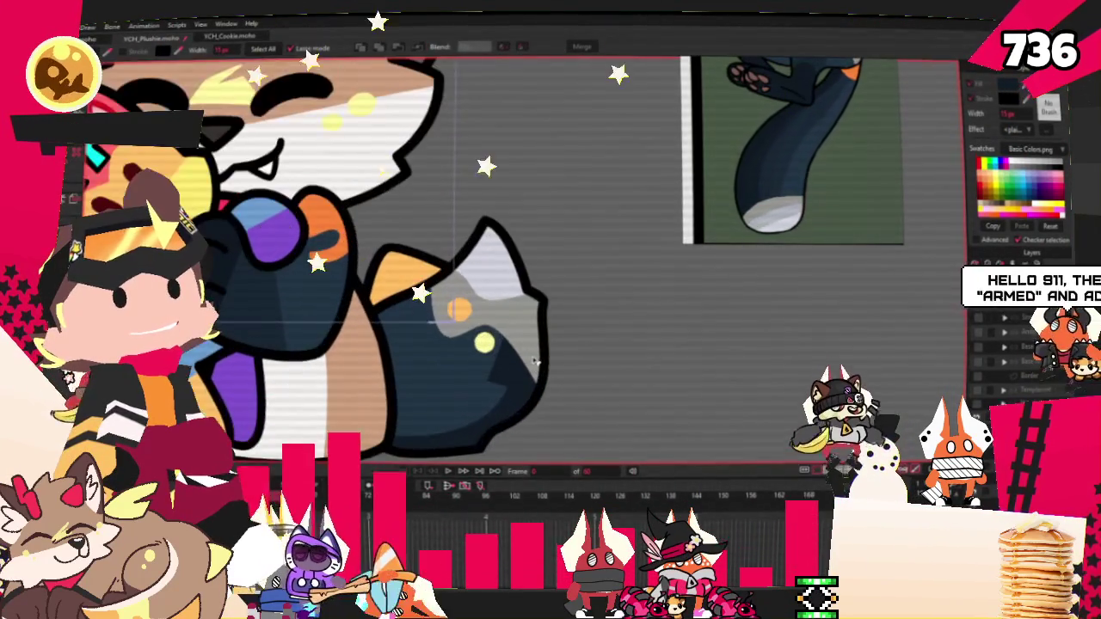
Move the tail's points into place around the navy tail and pale tip
key("g")
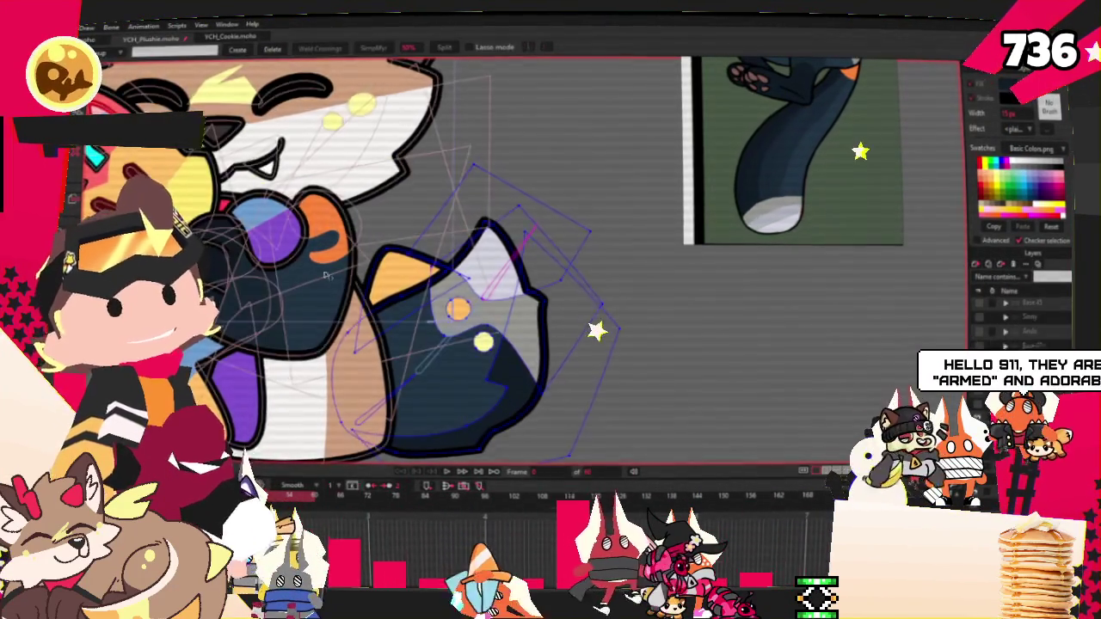
scroll(515, 327, "up", 3)
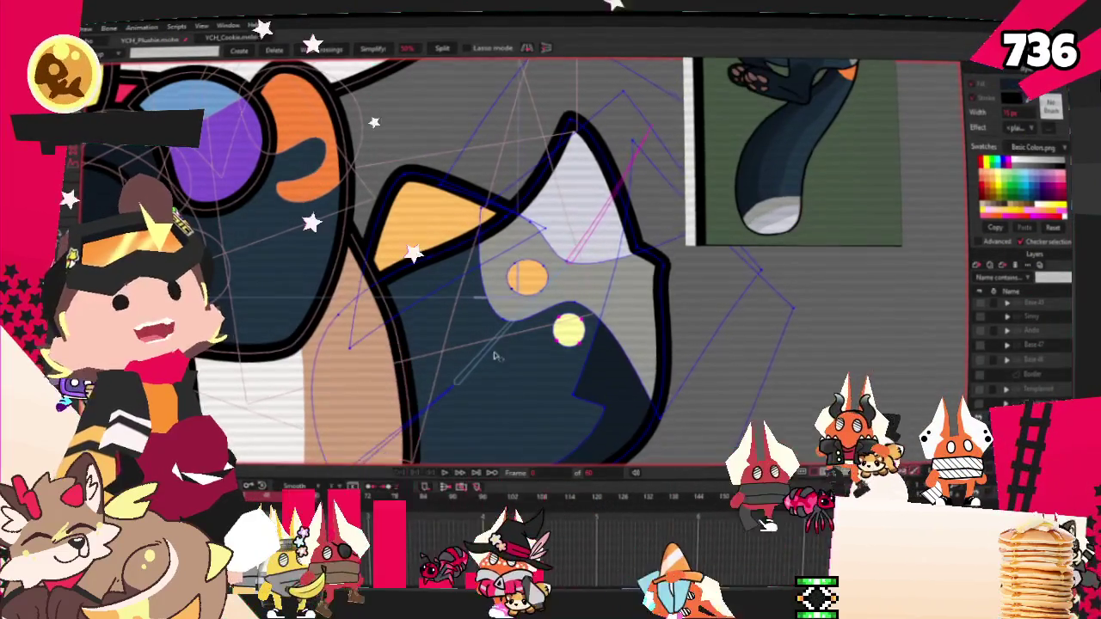
scroll(511, 357, "up", 1)
key("space")
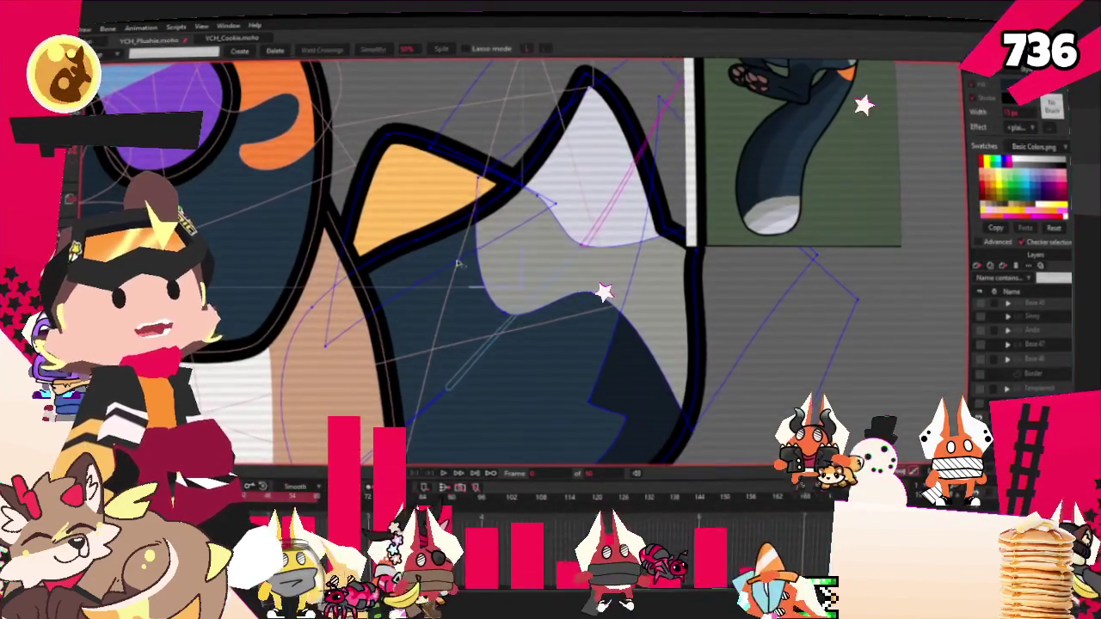
key("t")
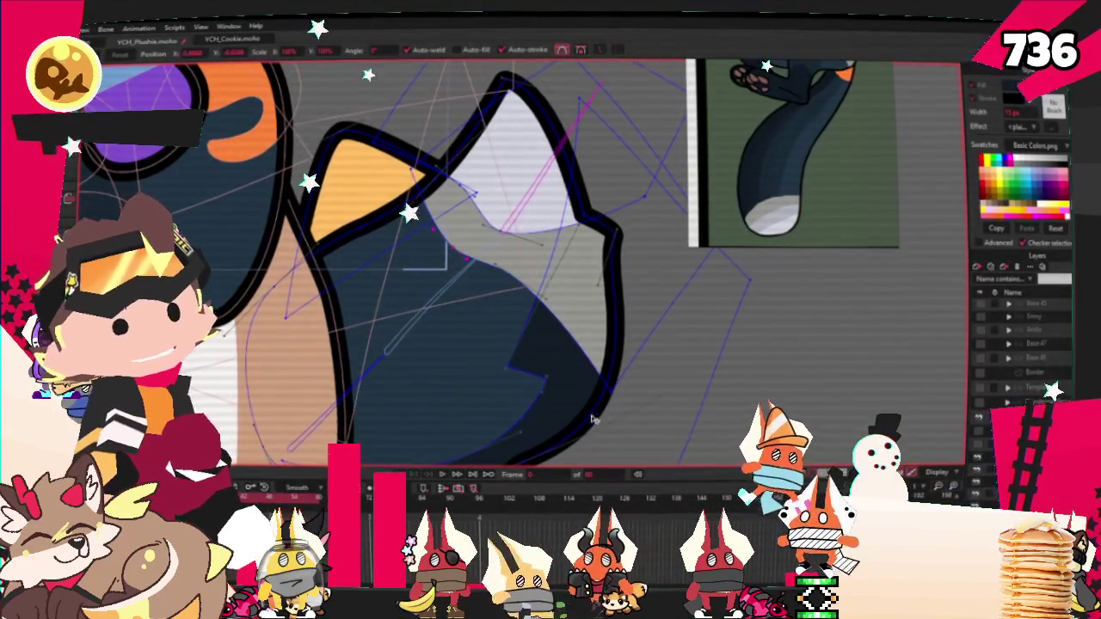
left_click_drag(694, 291, 519, 281)
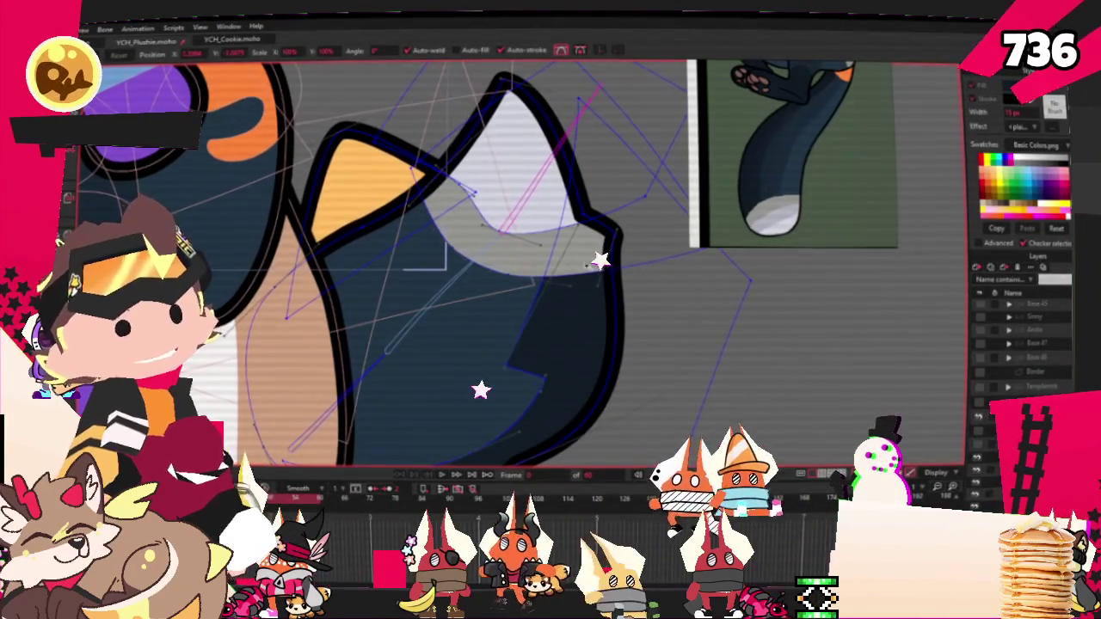
scroll(533, 254, "down", 2)
scroll(481, 245, "down", 3)
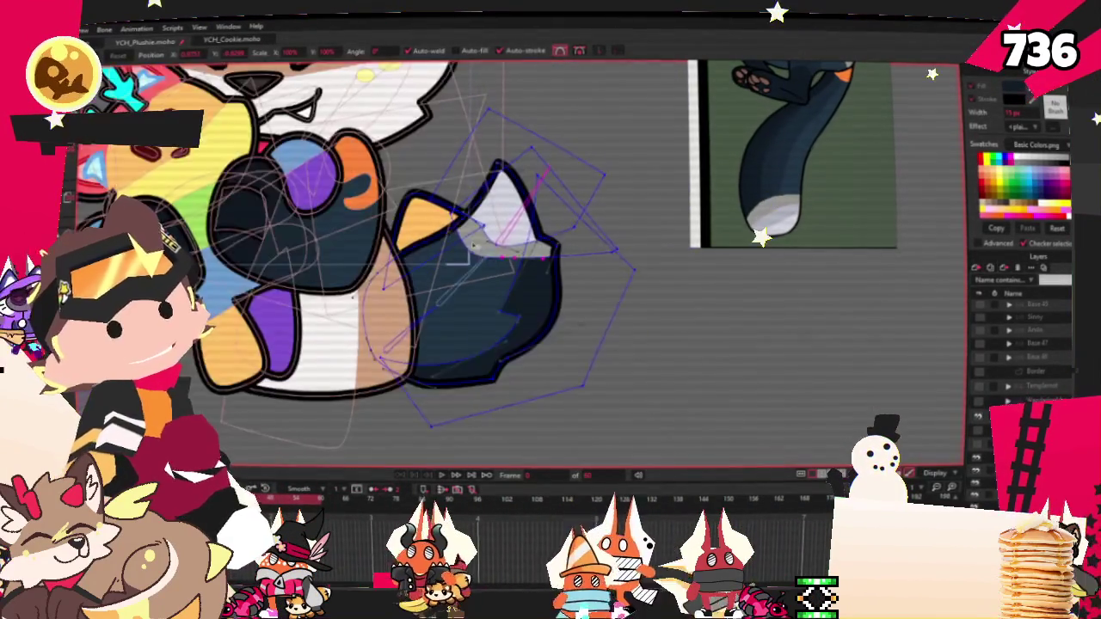
scroll(482, 245, "down", 2)
scroll(486, 240, "up", 2)
scroll(491, 232, "up", 3)
scroll(478, 250, "up", 1)
scroll(478, 250, "down", 5)
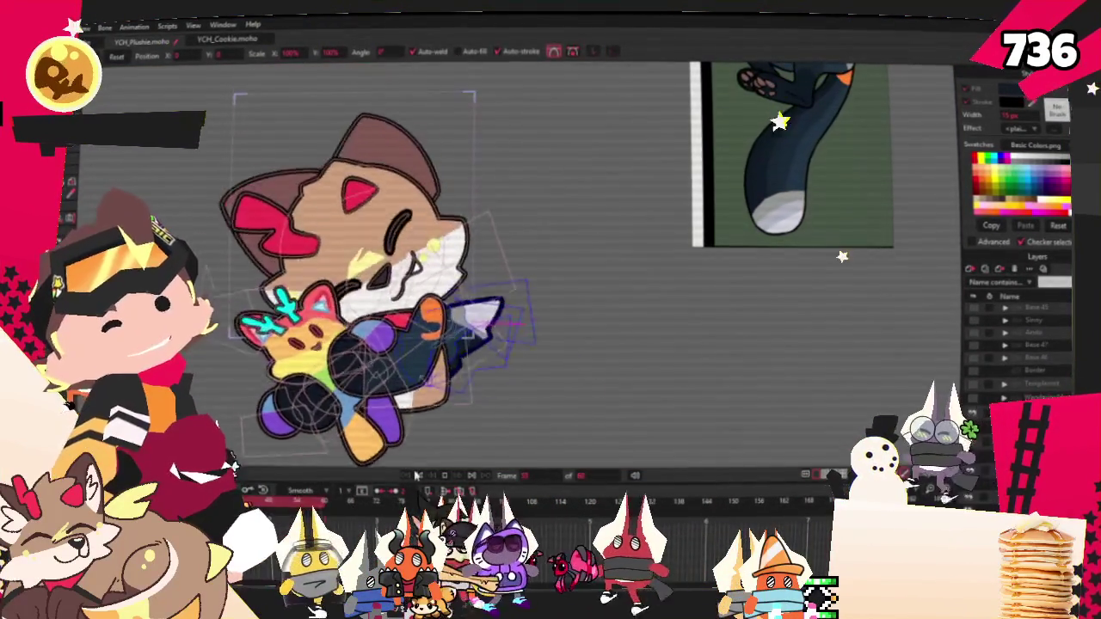
Select the lower belly shape and fill it with the orange swatch
scroll(447, 356, "up", 3)
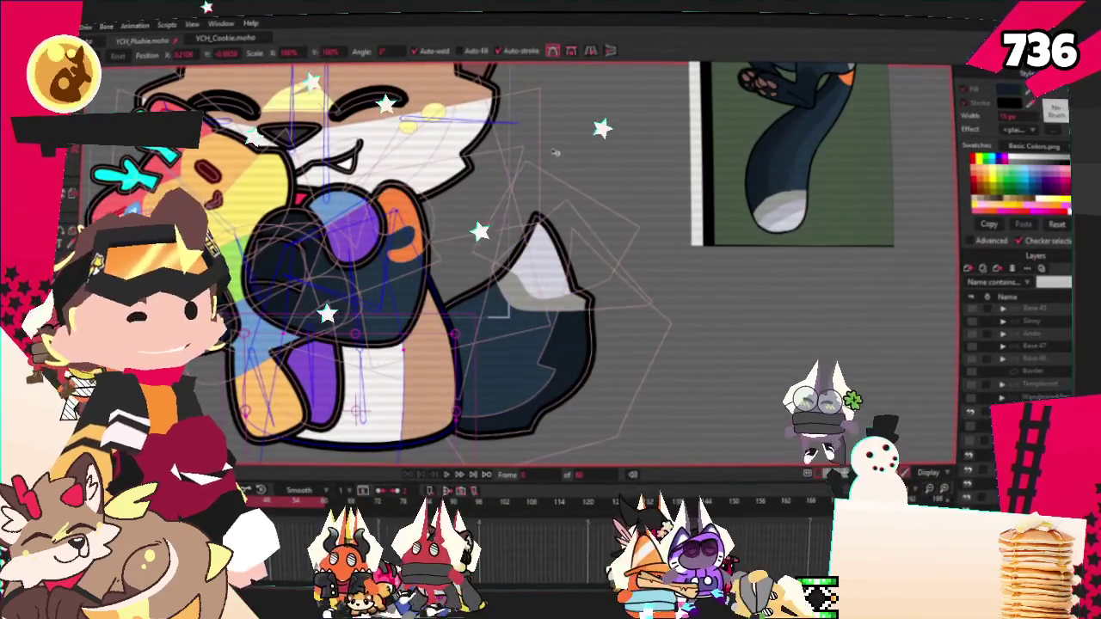
left_click(72, 158)
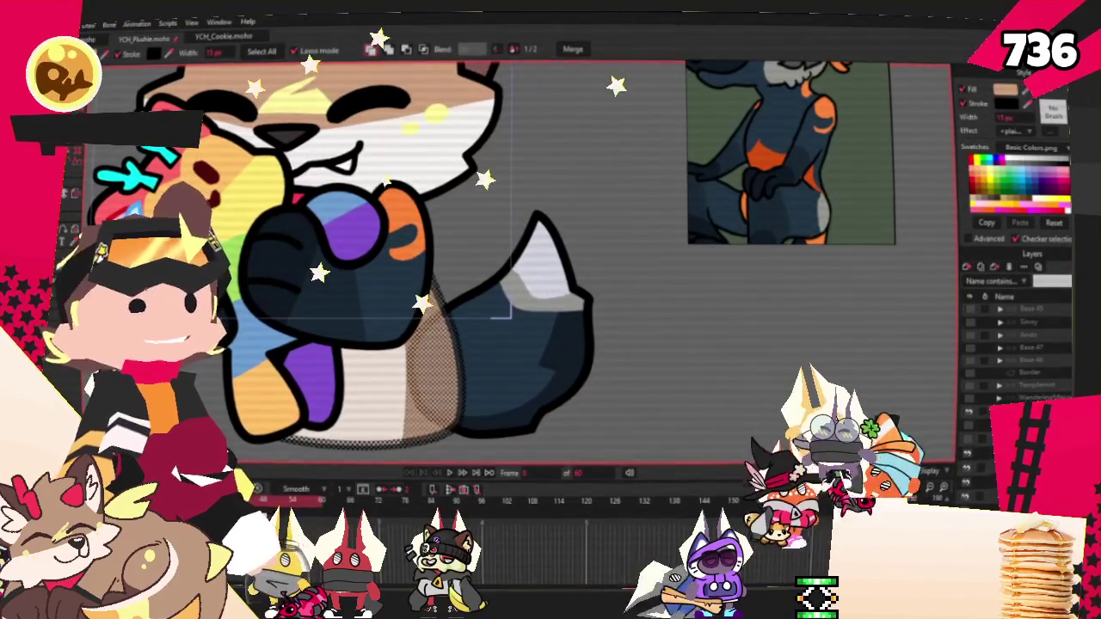
left_click(379, 387)
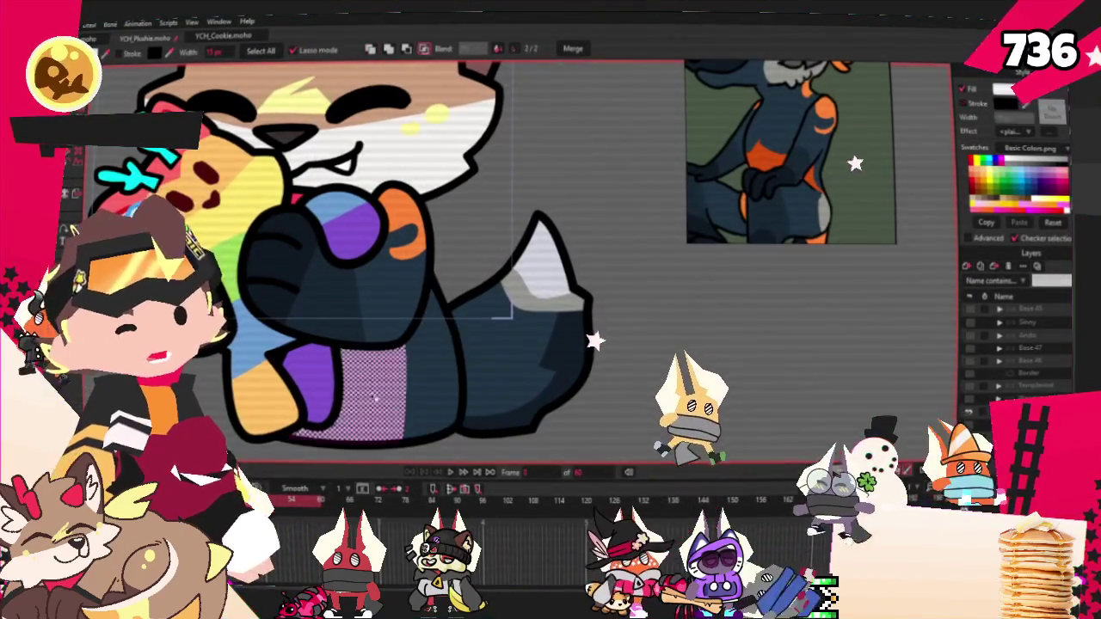
left_click(995, 162)
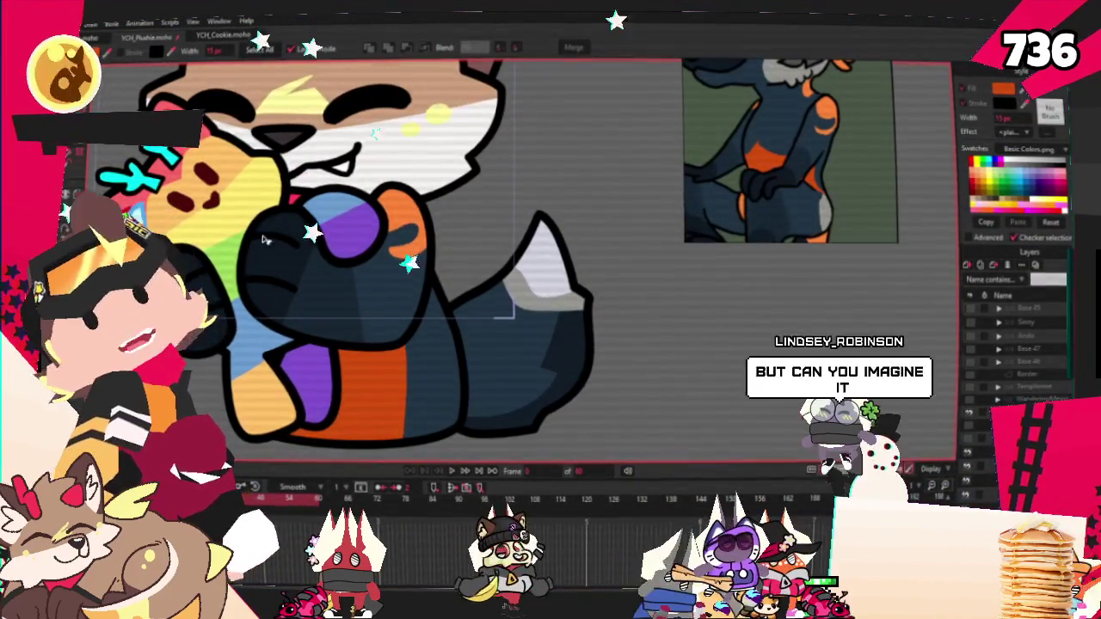
key("t")
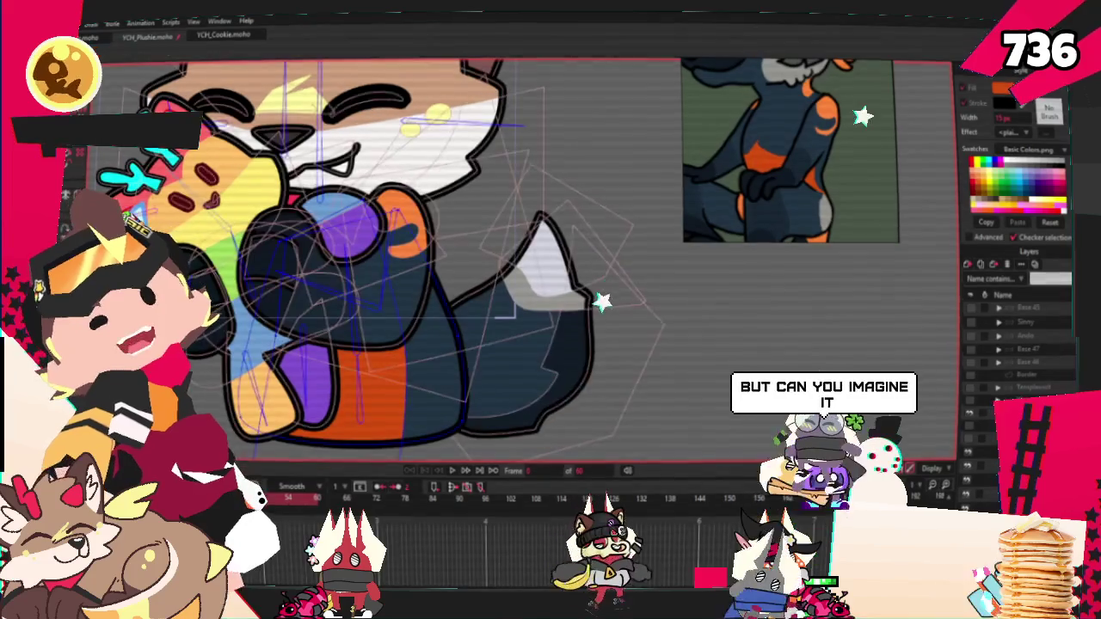
scroll(407, 298, "up", 2)
scroll(311, 340, "down", 1)
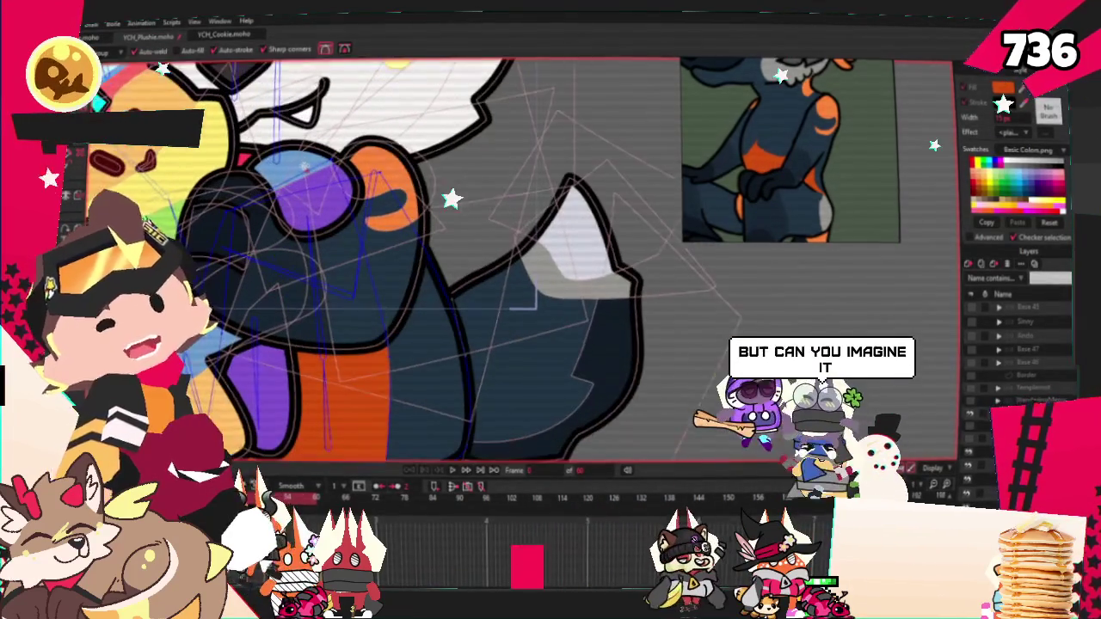
key("t")
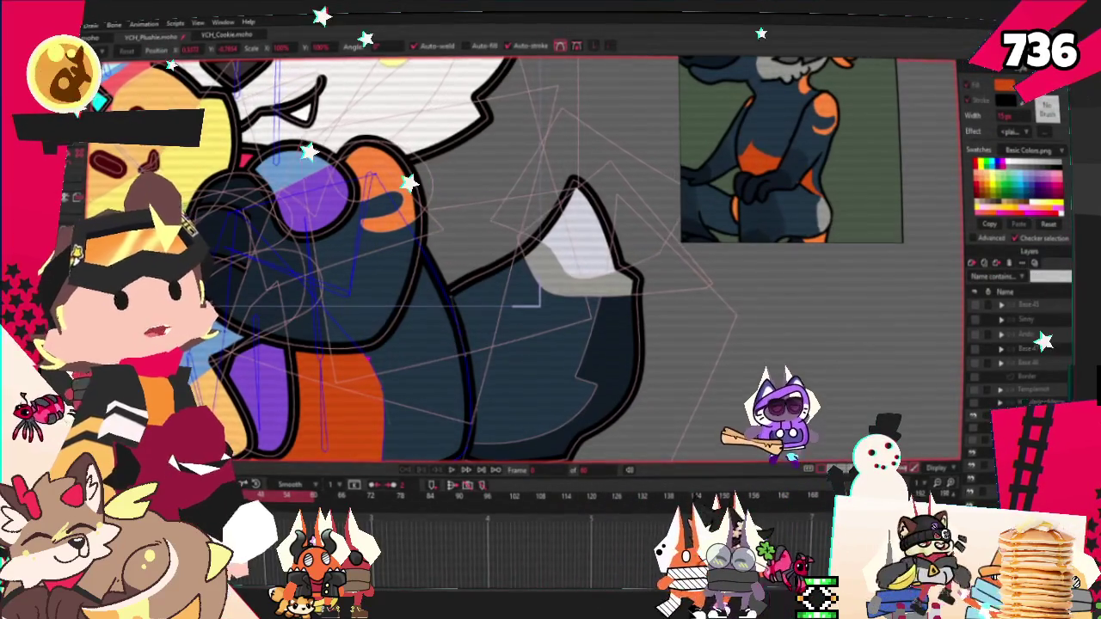
Alternate between the Curvature and Transform Points tools while inspecting the character's points
key("c")
scroll(364, 331, "up", 2)
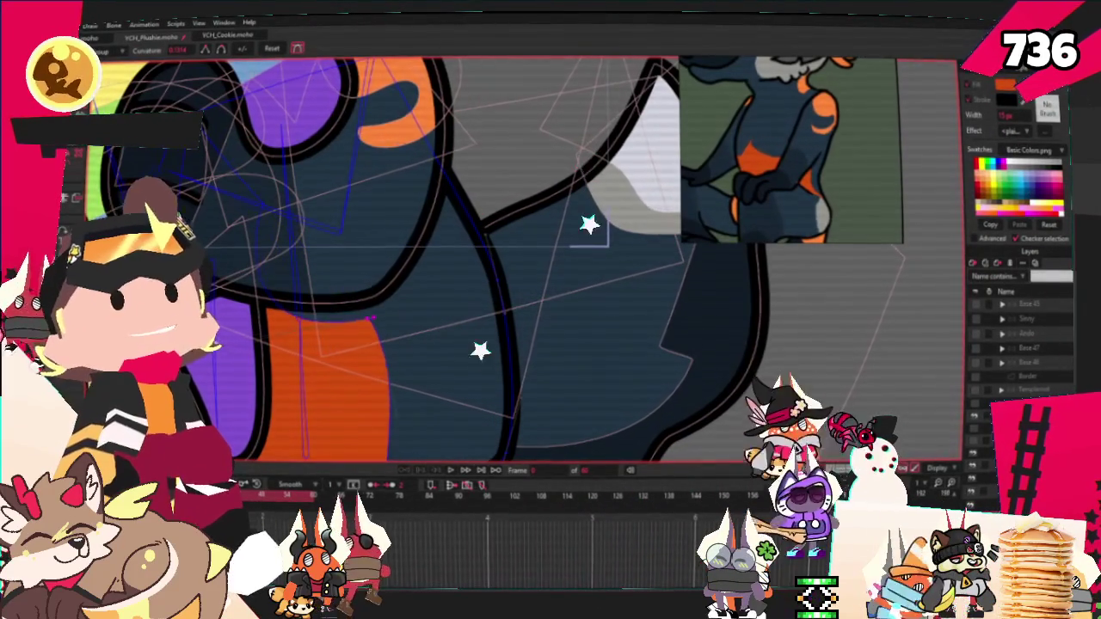
key("t")
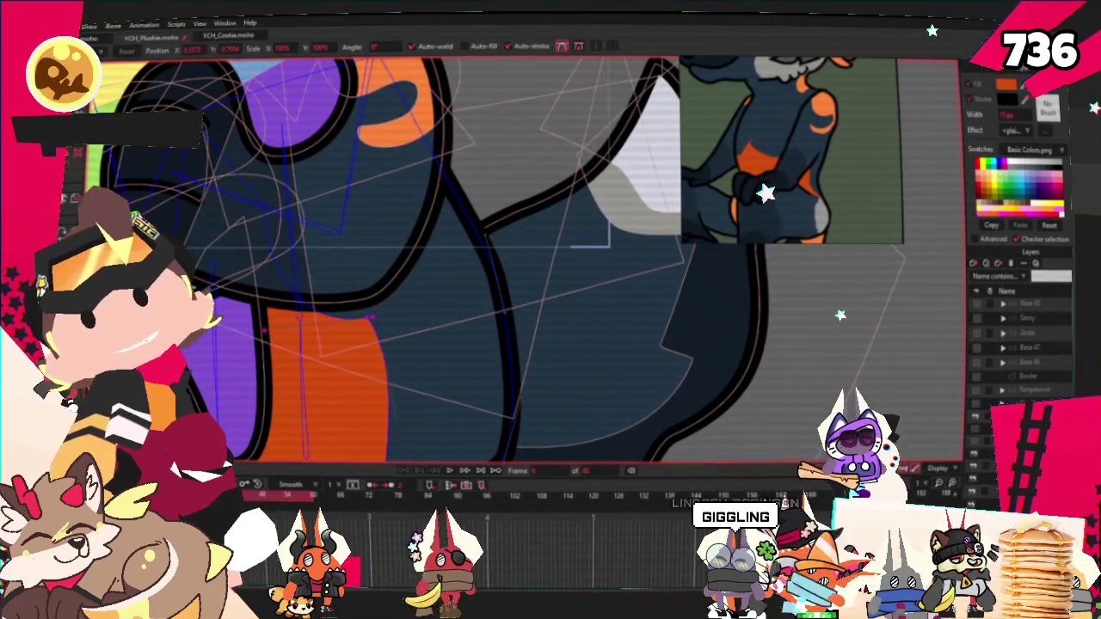
scroll(516, 258, "up", 1)
scroll(516, 258, "up", 1)
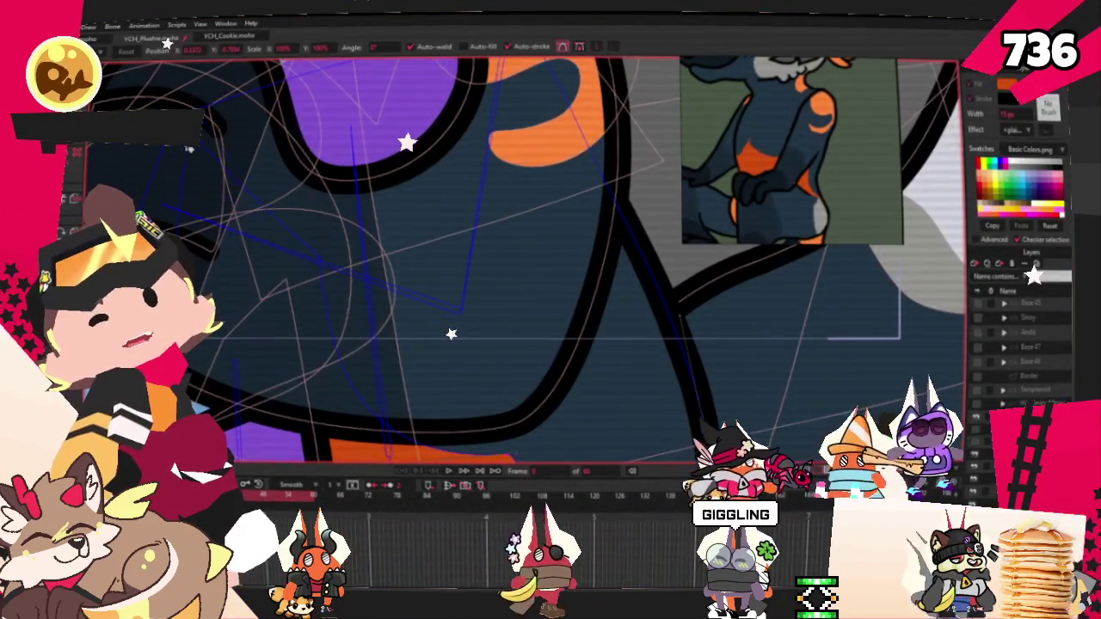
scroll(516, 258, "down", 3)
scroll(515, 258, "up", 3)
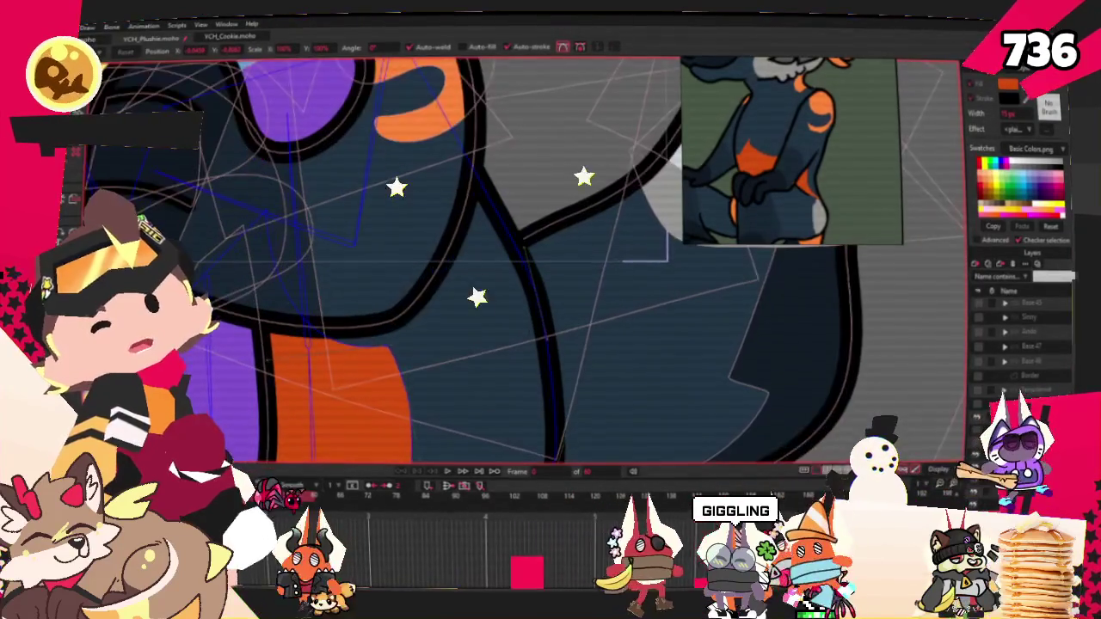
key("c")
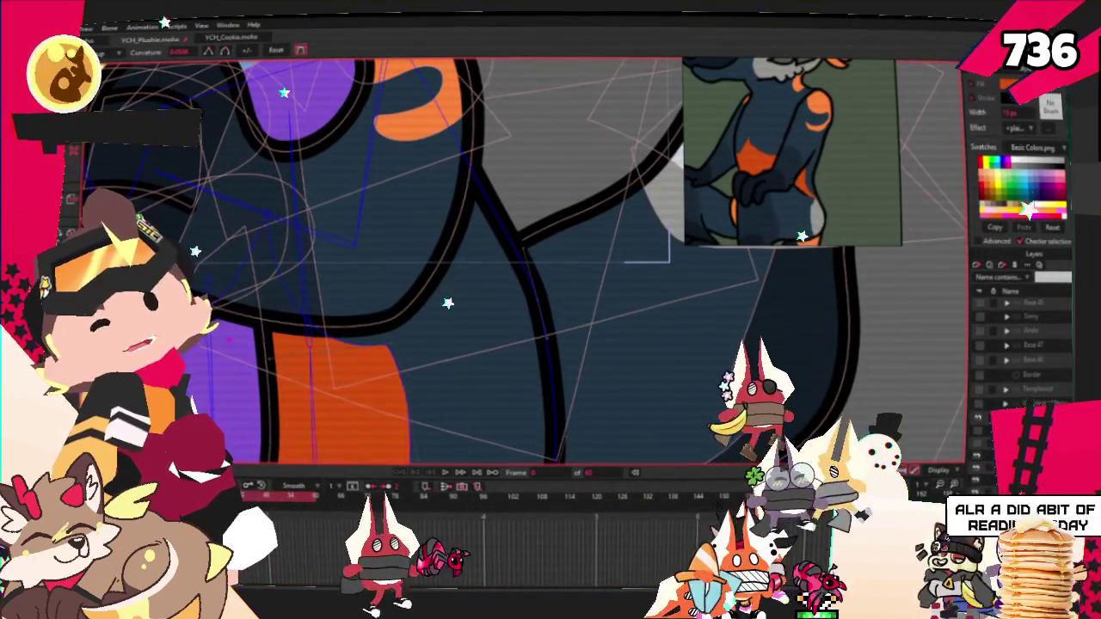
key("t")
Play the timeline to preview the navy and orange character hugging the plush
scroll(230, 366, "up", 2)
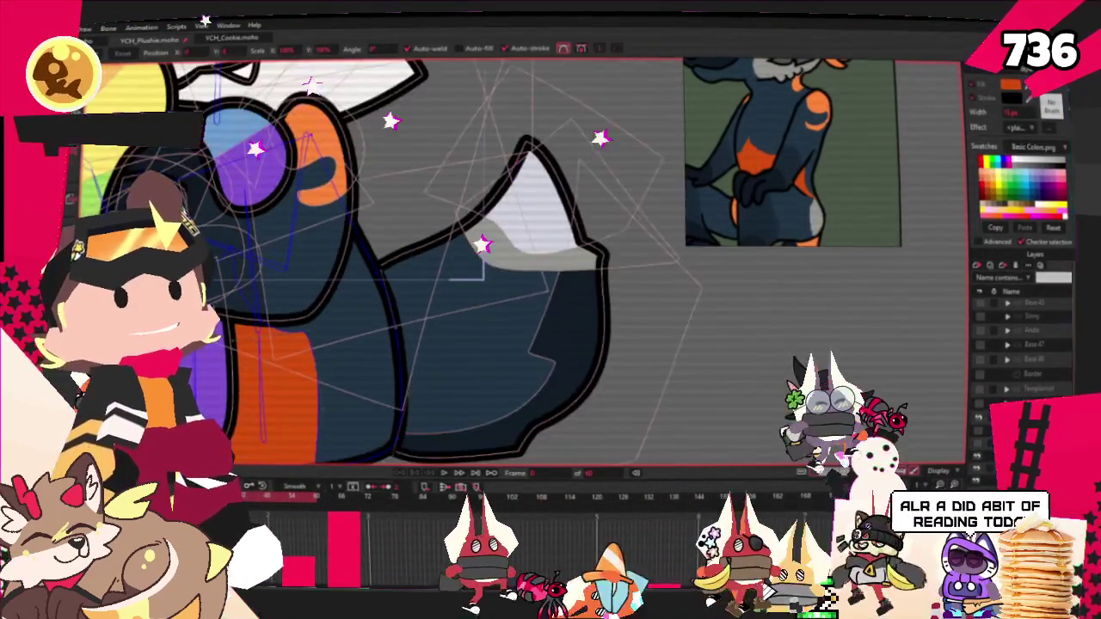
scroll(231, 366, "down", 2)
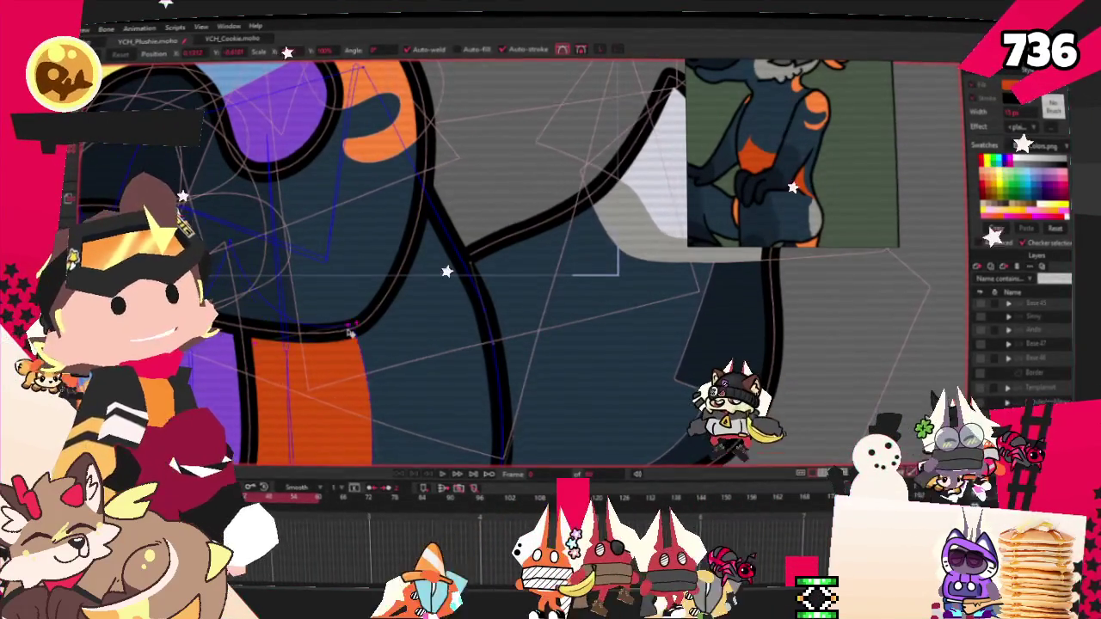
scroll(354, 362, "down", 2)
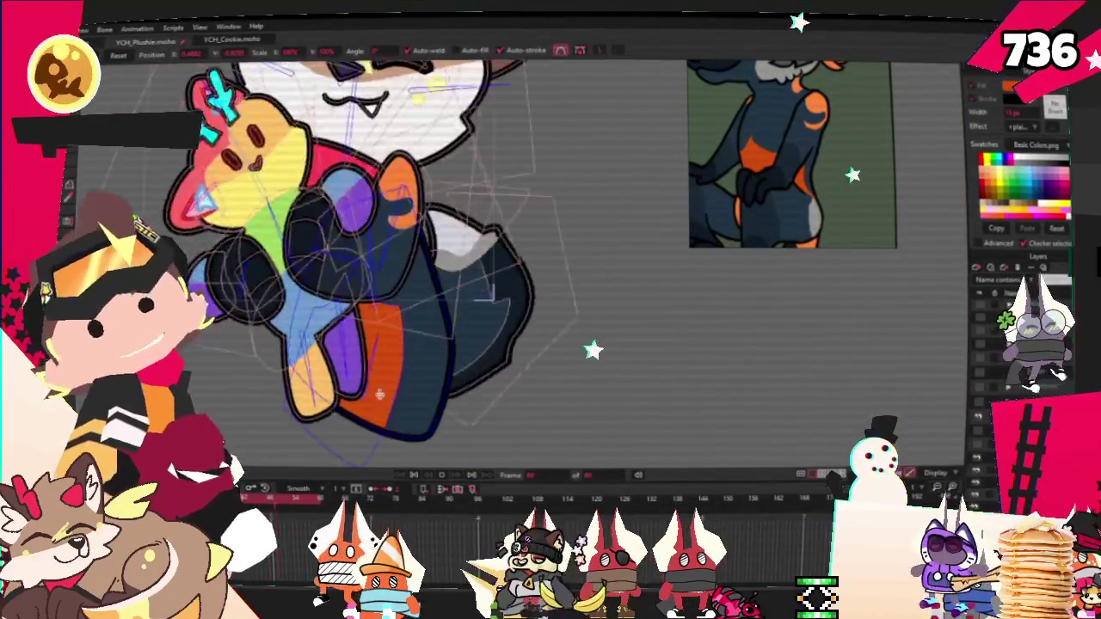
scroll(376, 381, "up", 3)
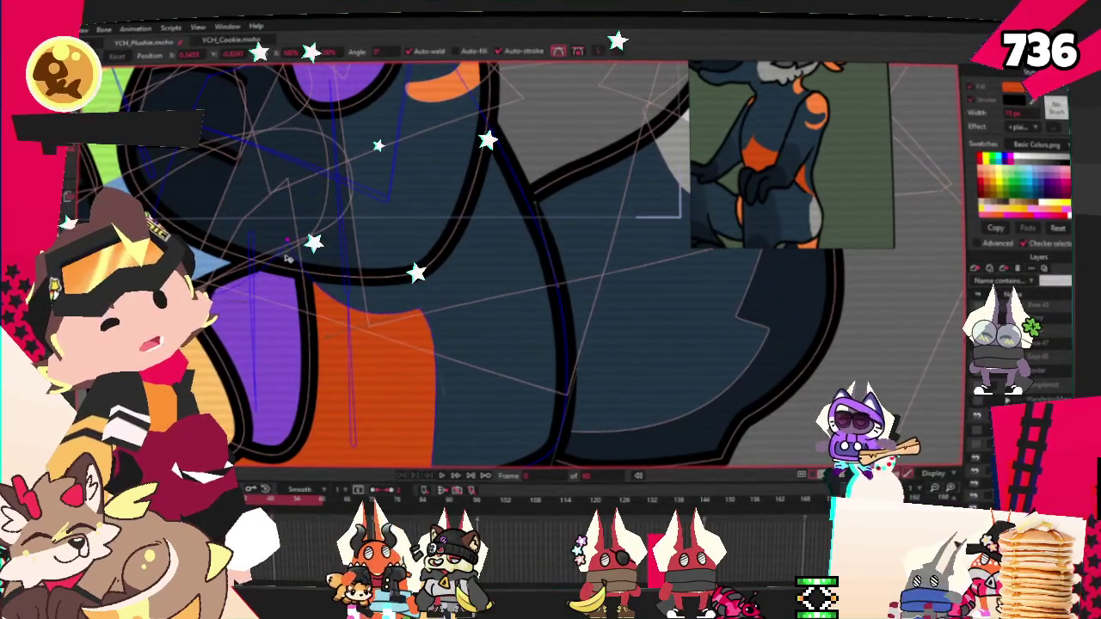
left_click(442, 475)
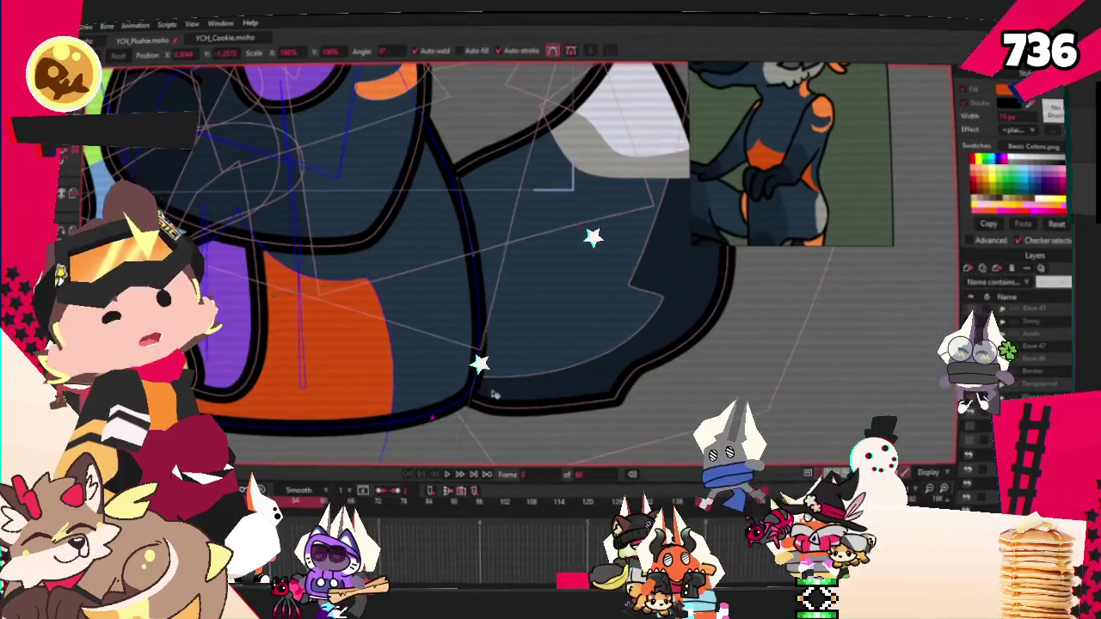
left_click(447, 473)
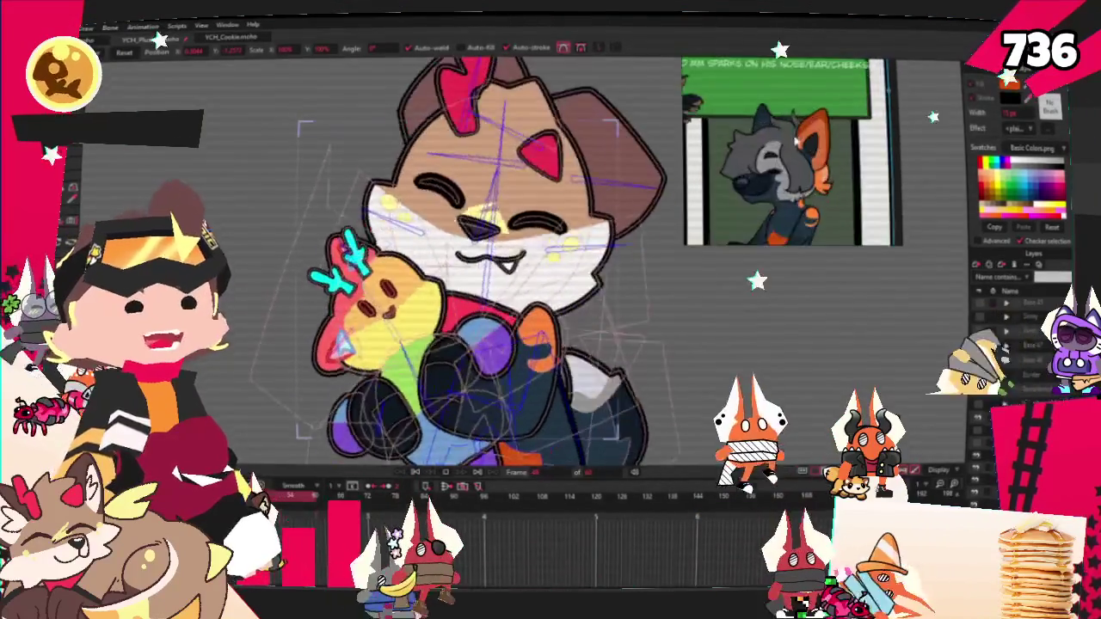
Stop playback, select the head artwork, and recolour the ears navy and the head fill grey
left_click(416, 474)
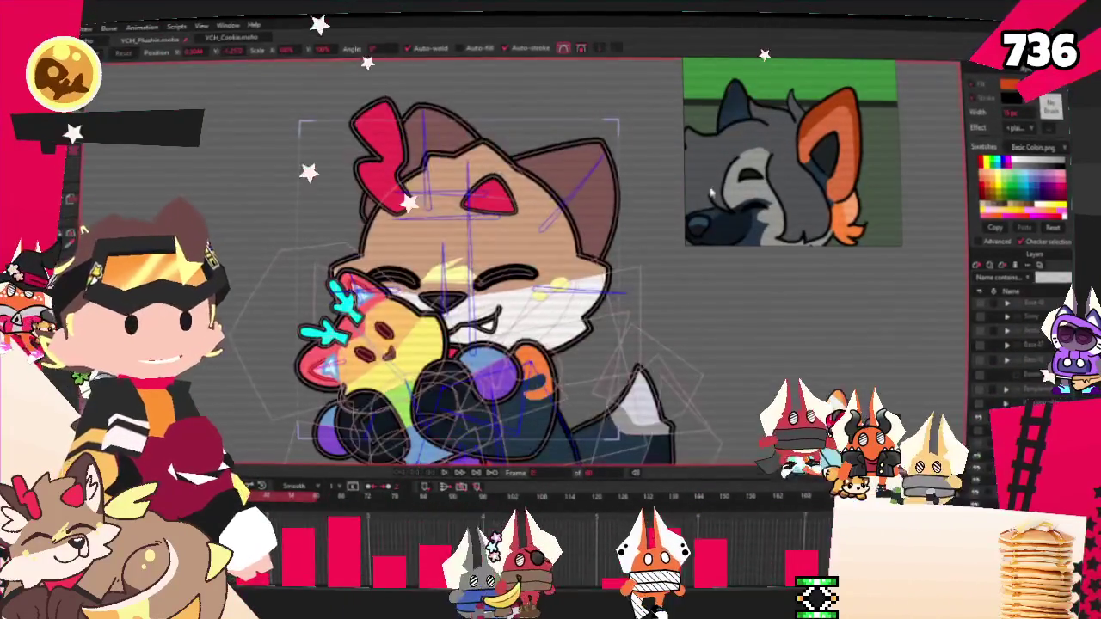
left_click(1031, 302)
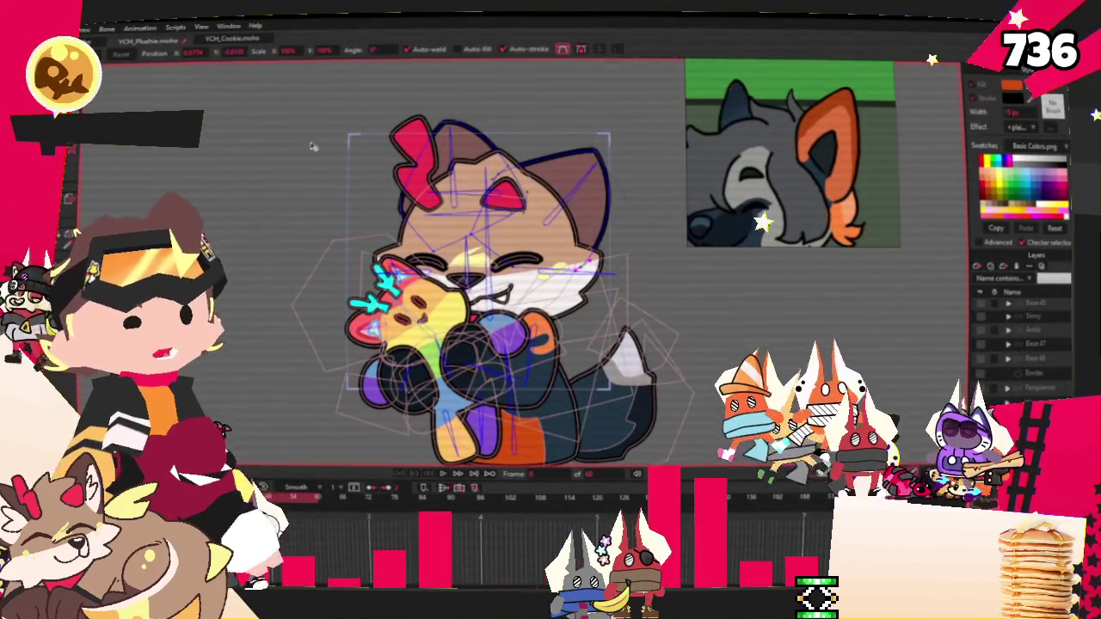
key("b")
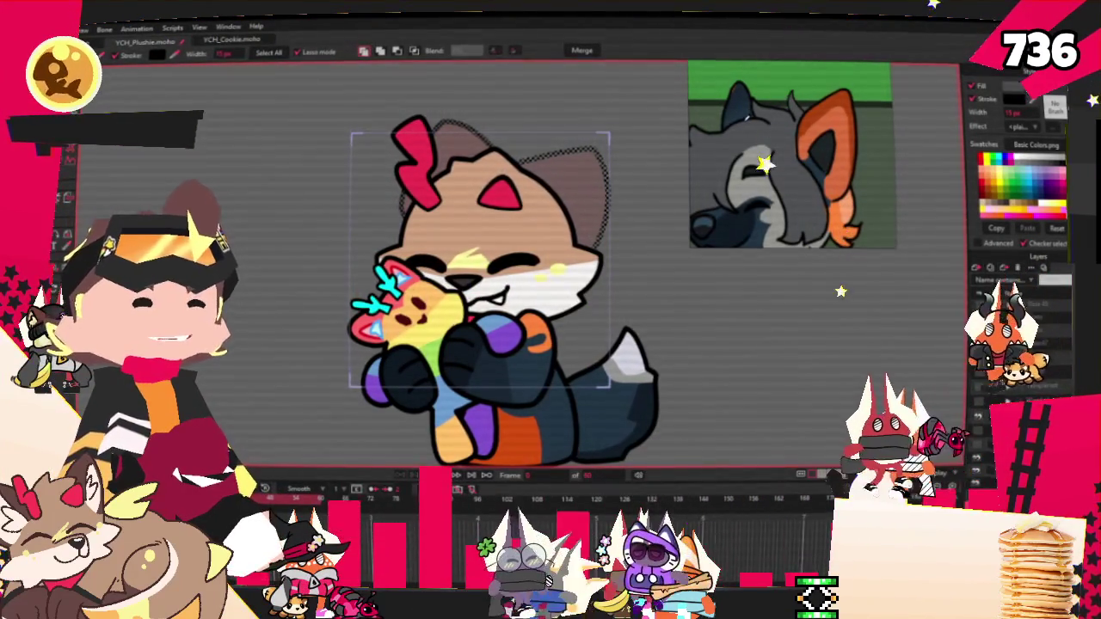
left_click(641, 271)
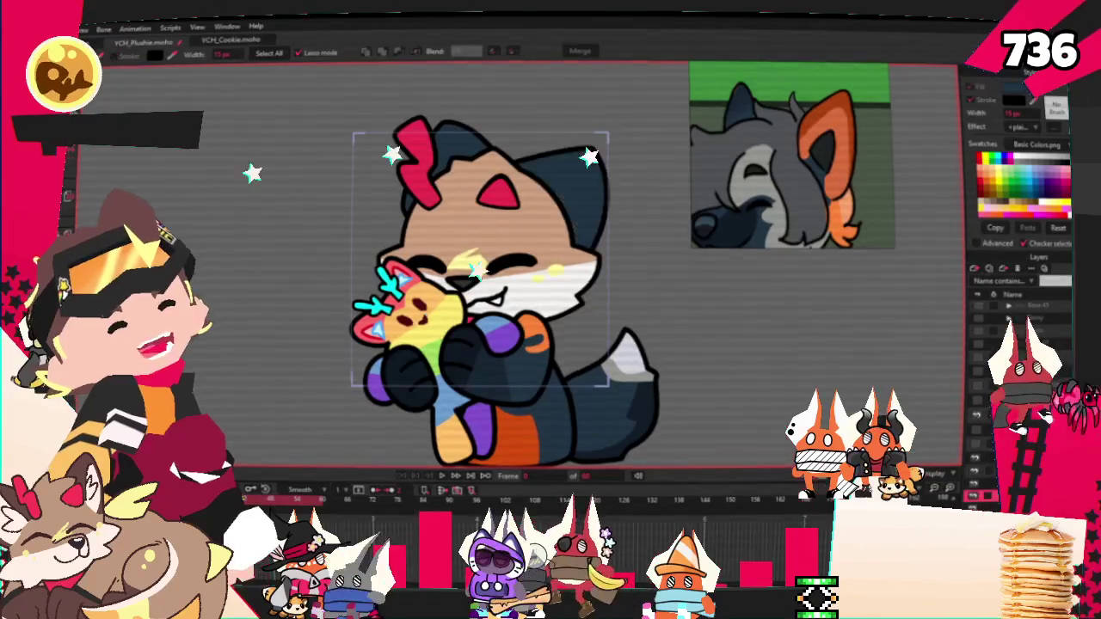
left_click(478, 231)
scroll(477, 232, "up", 2)
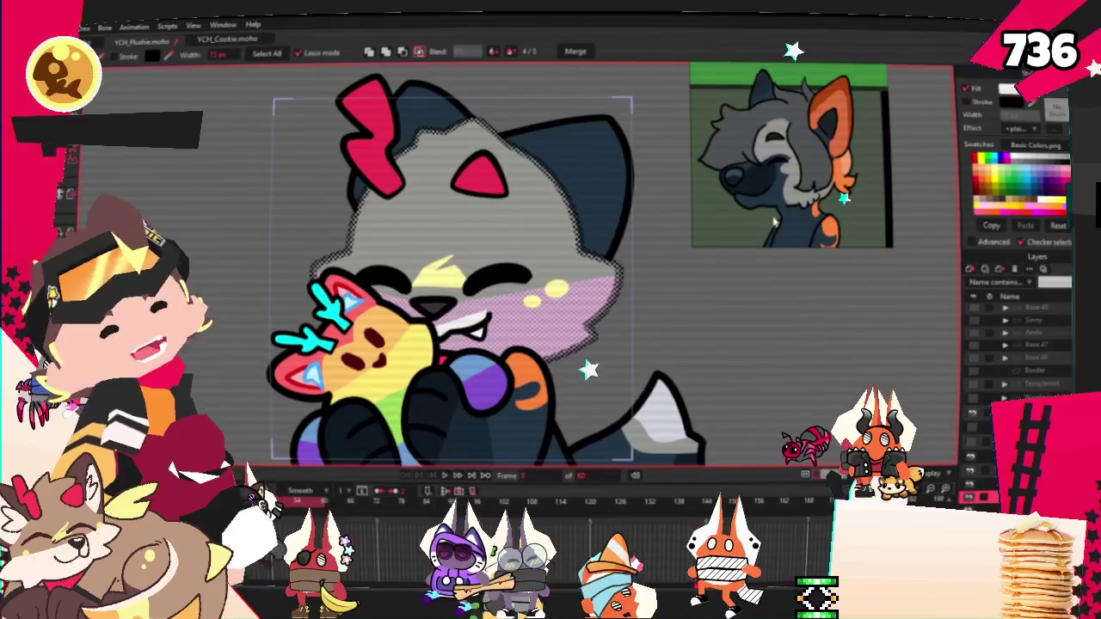
Zoom in on the face and pick the nose shape
key("f")
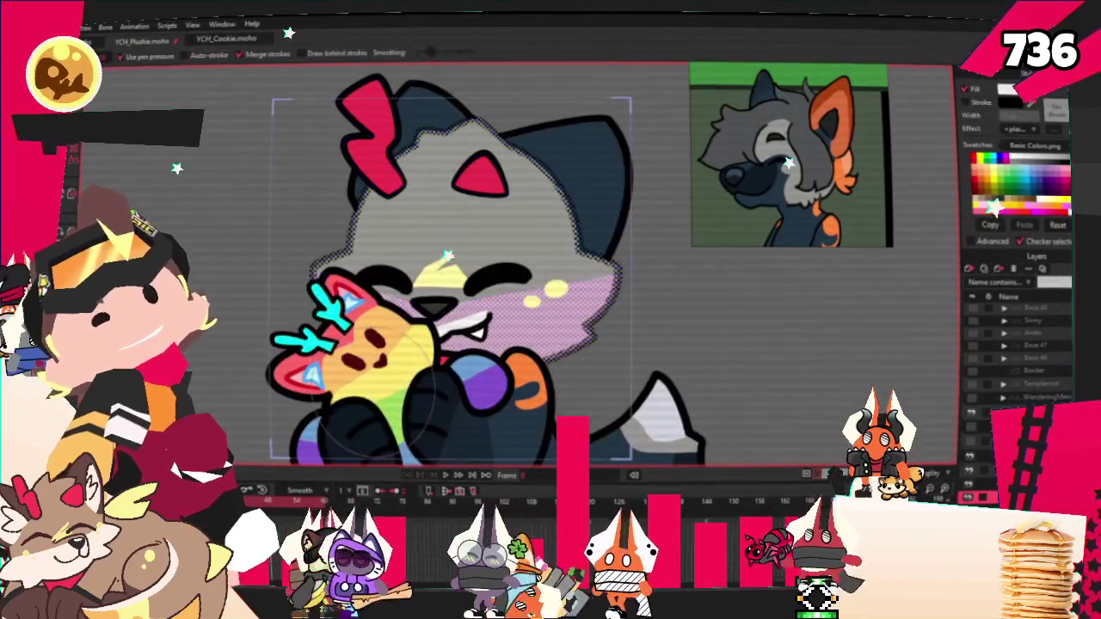
key("g")
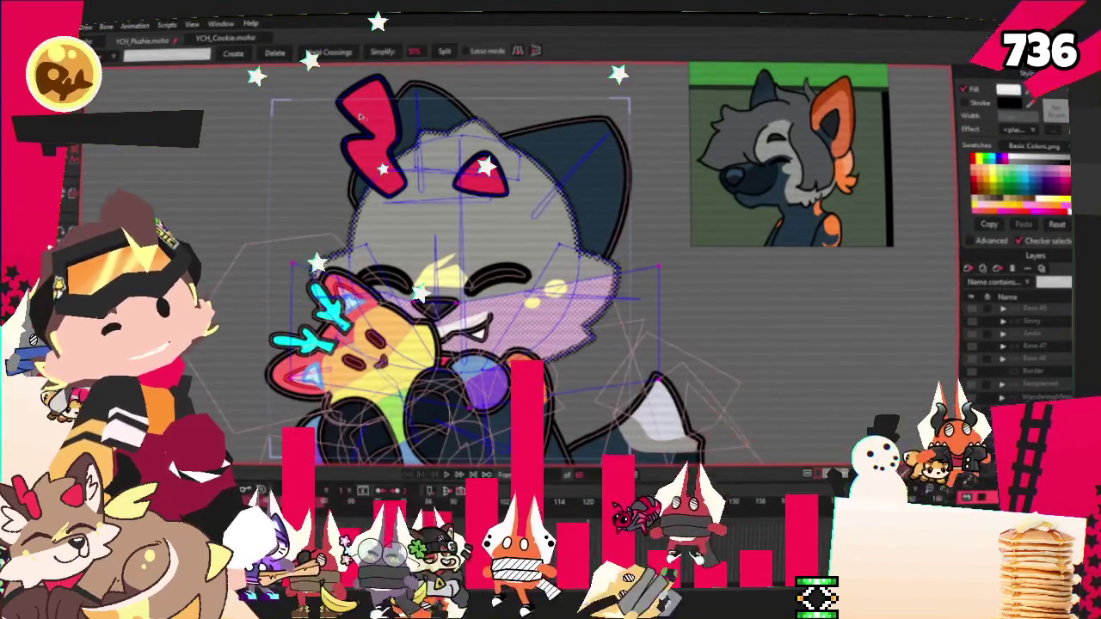
scroll(499, 175, "up", 2)
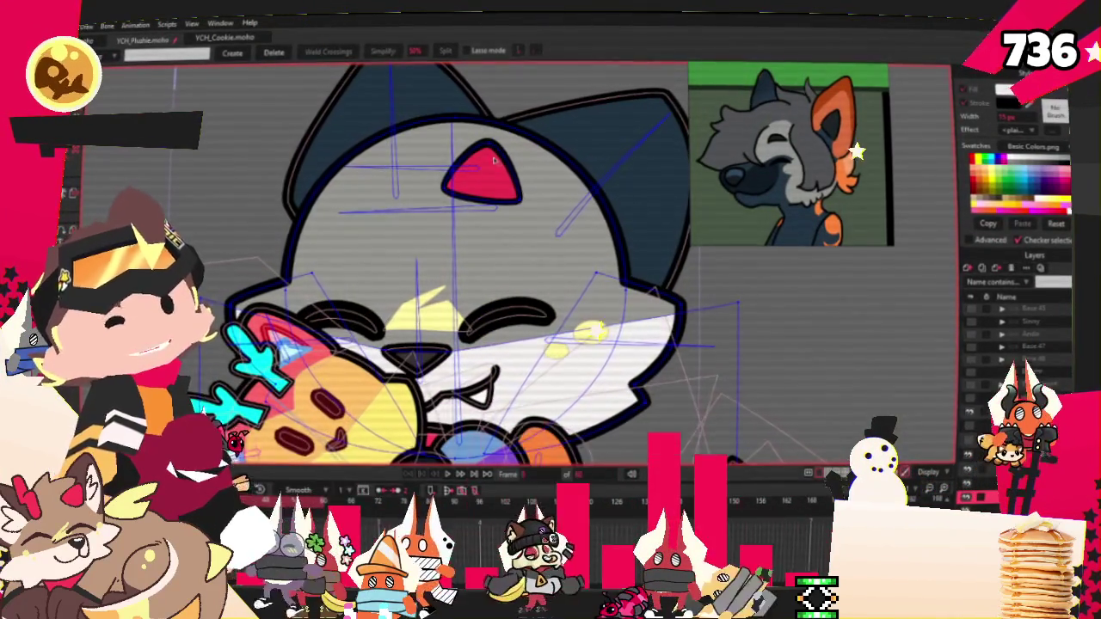
scroll(495, 161, "down", 3)
scroll(495, 161, "up", 3)
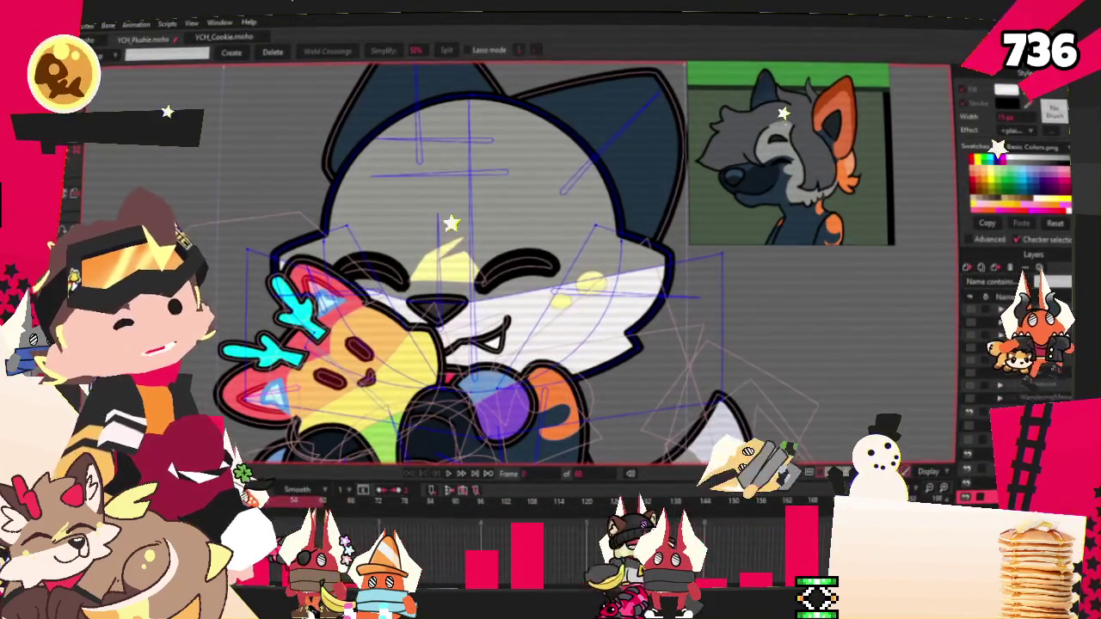
scroll(563, 288, "up", 2)
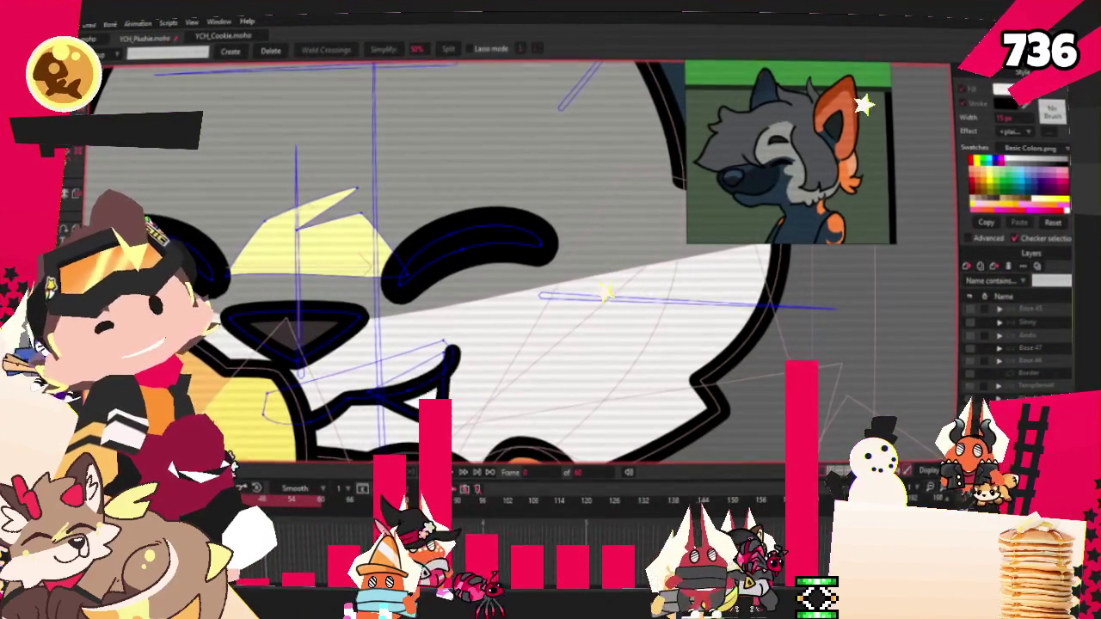
key("q")
scroll(325, 272, "down", 2)
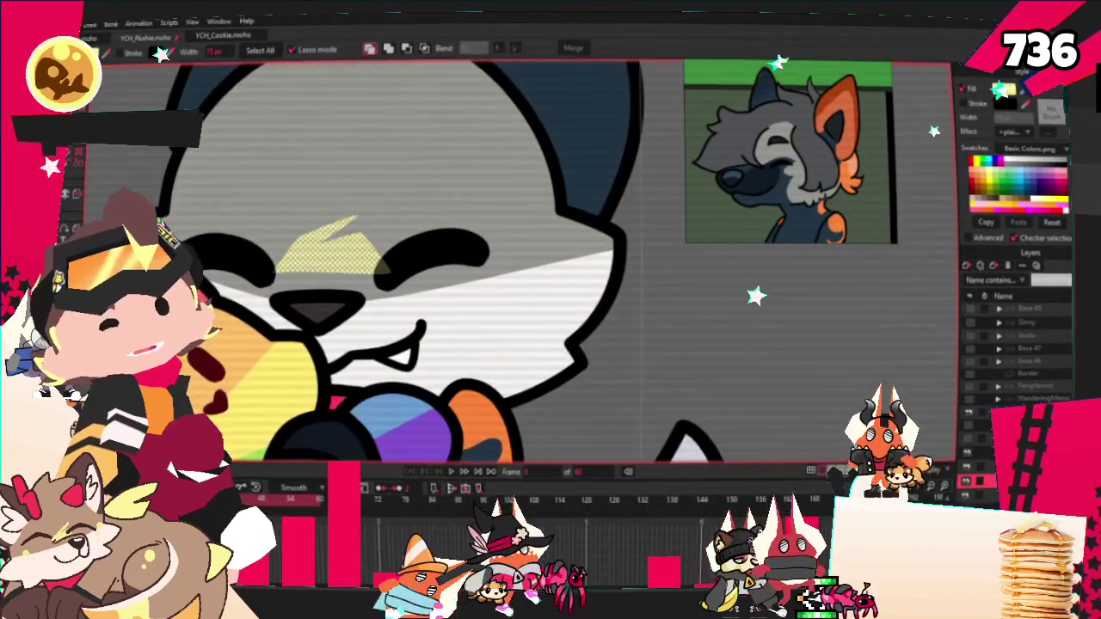
scroll(325, 272, "up", 2)
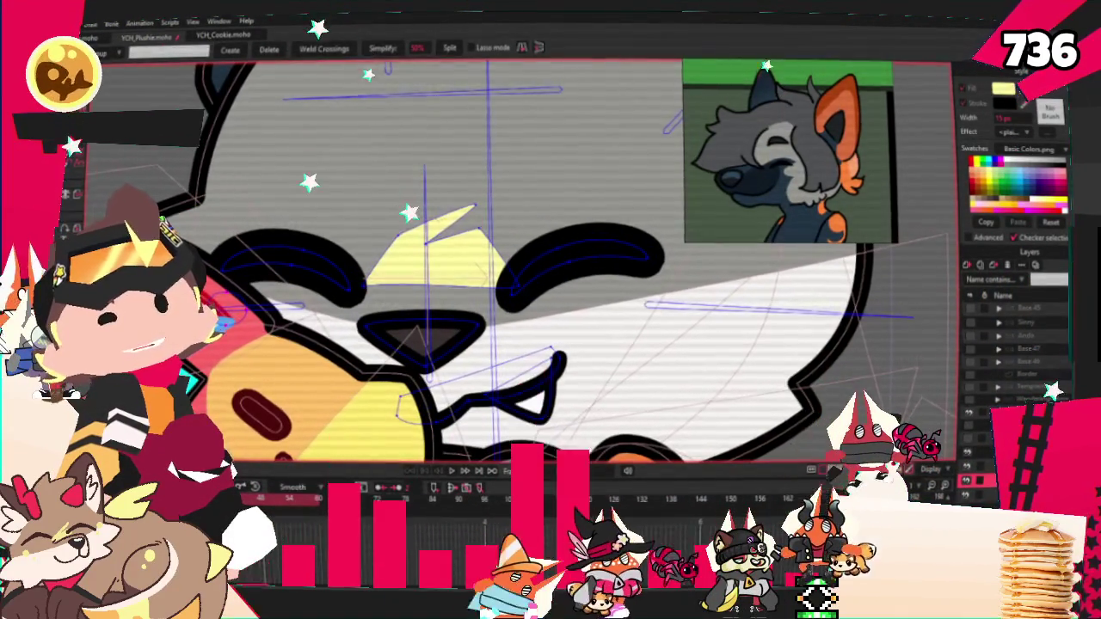
scroll(477, 344, "up", 2)
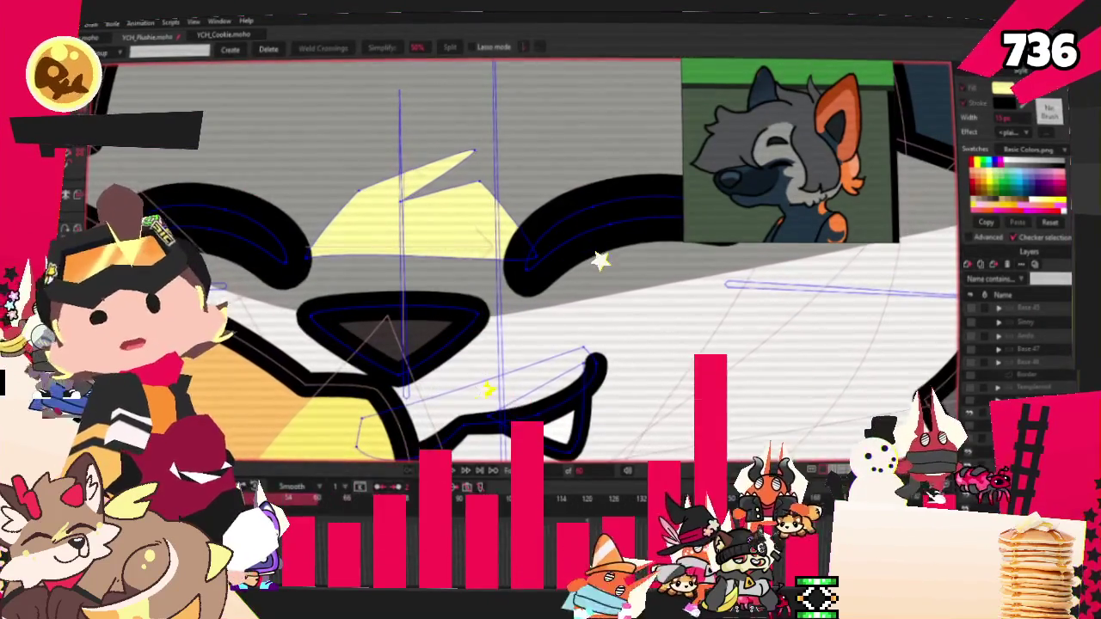
key("q")
left_click(481, 327)
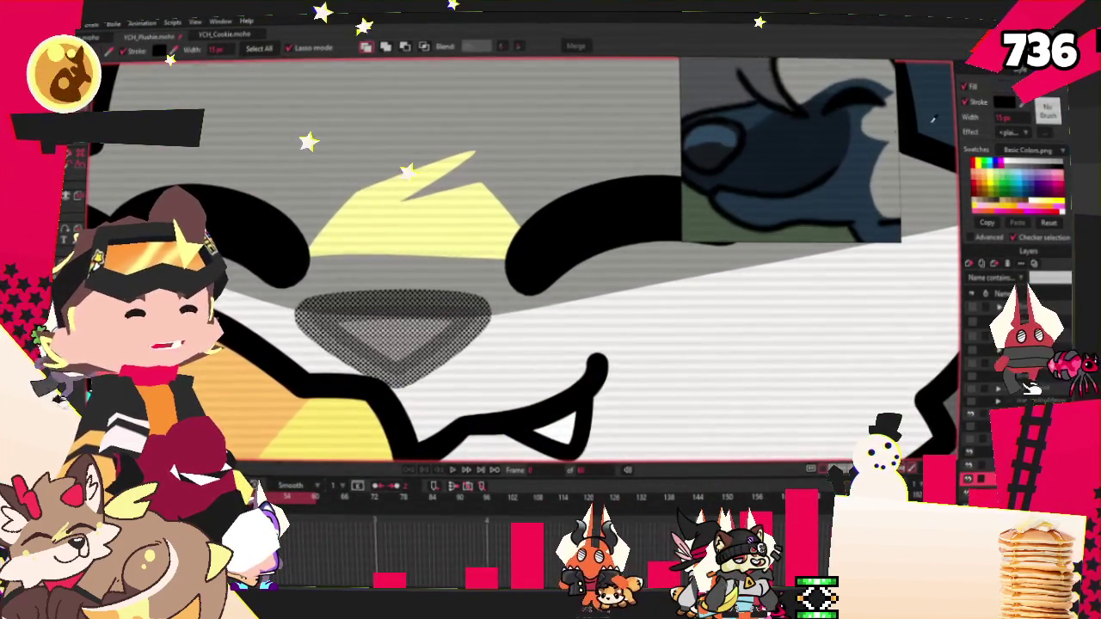
scroll(505, 252, "down", 3)
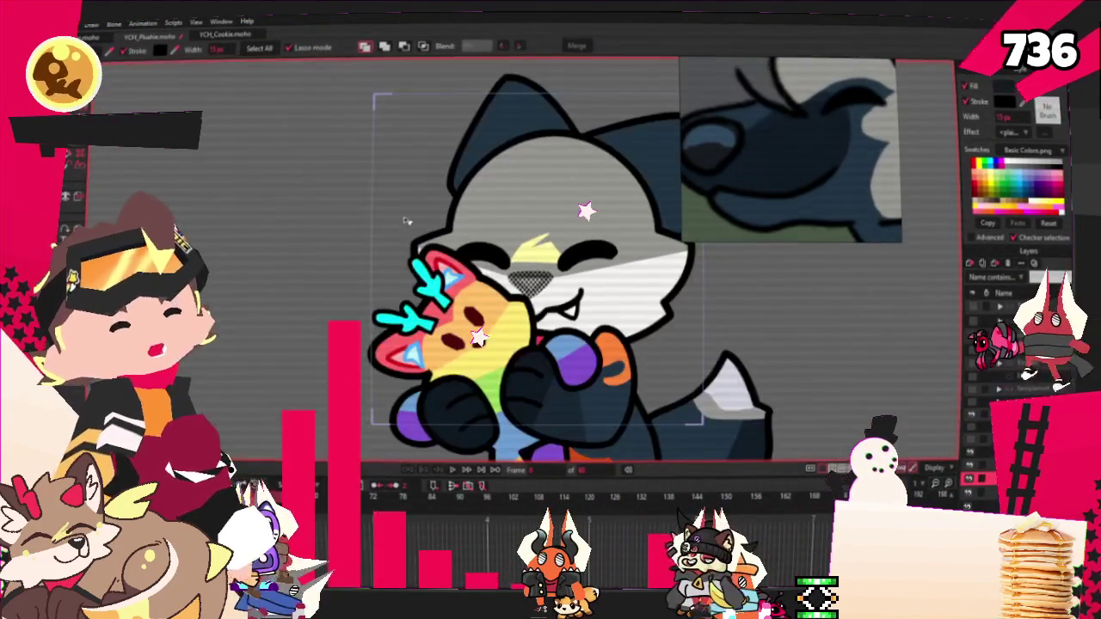
scroll(432, 232, "up", 3)
scroll(464, 215, "up", 2)
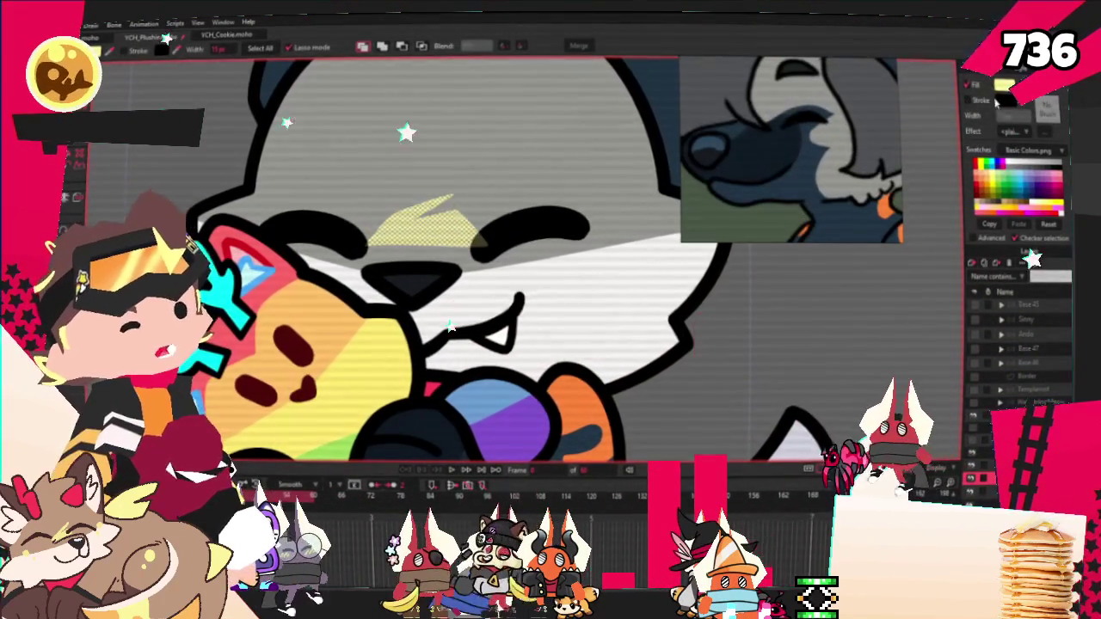
scroll(429, 319, "down", 3)
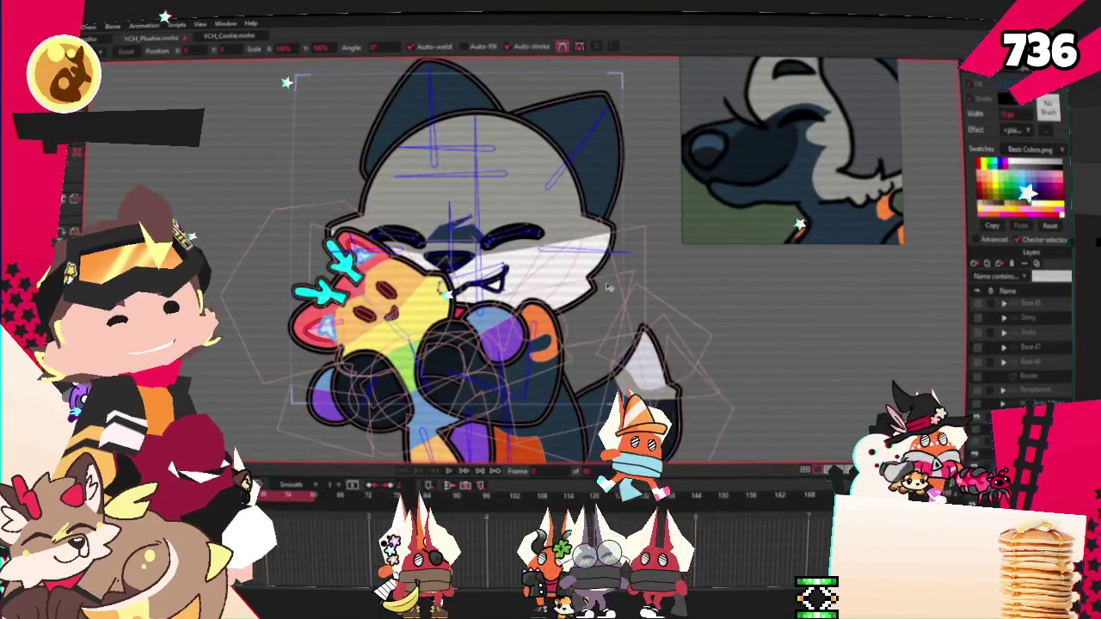
scroll(447, 258, "up", 2)
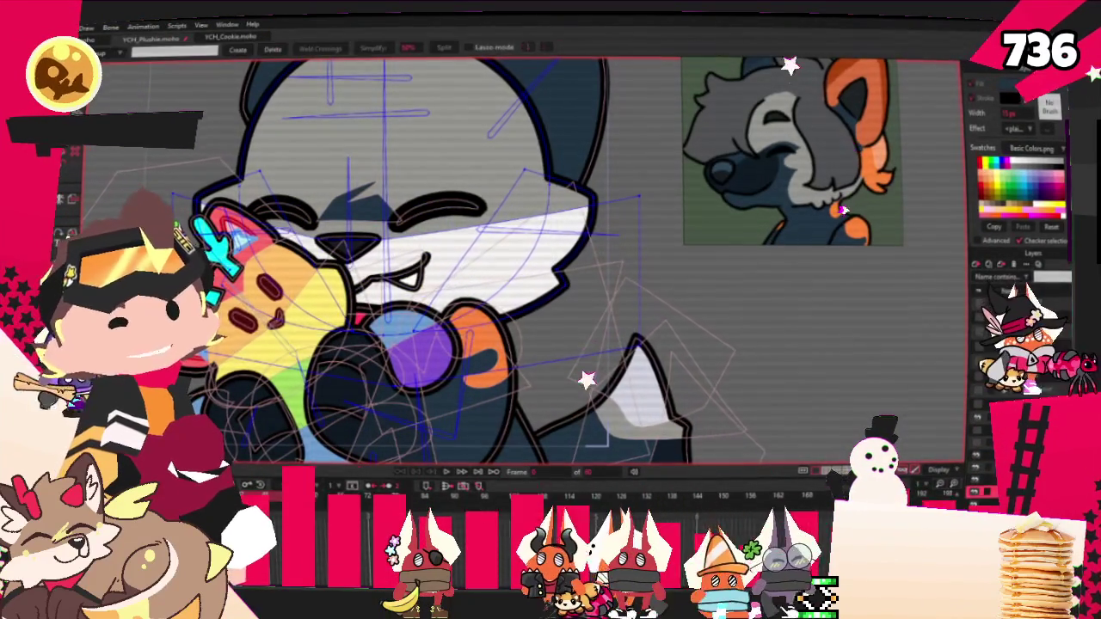
Add a sharp-cornered navy spike to the mask above the eyebrow
key("g")
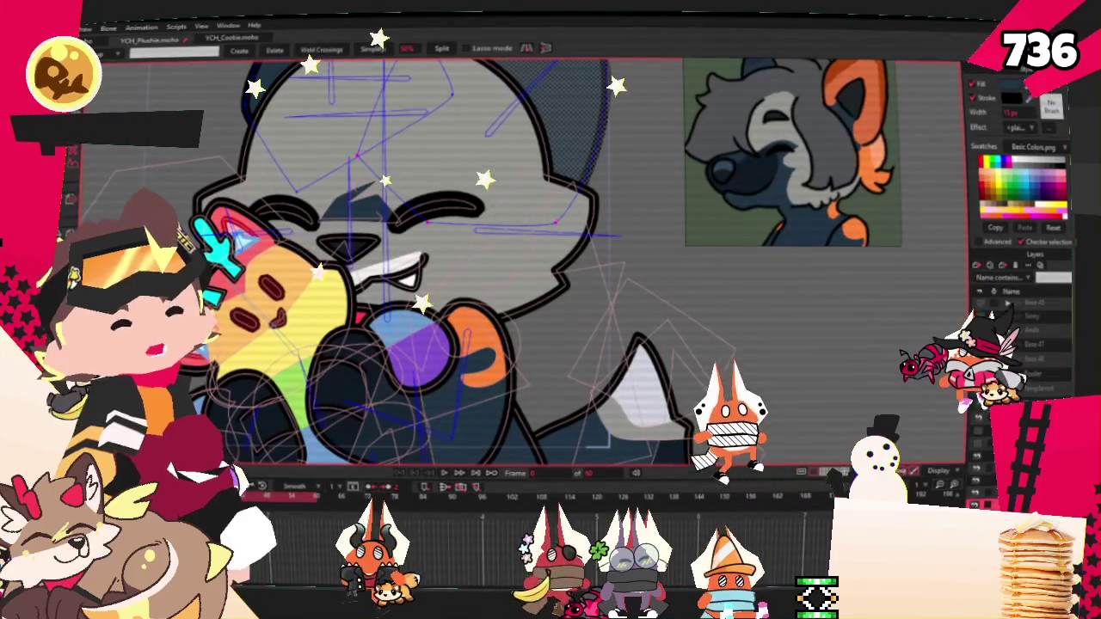
scroll(522, 239, "up", 2)
scroll(522, 238, "up", 1)
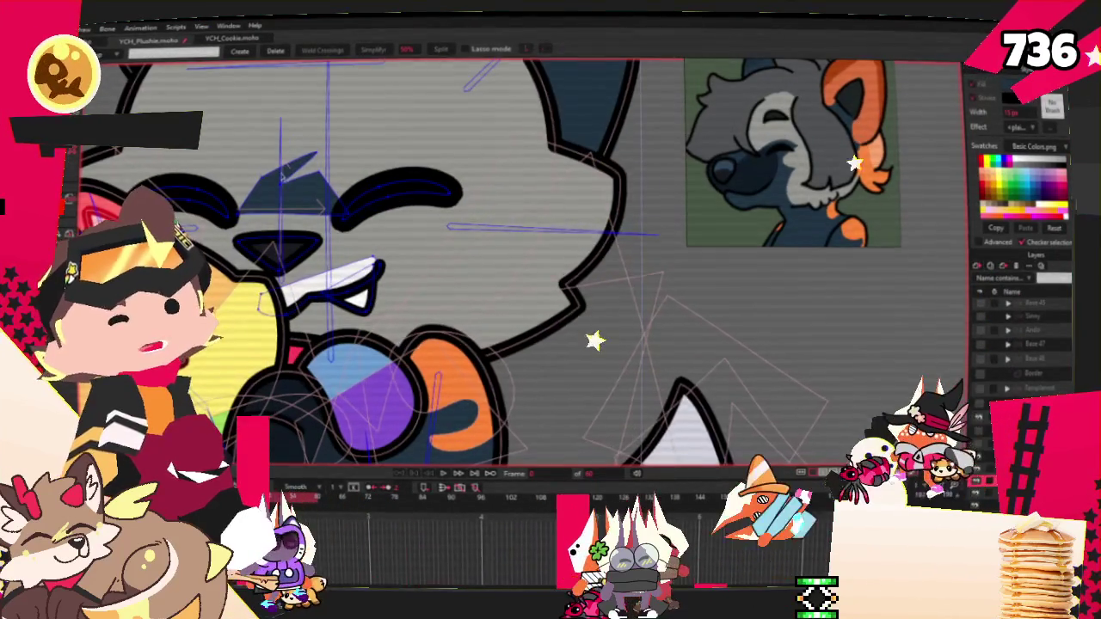
key("a")
scroll(301, 201, "up", 1)
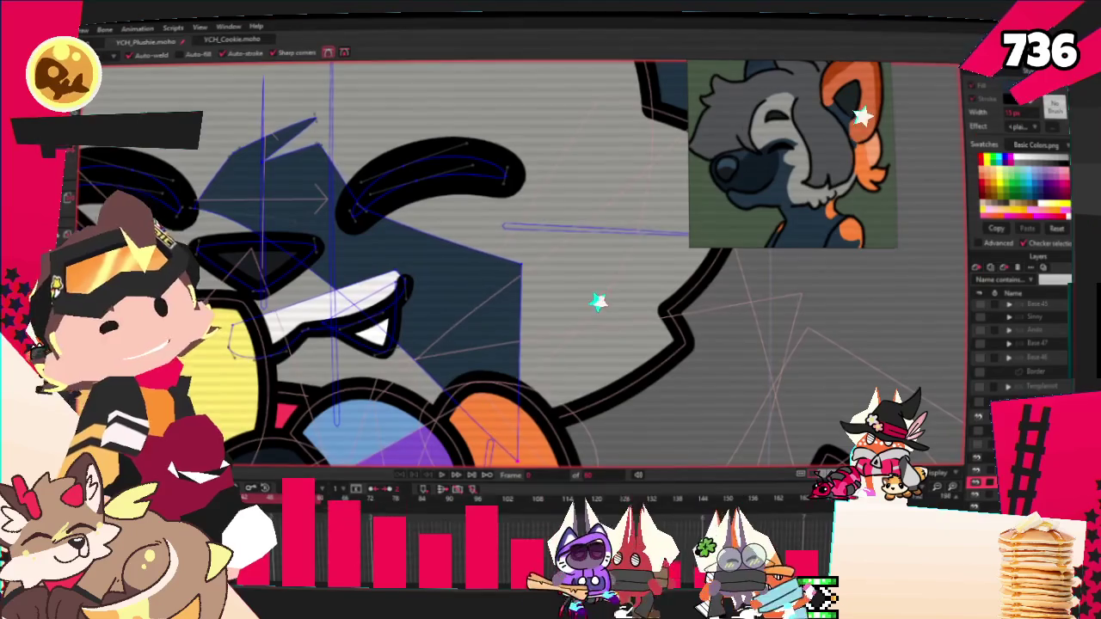
scroll(368, 181, "up", 2)
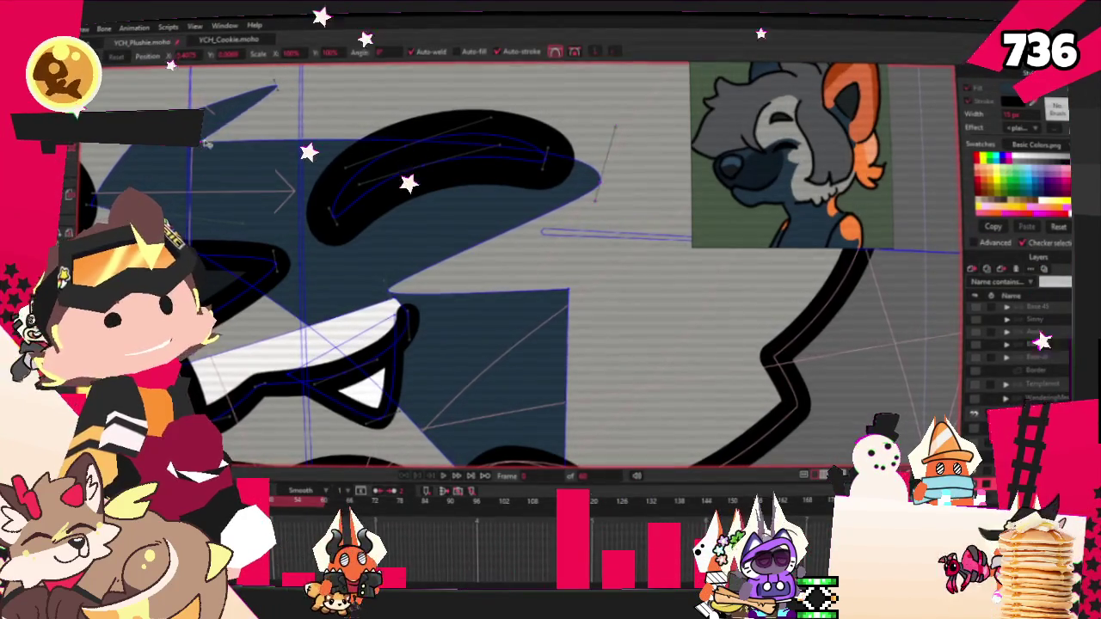
key("a")
scroll(261, 207, "down", 1)
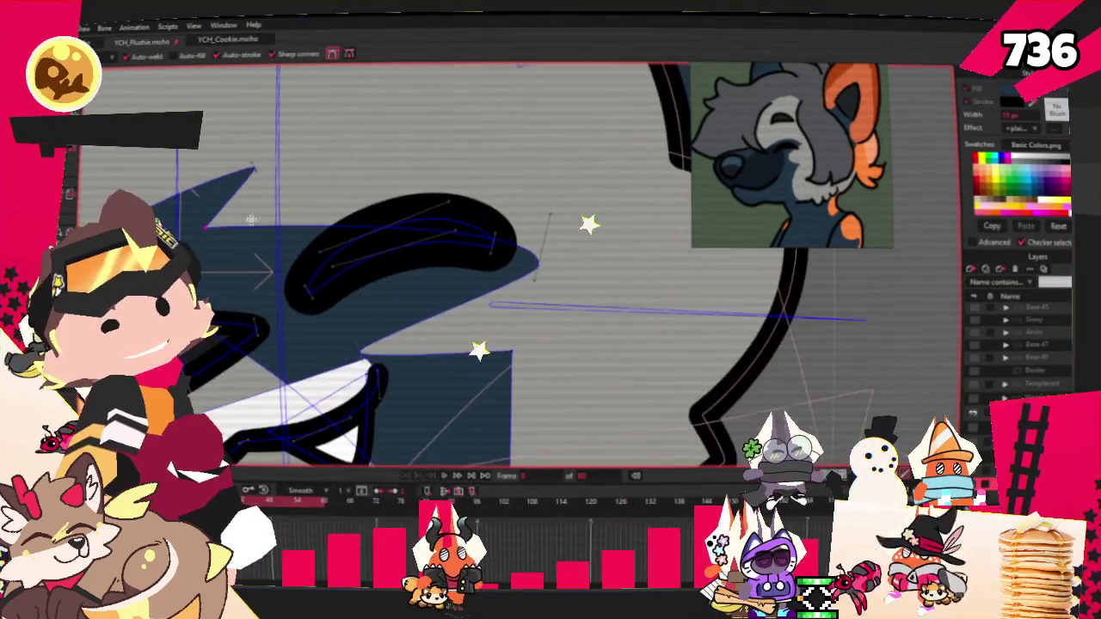
left_click_drag(261, 206, 405, 130)
key("c")
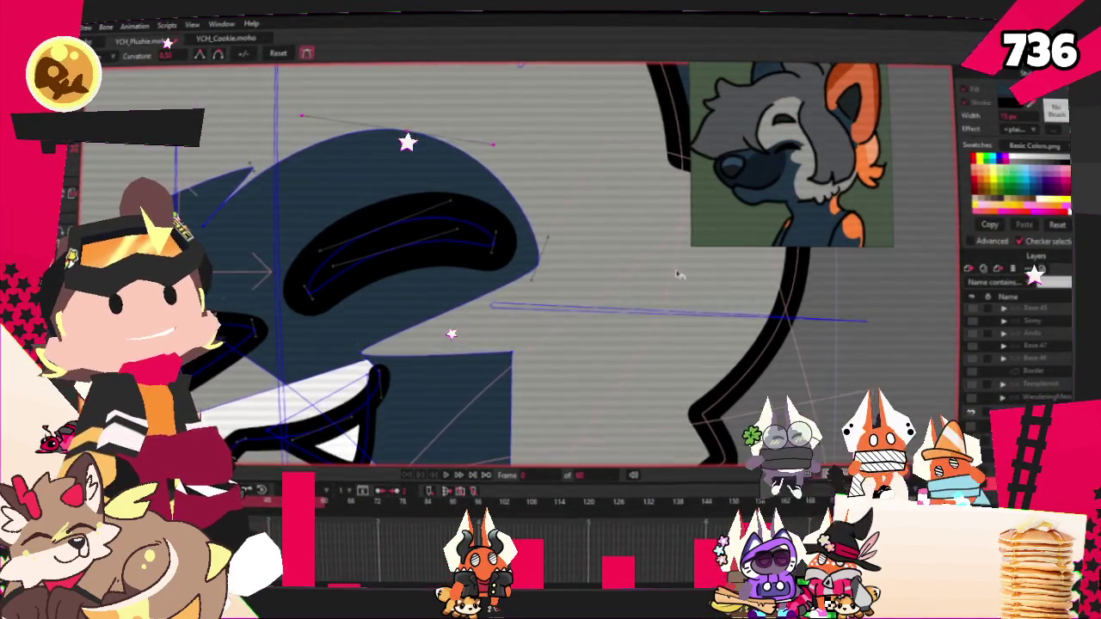
scroll(453, 299, "down", 2)
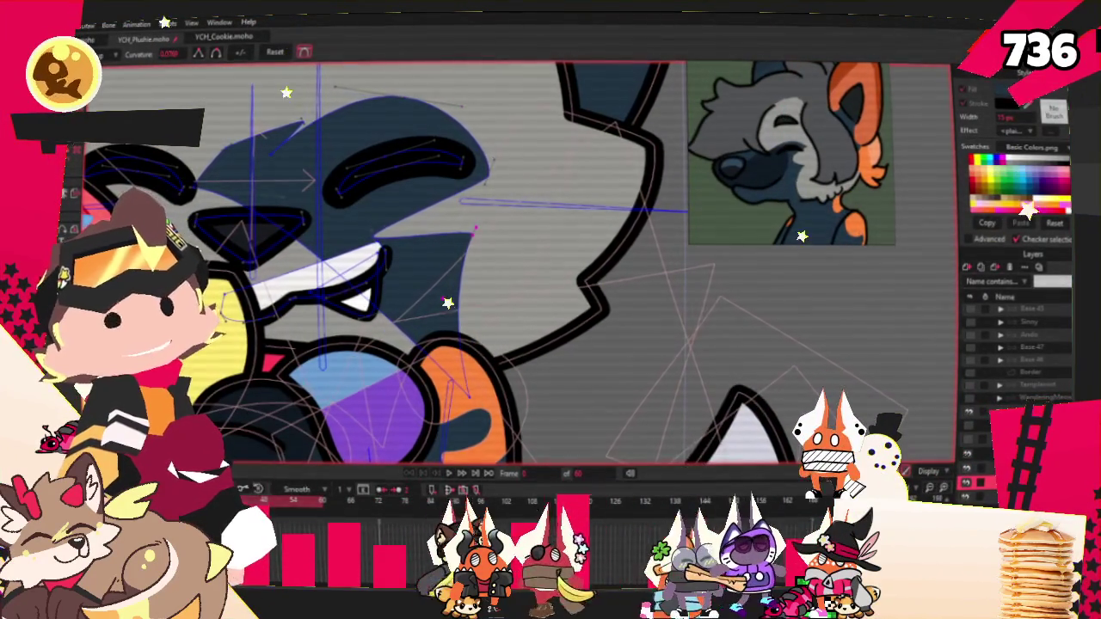
Drag the mask's corner, grey notch and bulge edge points into shape
key("t")
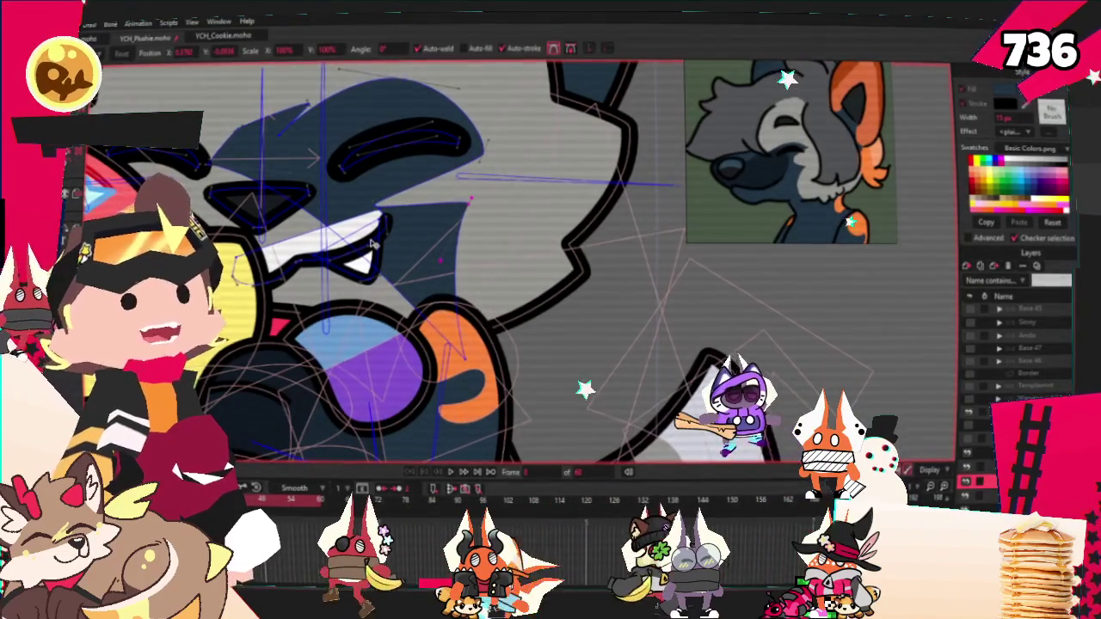
scroll(470, 205, "up", 1)
left_click_drag(469, 194, 460, 227)
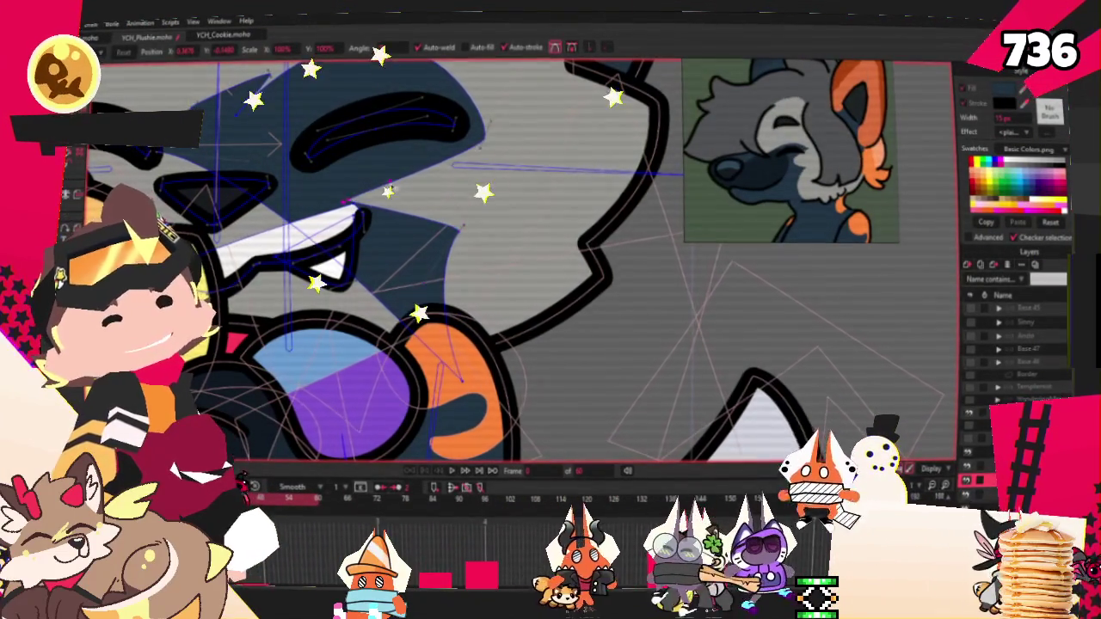
left_click_drag(411, 183, 404, 198)
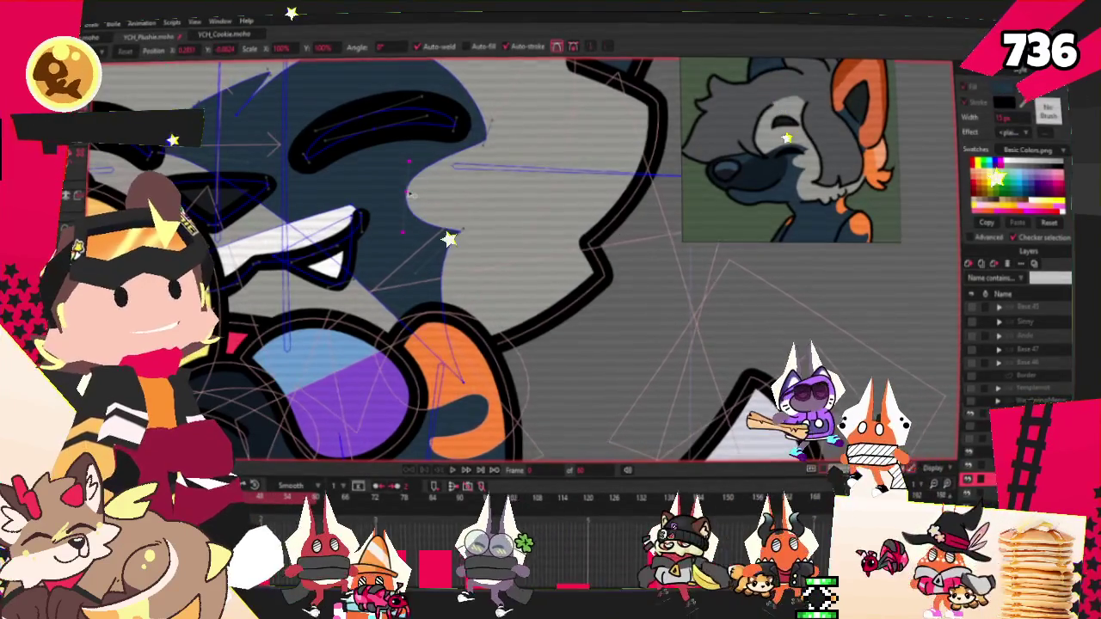
left_click_drag(453, 159, 494, 146)
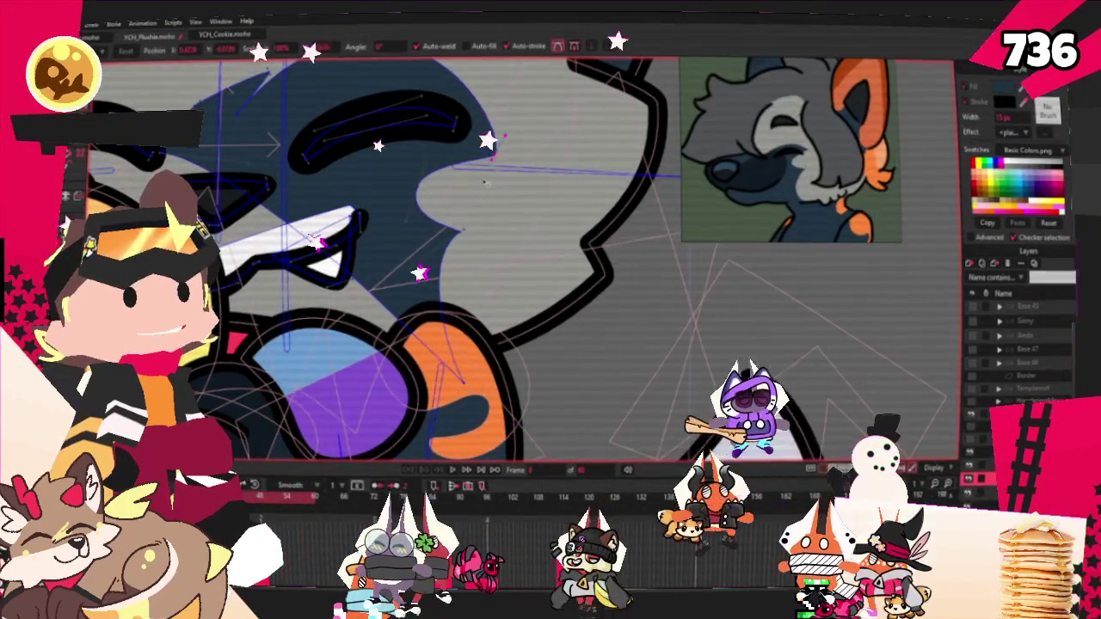
scroll(409, 288, "down", 2)
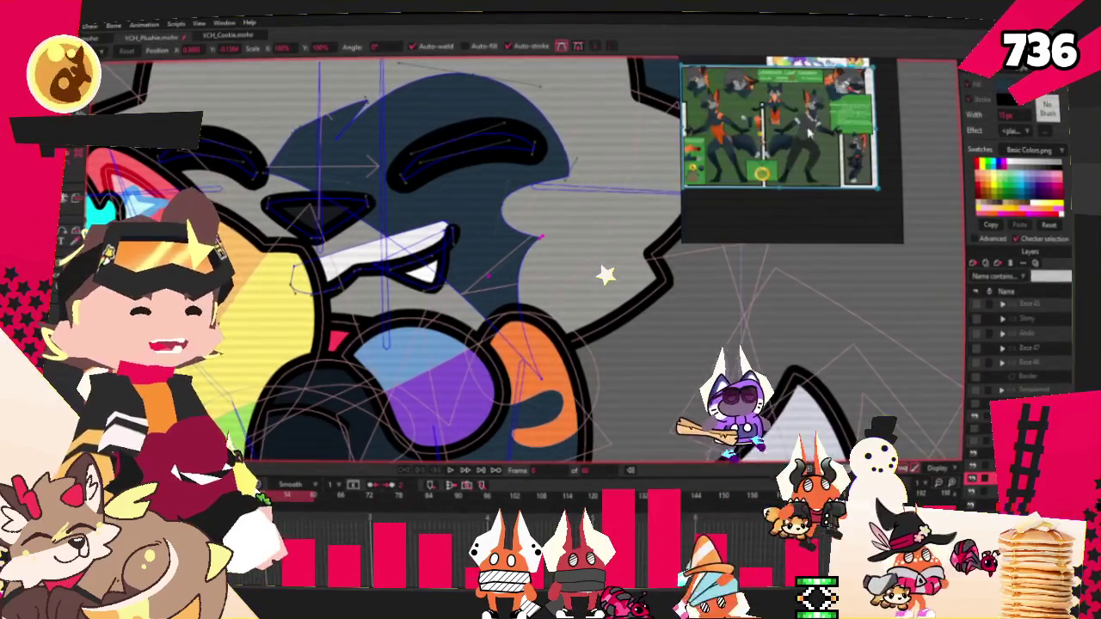
scroll(810, 135, "down", 3)
Drag the top of the navy mask outward into a rounded bump
scroll(811, 135, "up", 2)
scroll(783, 129, "up", 2)
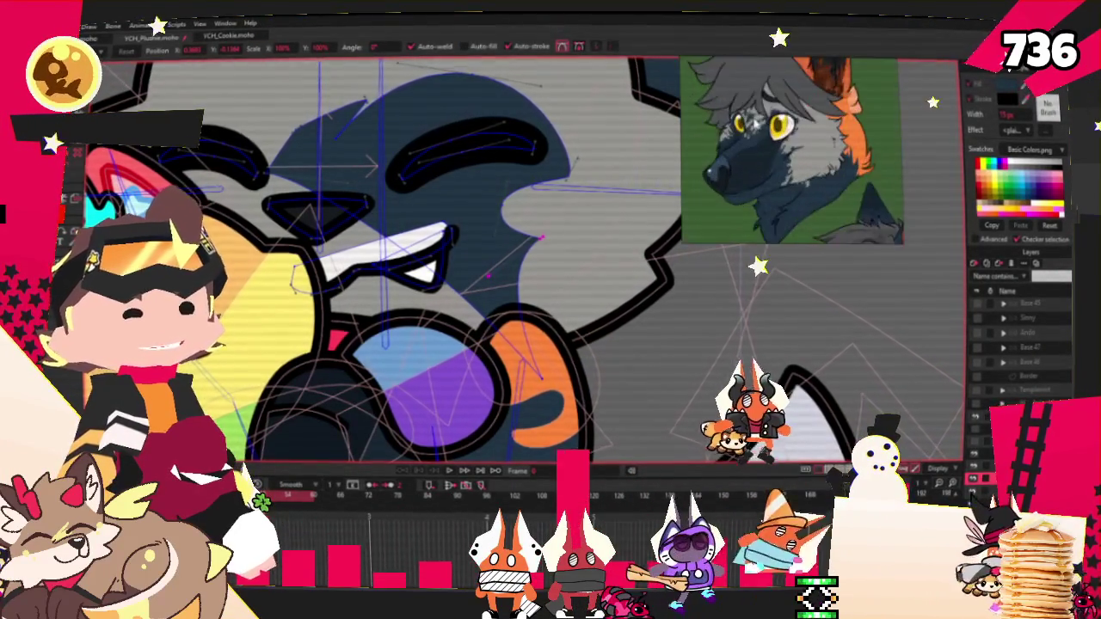
scroll(754, 124, "up", 1)
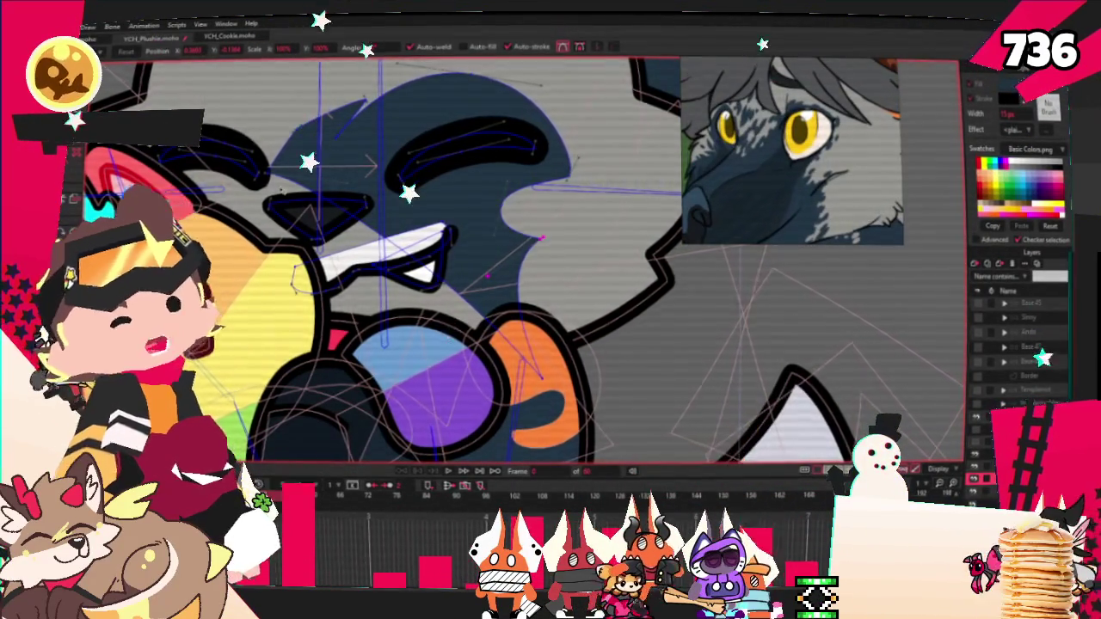
scroll(320, 165, "up", 3)
left_click_drag(320, 165, 257, 149)
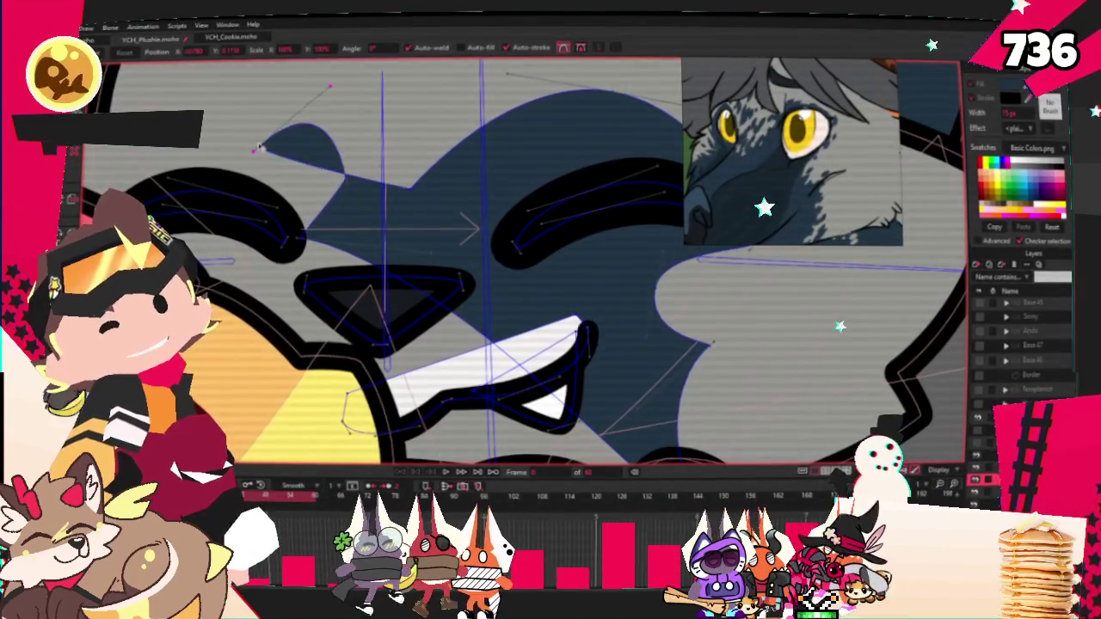
scroll(379, 151, "down", 1)
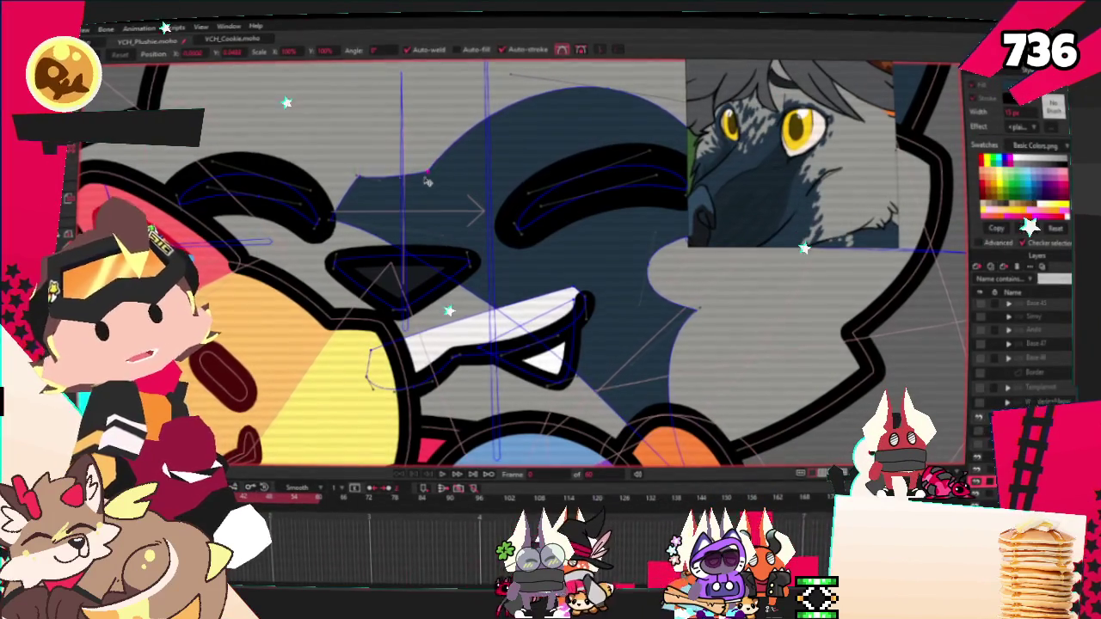
Refine and smooth the mask's points over both eyes with Add Point, Transform Points and Curvature
key("a")
scroll(353, 192, "down", 1)
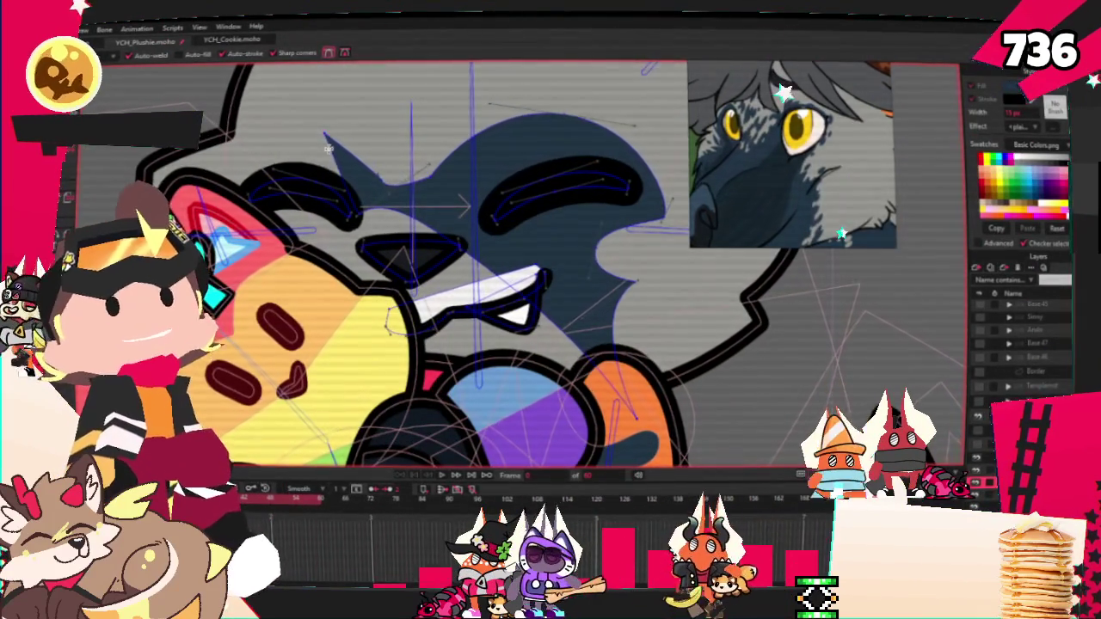
scroll(257, 188, "down", 2)
key("t")
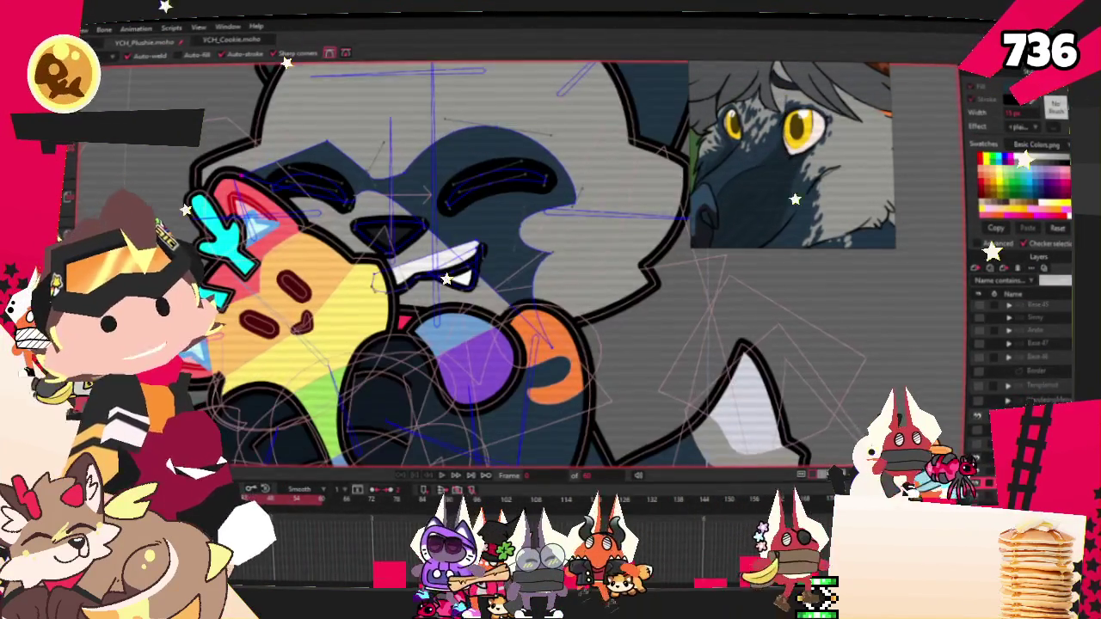
scroll(309, 188, "up", 2)
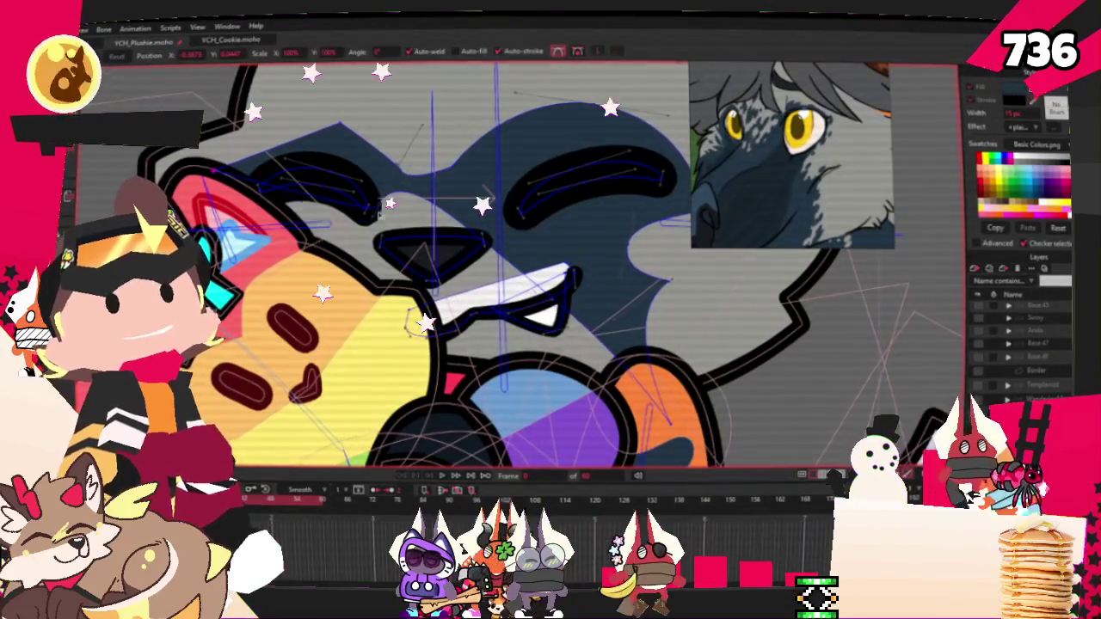
scroll(360, 245, "down", 2)
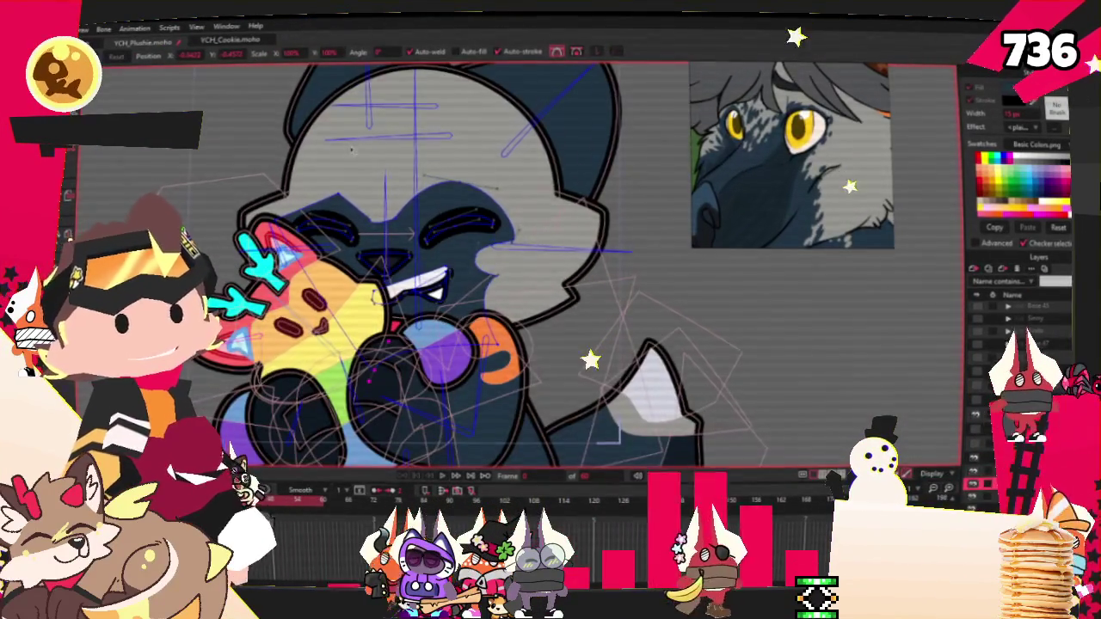
scroll(363, 165, "up", 2)
key("c")
scroll(558, 273, "up", 1)
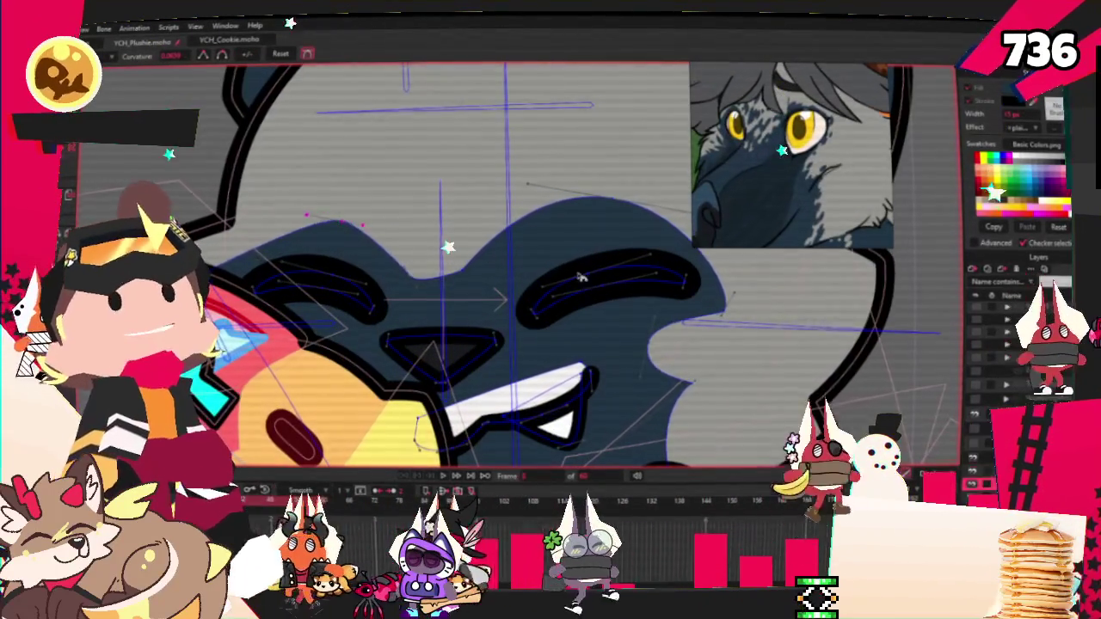
scroll(376, 321, "up", 1)
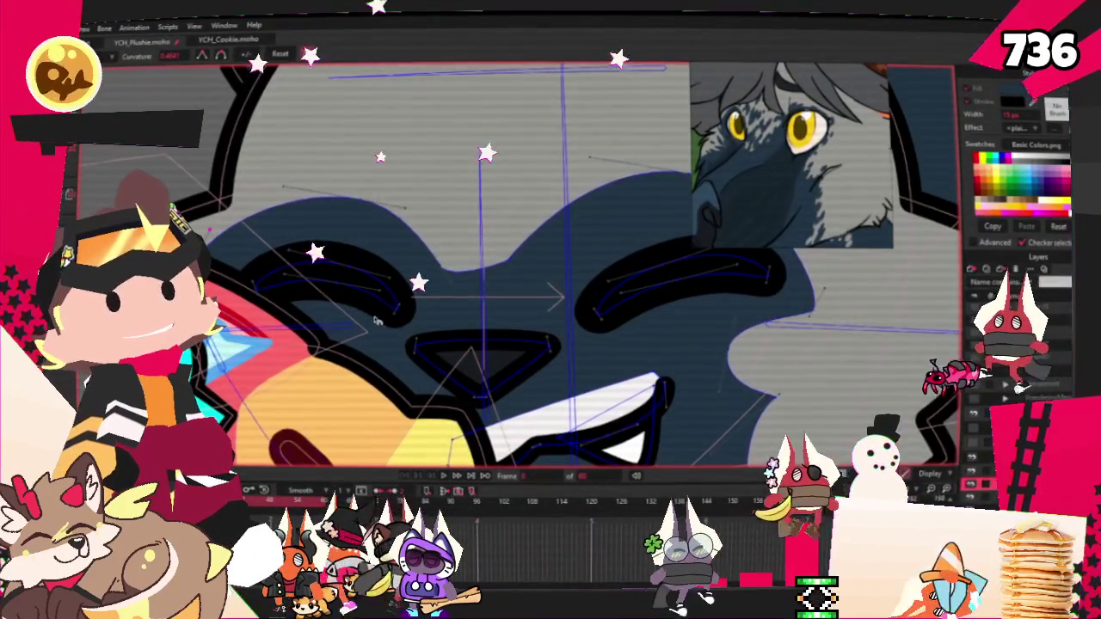
key("t")
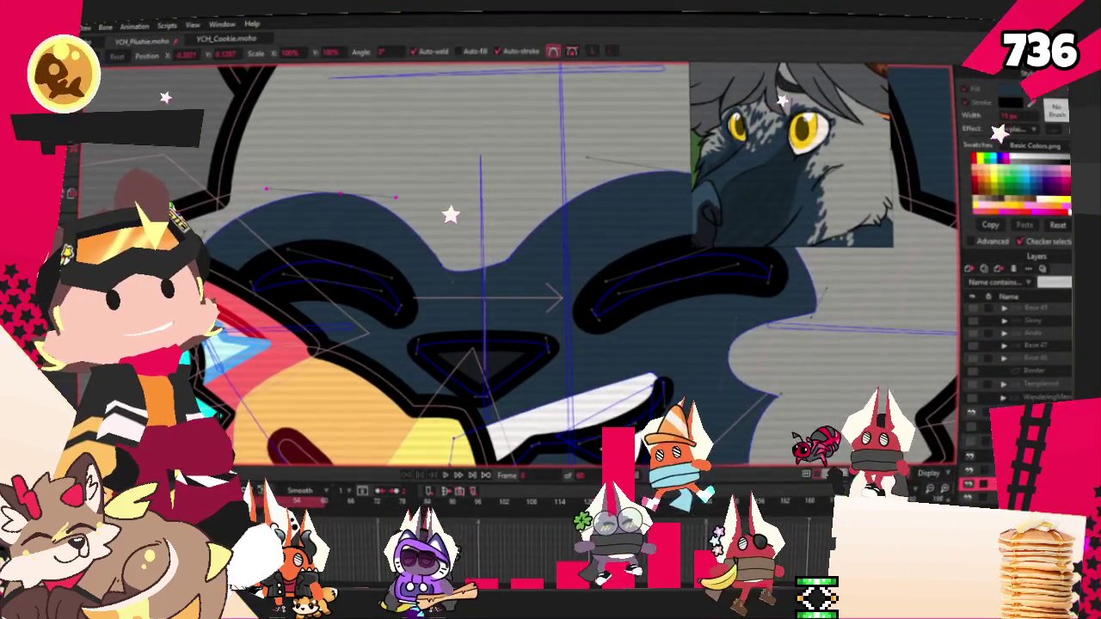
scroll(223, 243, "down", 1)
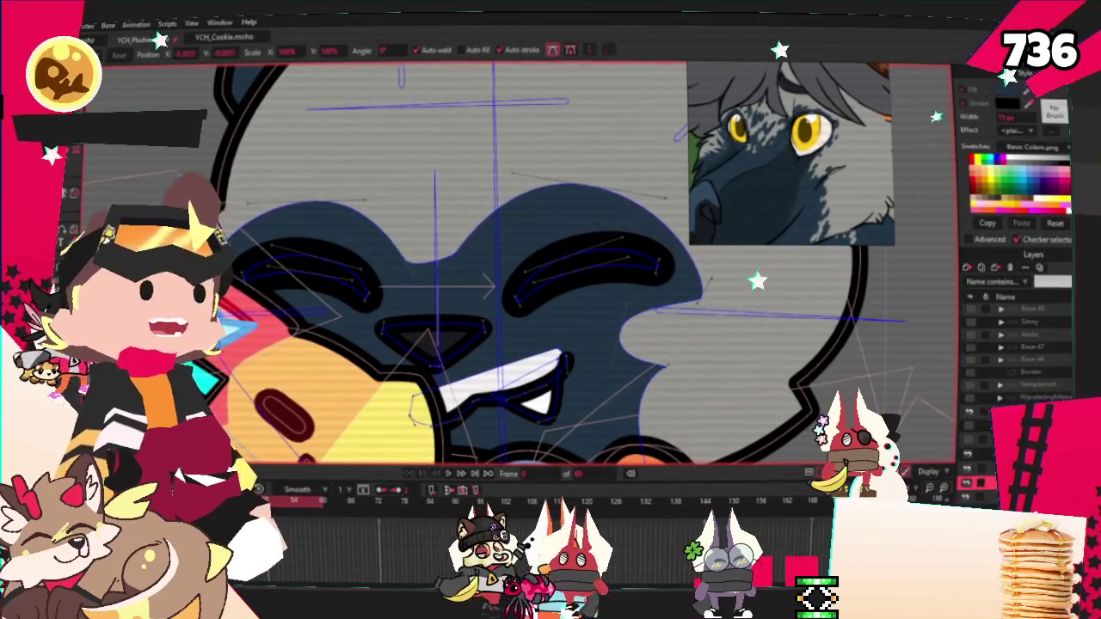
scroll(407, 337, "down", 2)
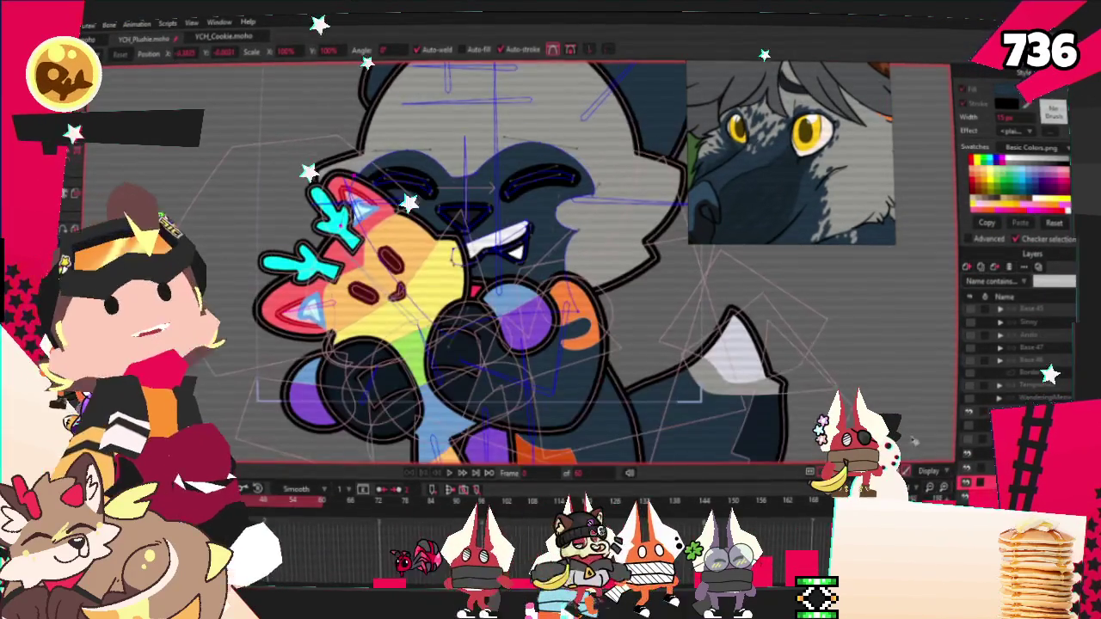
Select the red shape below the mouth and delete it
left_click(1008, 268)
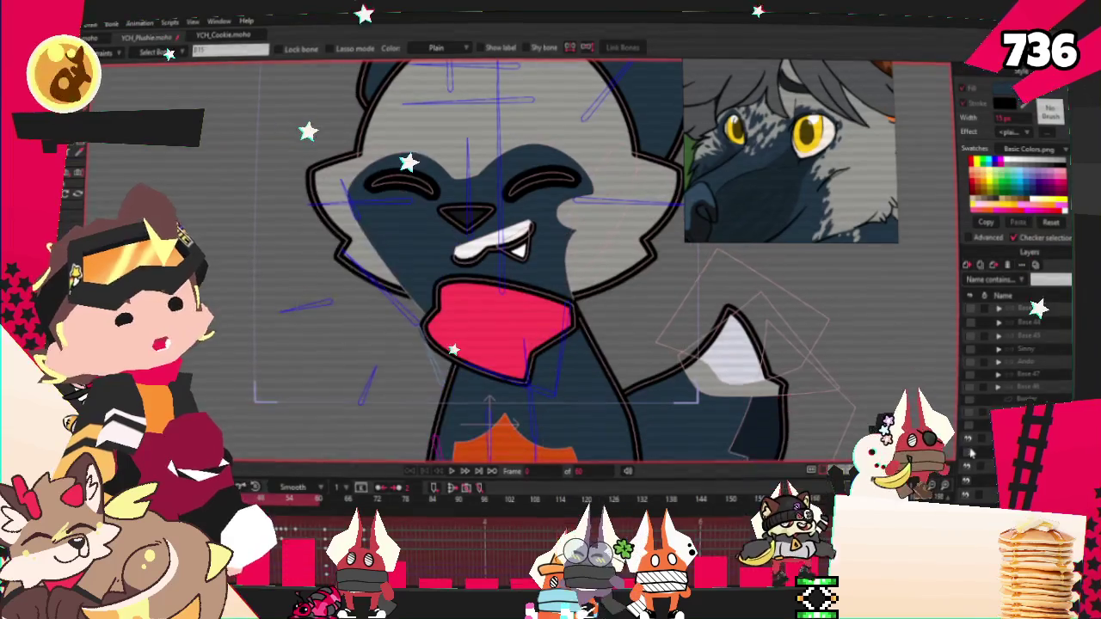
scroll(536, 256, "up", 3)
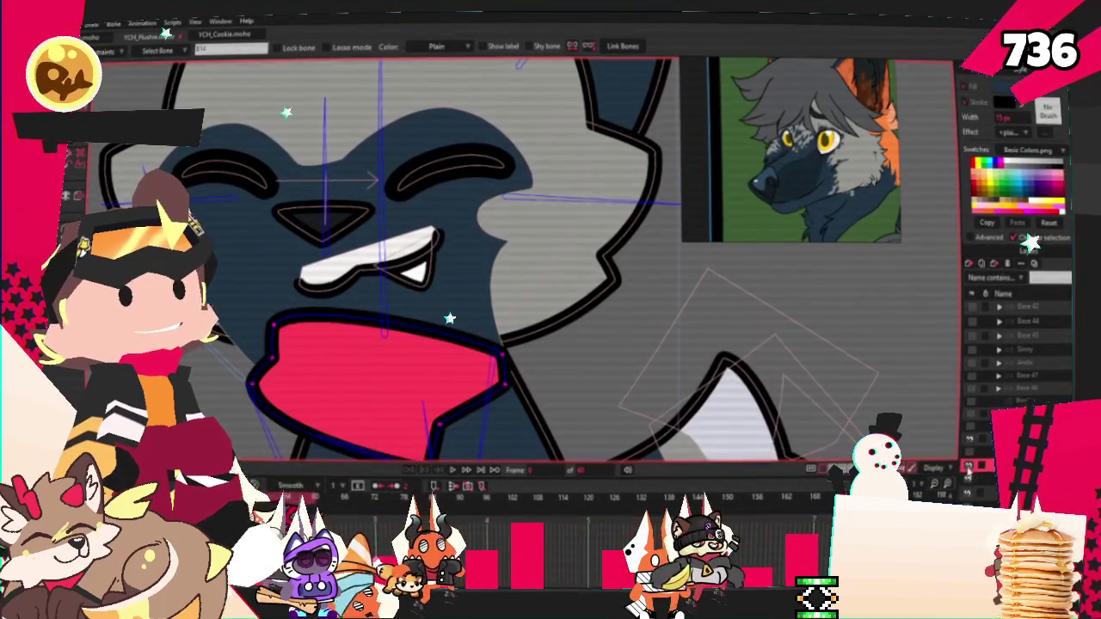
key("Delete")
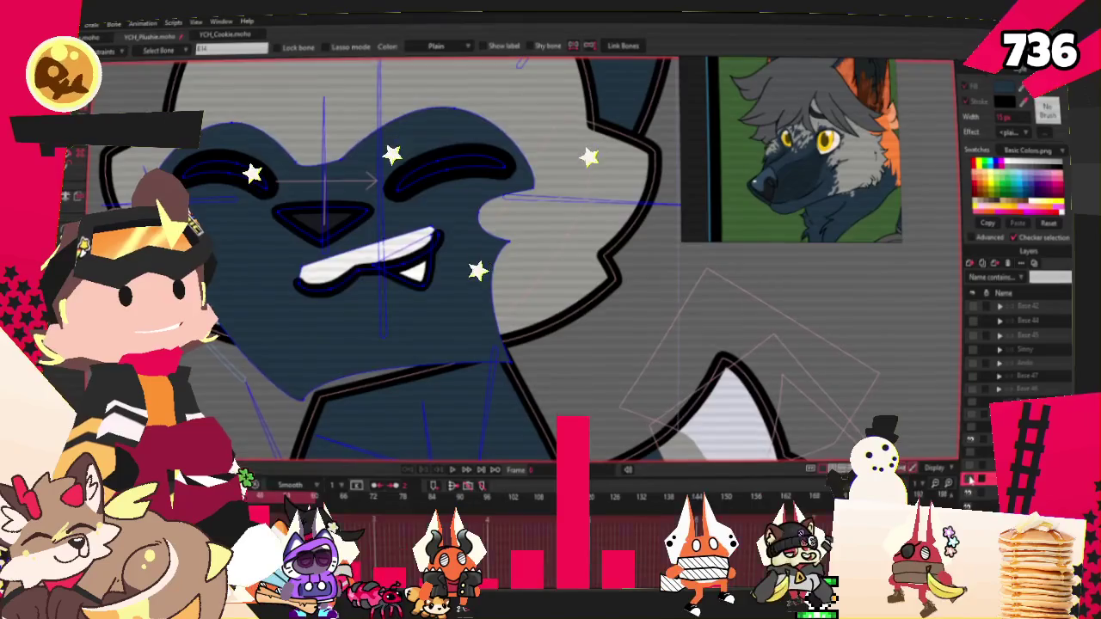
Adjust the navy mask's lower-edge points around the nose and mouth
key("a")
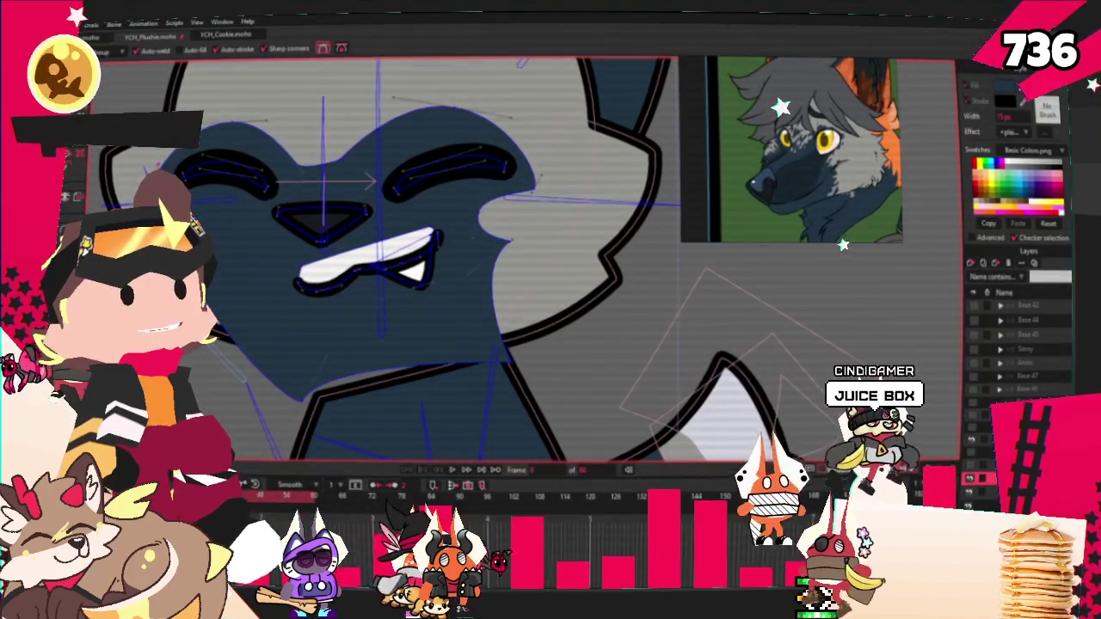
scroll(257, 245, "up", 3)
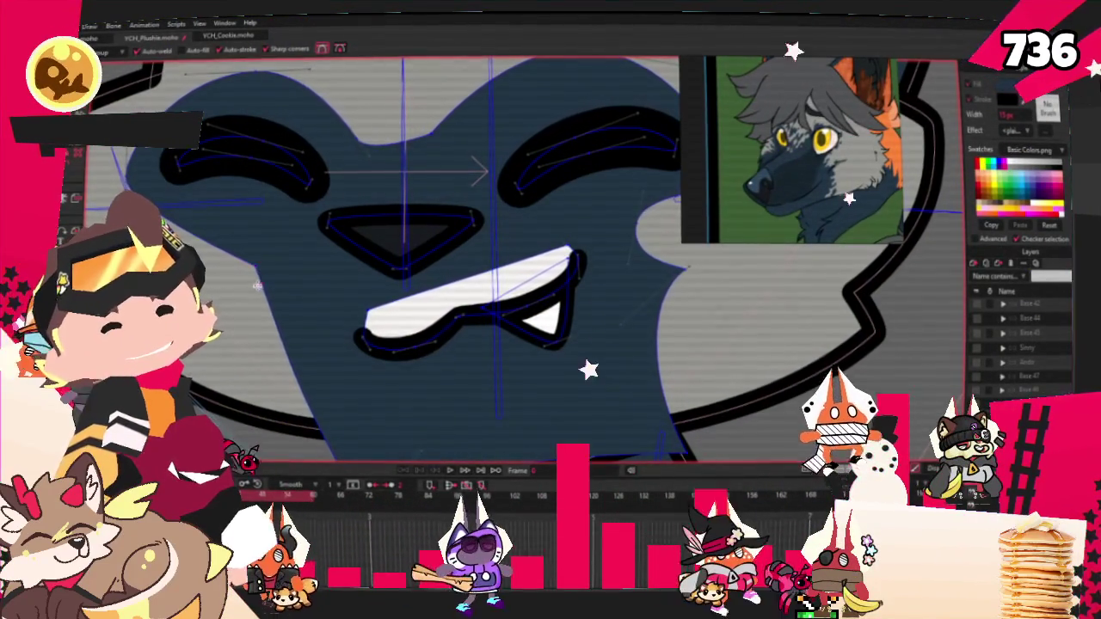
scroll(258, 268, "down", 3)
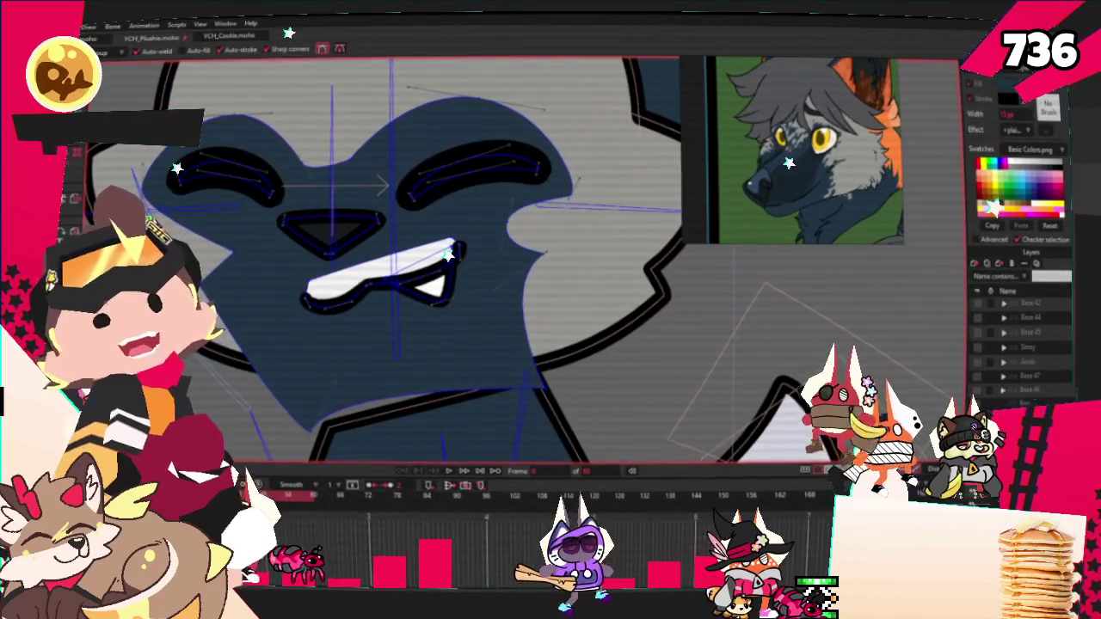
scroll(188, 199, "up", 2)
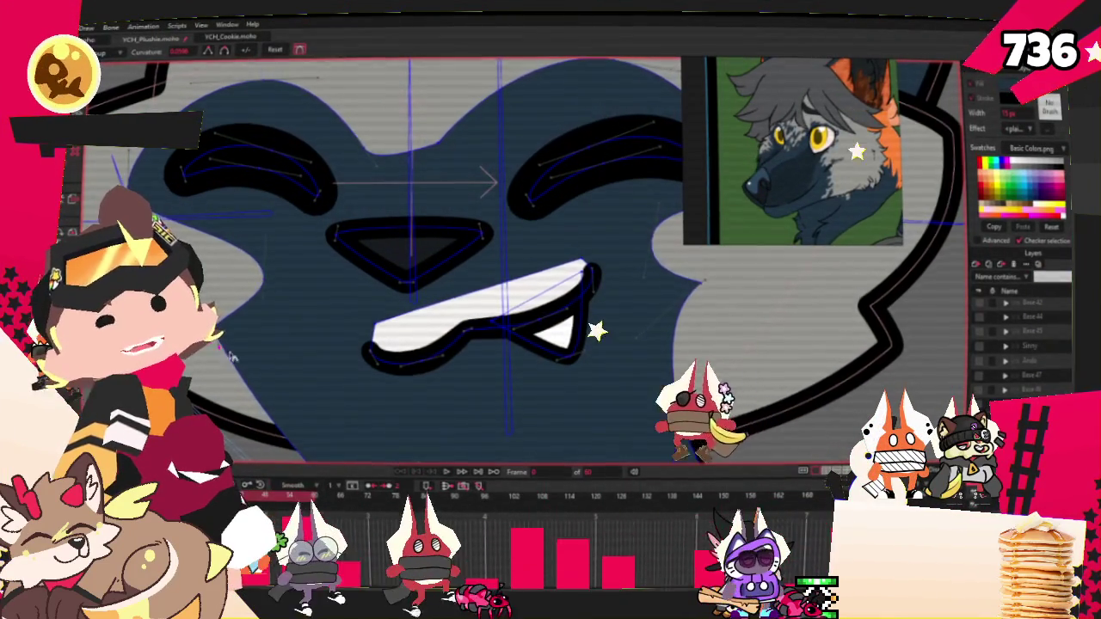
scroll(226, 326, "down", 3)
scroll(225, 326, "up", 2)
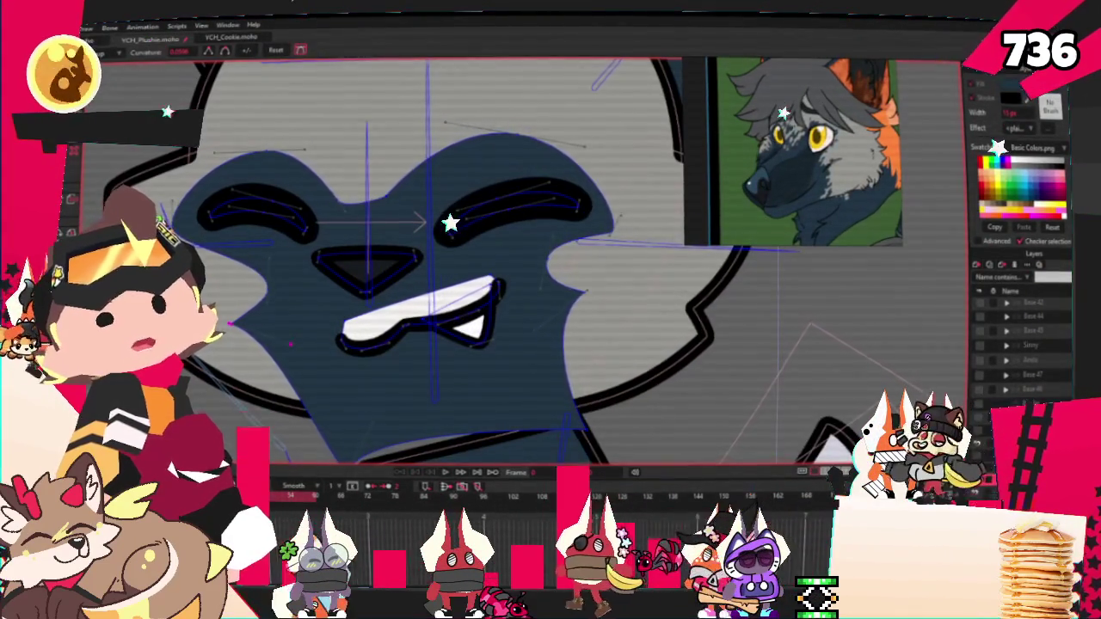
key("t")
scroll(265, 364, "up", 2)
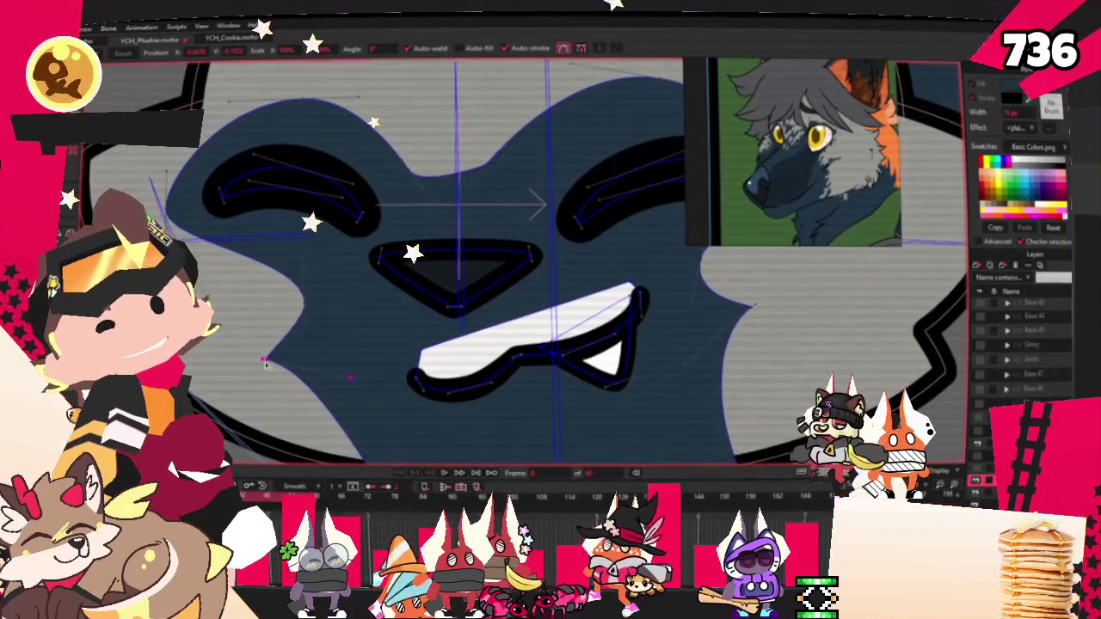
key("b")
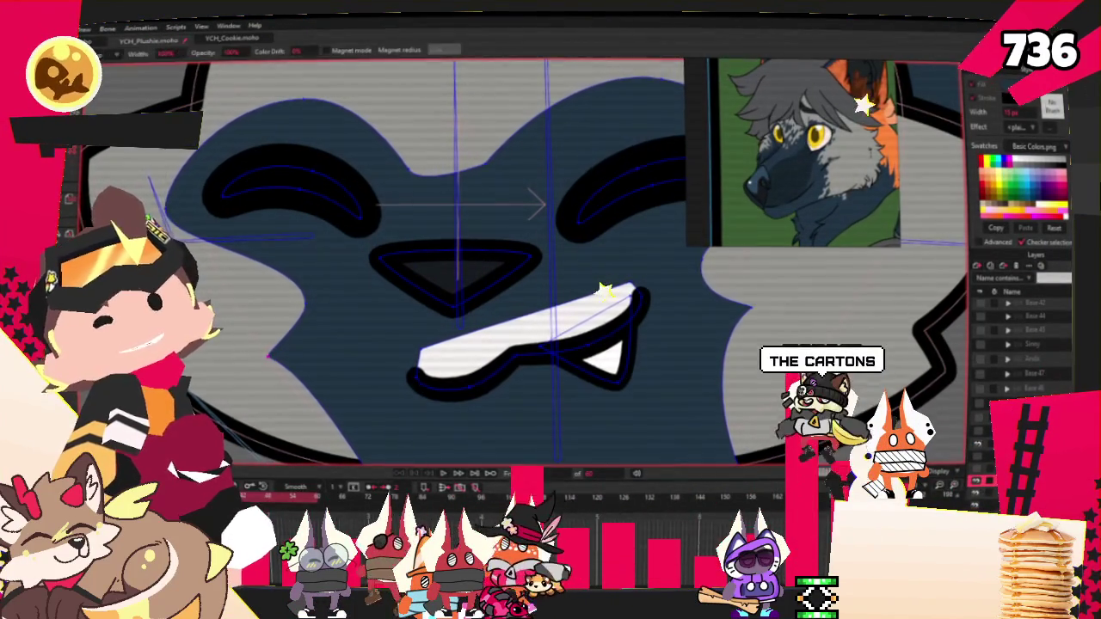
scroll(413, 258, "down", 2)
scroll(413, 257, "down", 1)
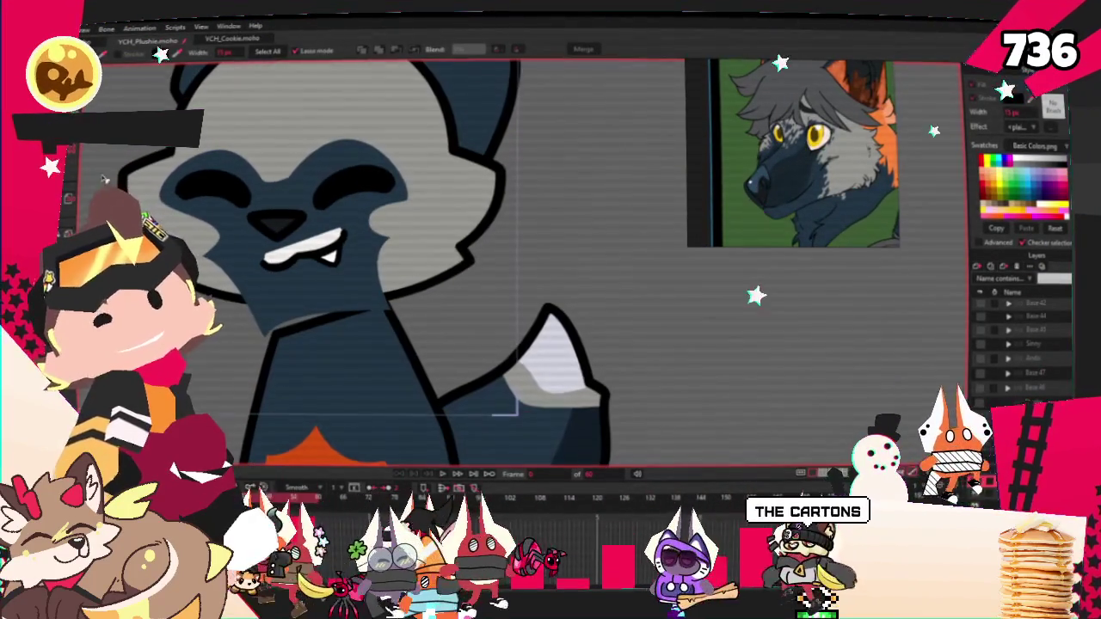
left_click(548, 223)
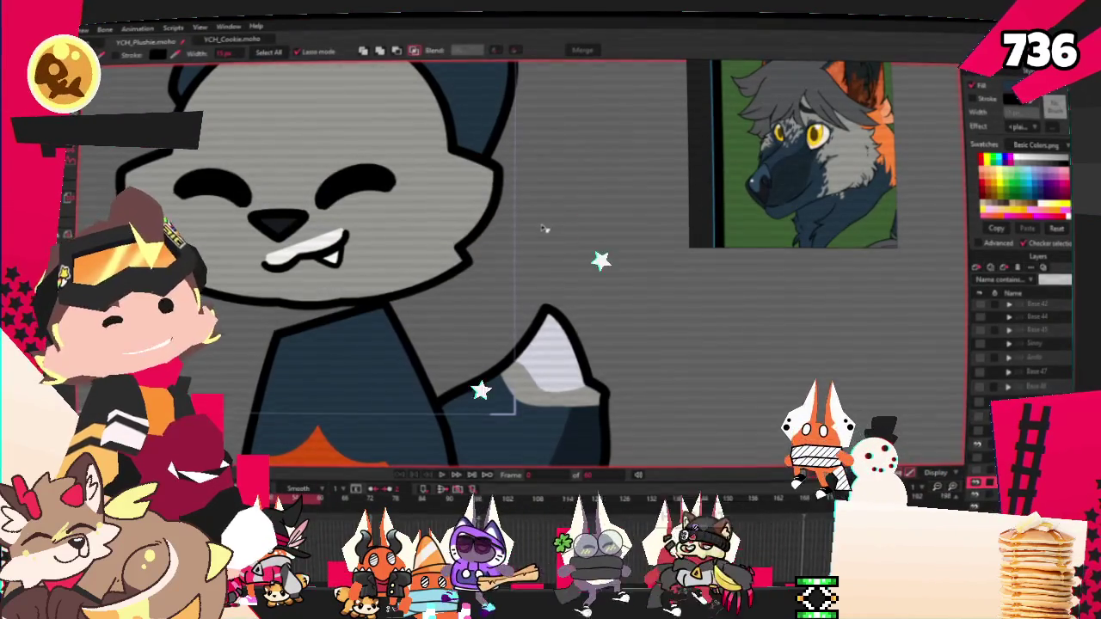
left_click(364, 52)
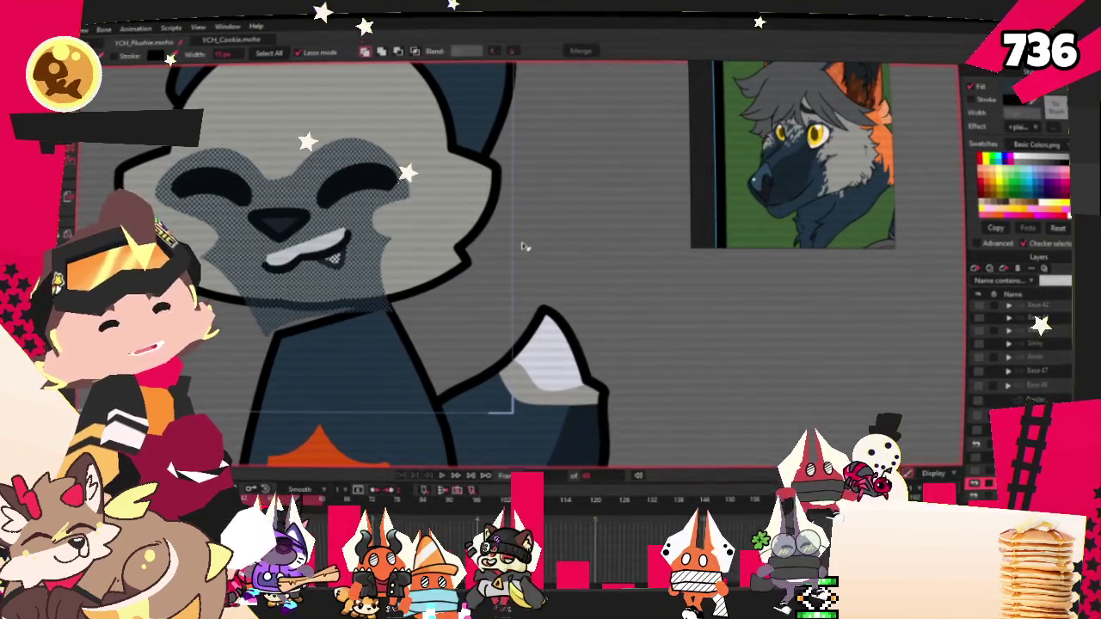
left_click(182, 99)
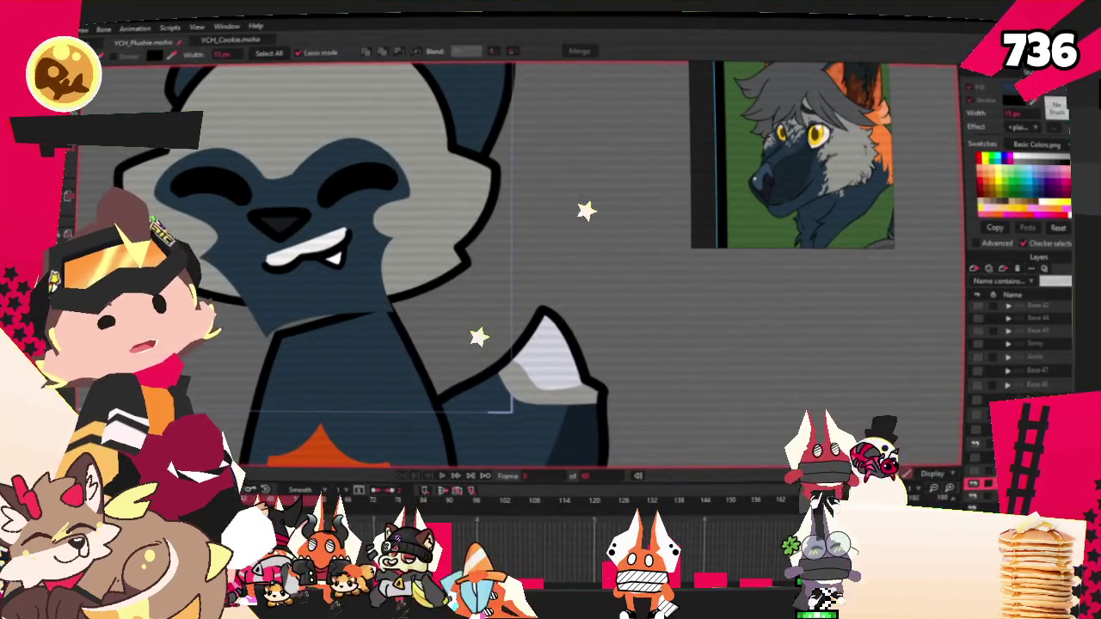
key("z")
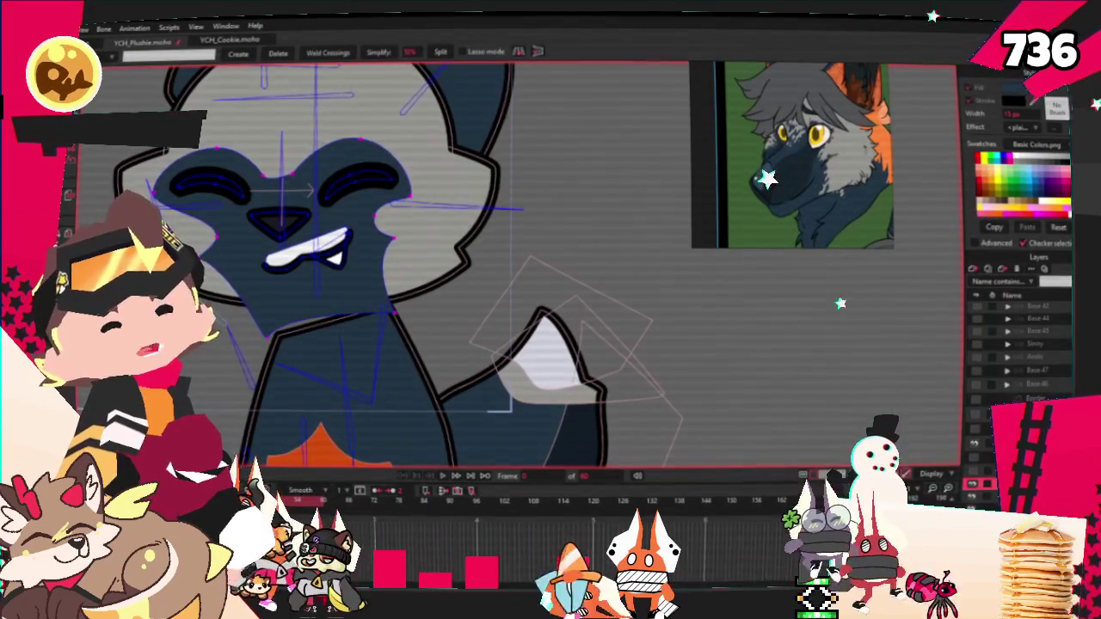
key("ctrl+z")
key("ctrl+shift+z")
key("q")
left_click(365, 230)
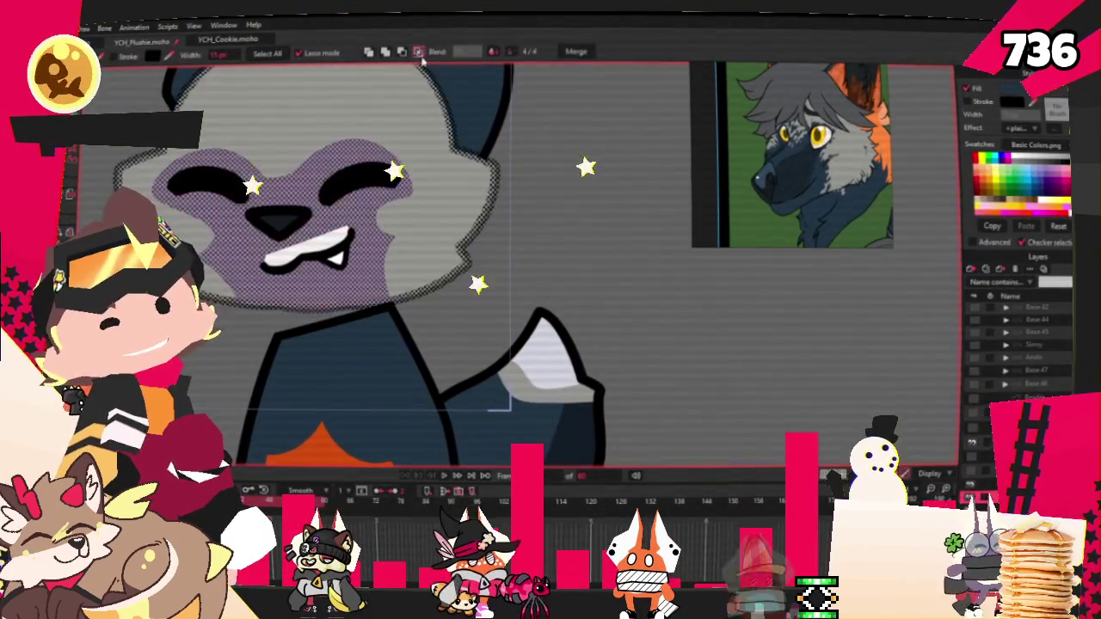
scroll(544, 215, "down", 3)
scroll(467, 219, "up", 3)
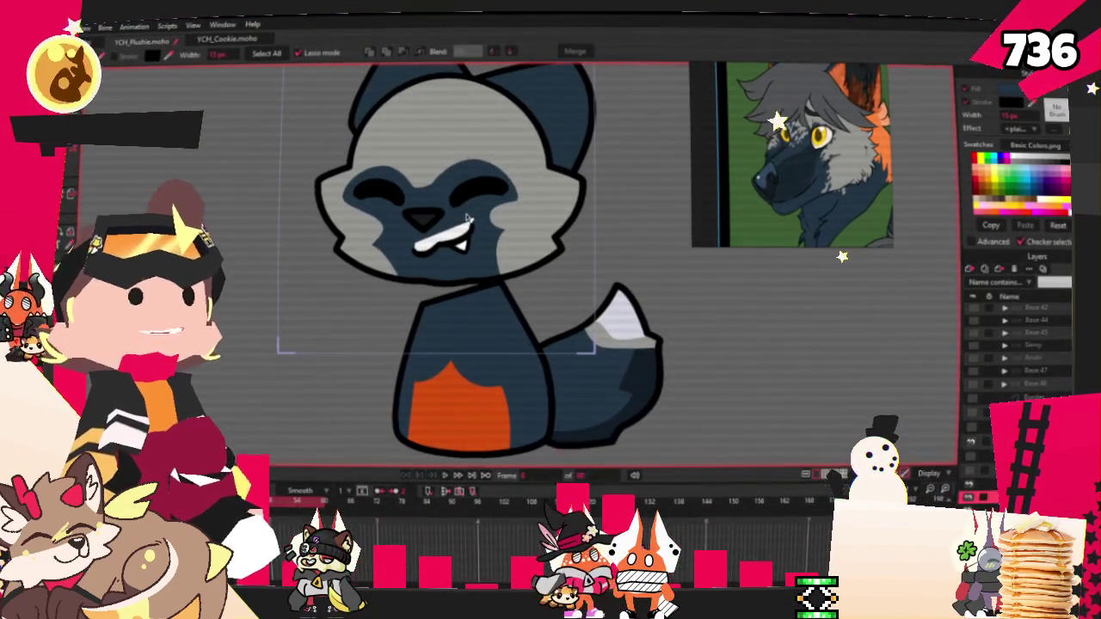
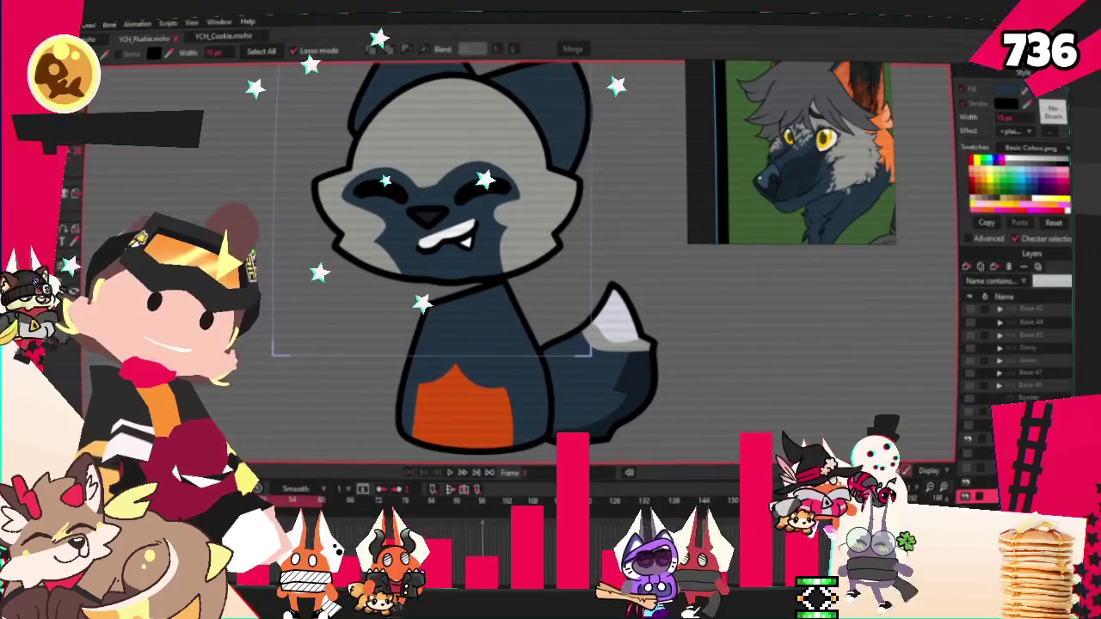
Select the fox's head bone and marquee-select the points of the face
scroll(249, 355, "down", 3)
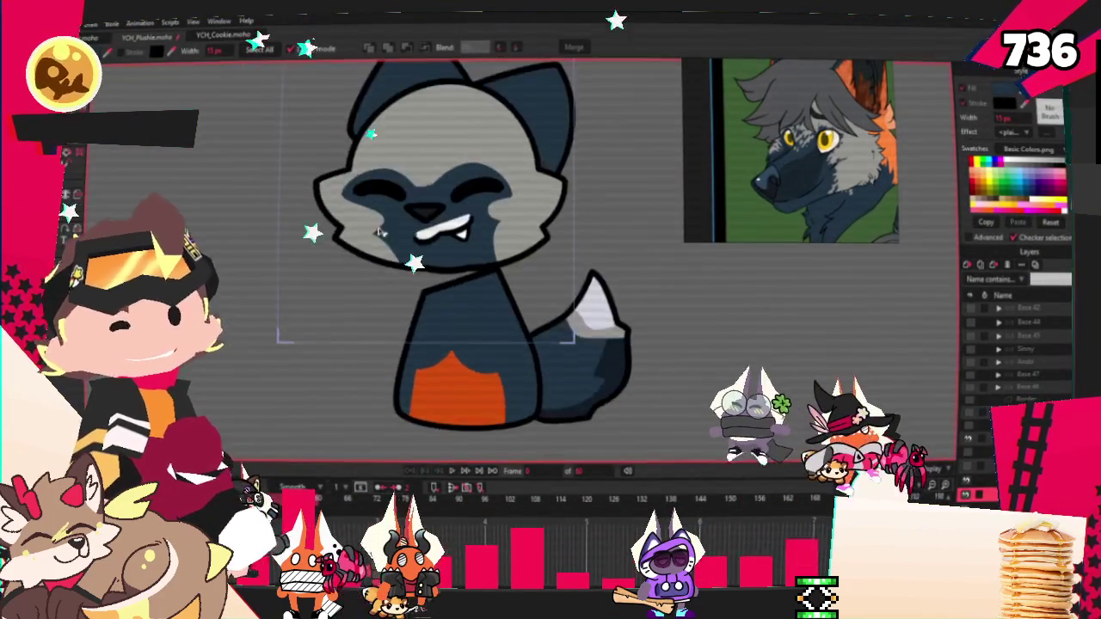
scroll(815, 256, "up", 3)
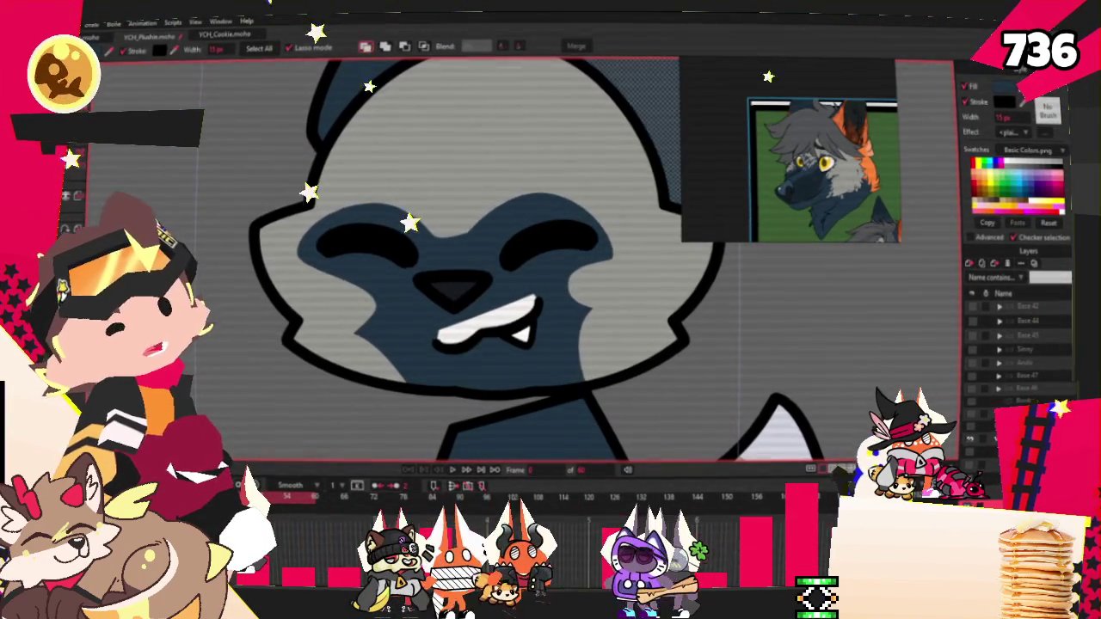
key("z")
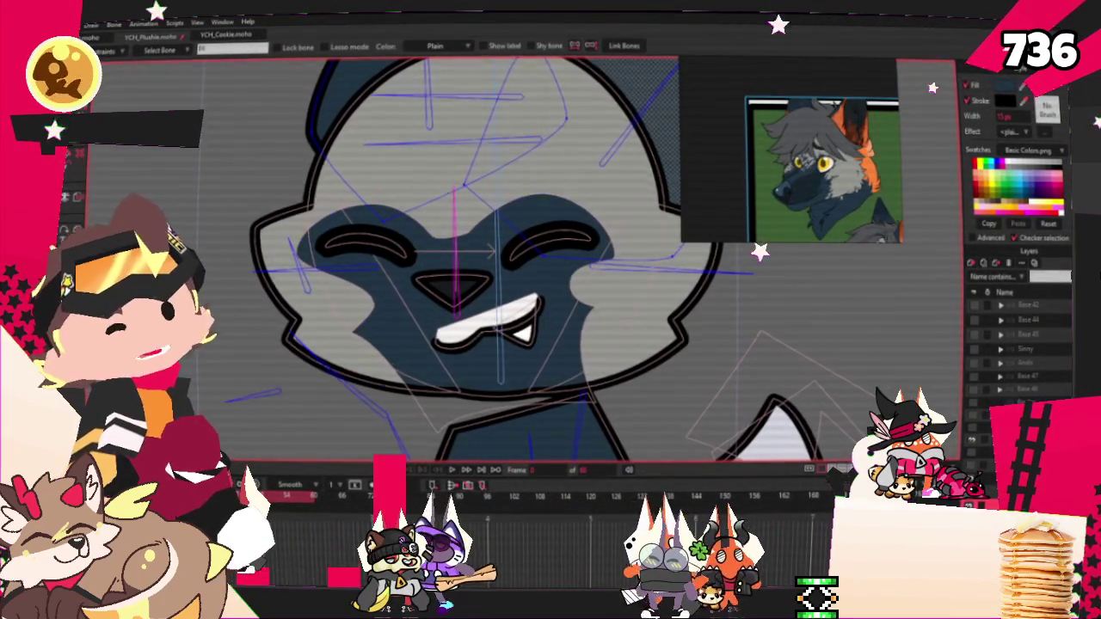
left_click(398, 202)
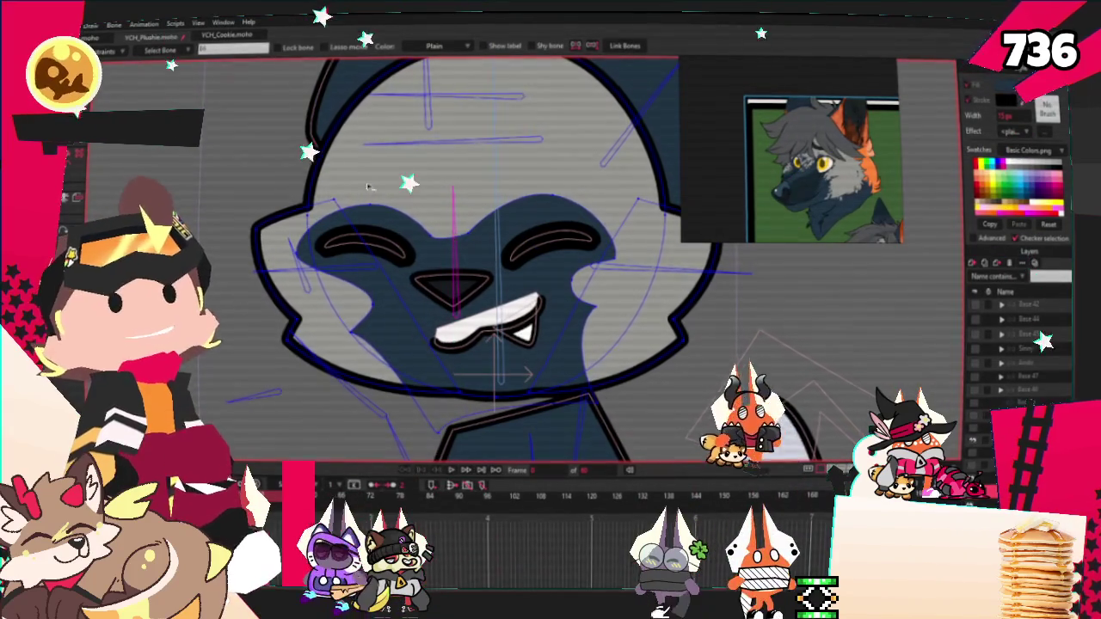
key("g")
scroll(486, 268, "up", 1)
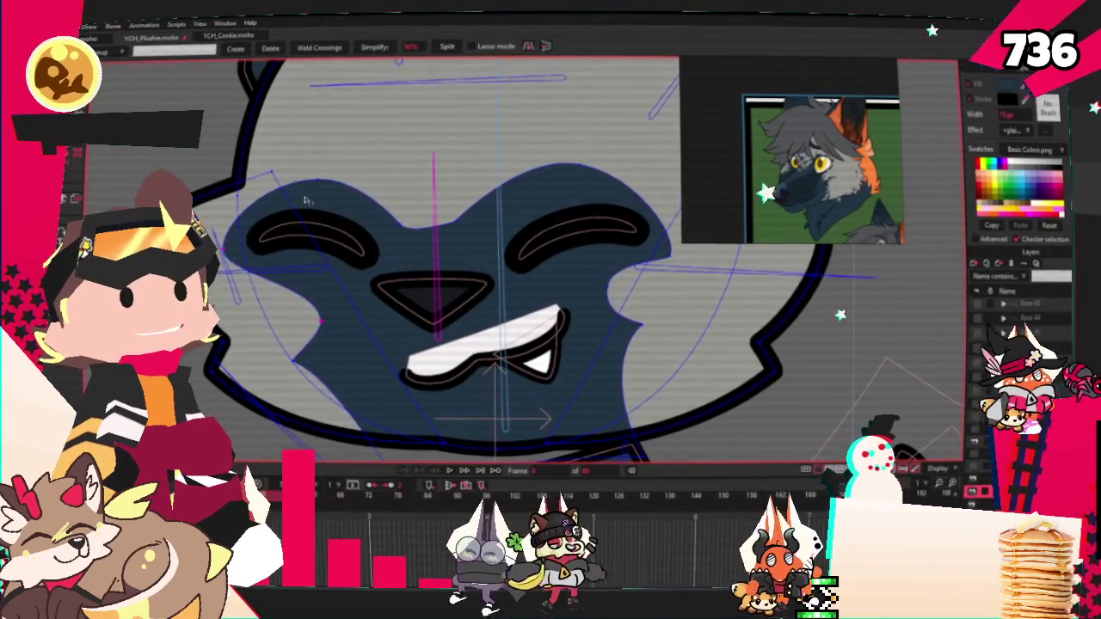
left_click_drag(301, 168, 712, 344)
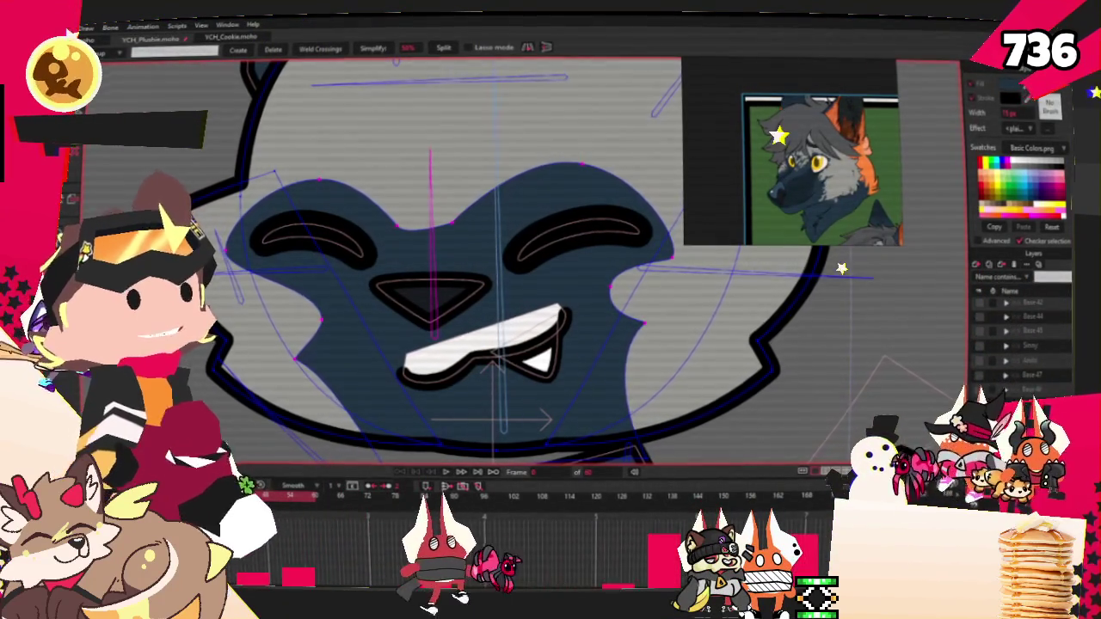
Nudge the left cheek point up and to the right to reshape the face curve
key("i")
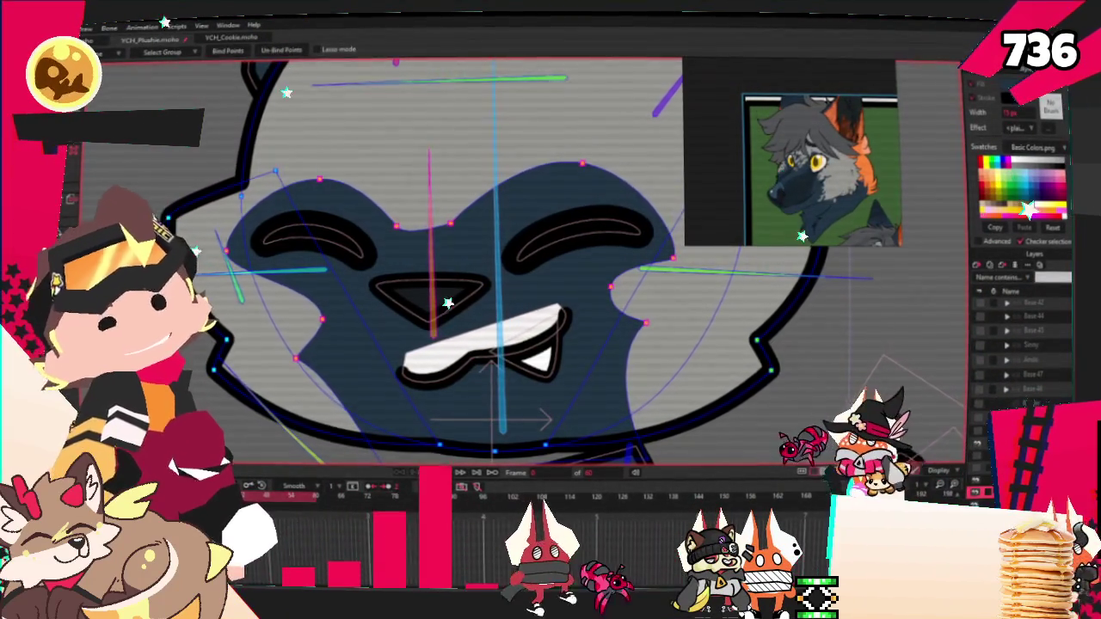
key("t")
scroll(290, 362, "up", 2)
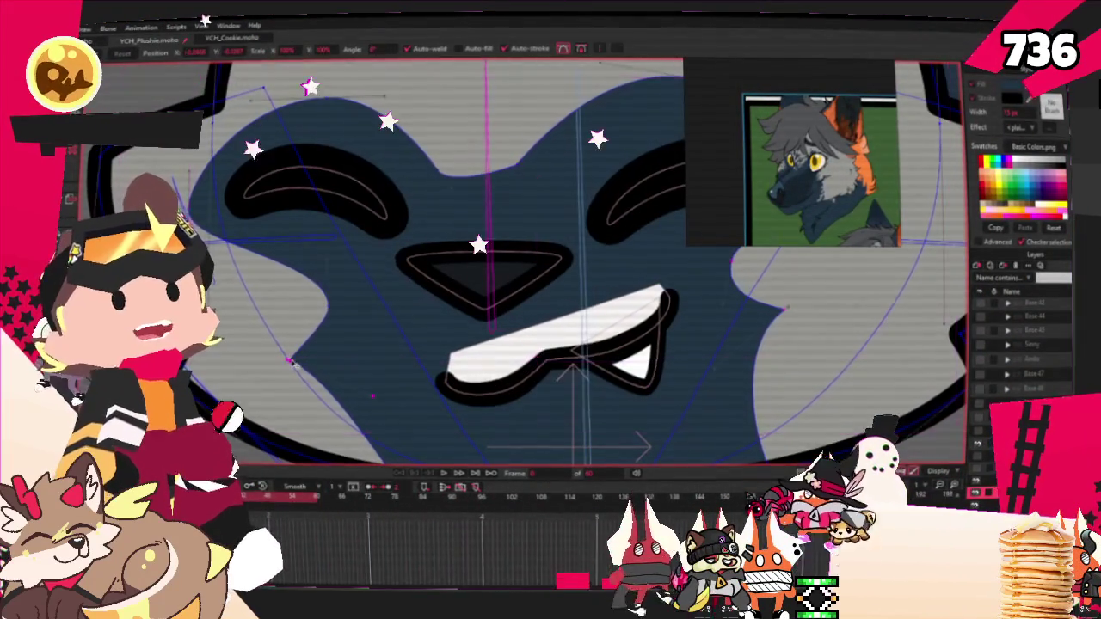
mouse_move(291, 362)
left_mouse_down()
mouse_move(306, 334)
mouse_move(347, 342)
mouse_move(323, 347)
left_mouse_up()
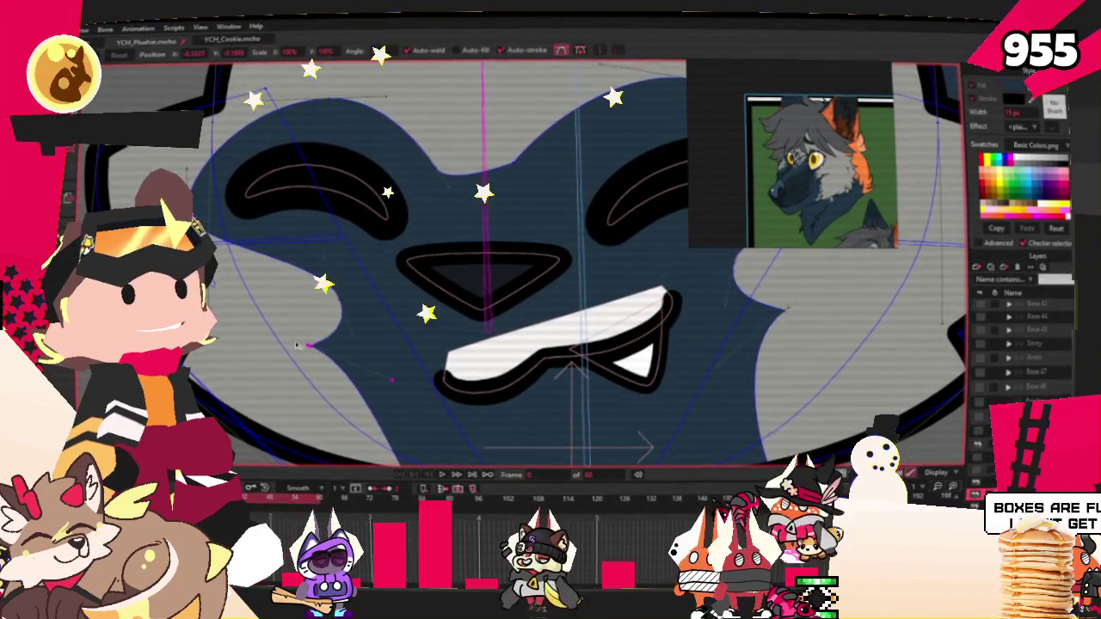
scroll(300, 347, "down", 3)
scroll(403, 351, "down", 3)
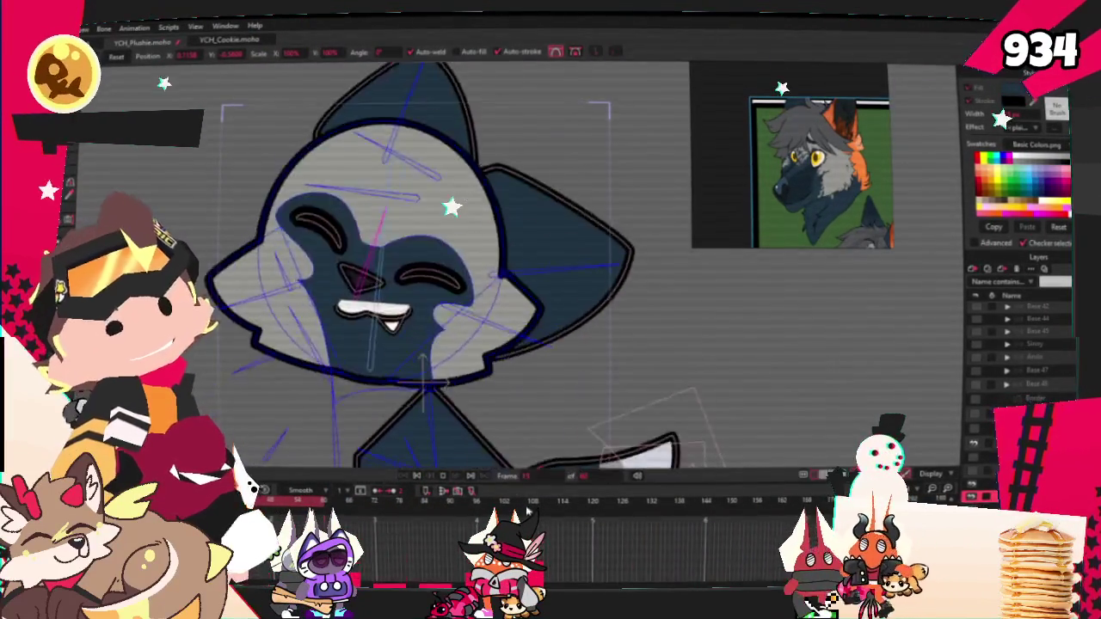
From frame 0, play the animation to test how the face follows the bones
left_click(416, 478)
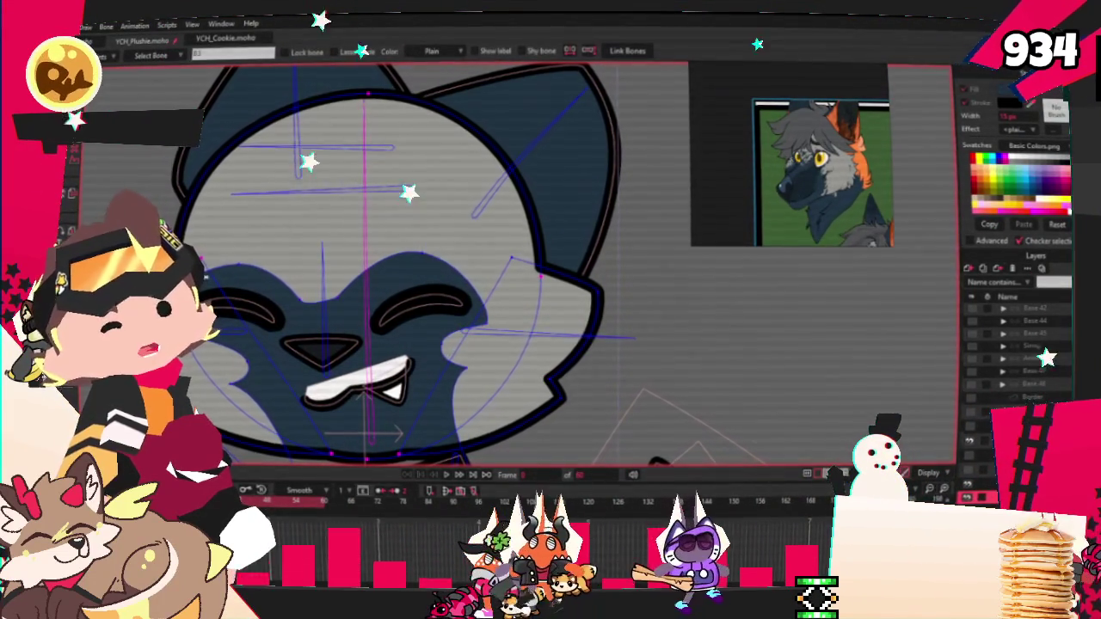
scroll(465, 260, "up", 2)
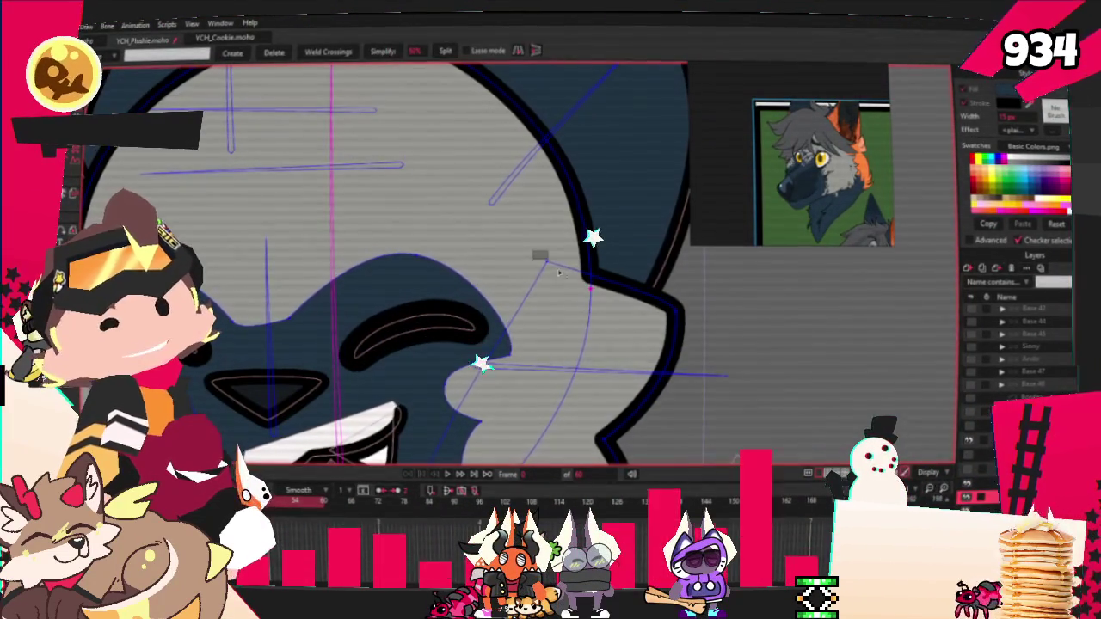
scroll(504, 203, "down", 2)
scroll(504, 203, "down", 2)
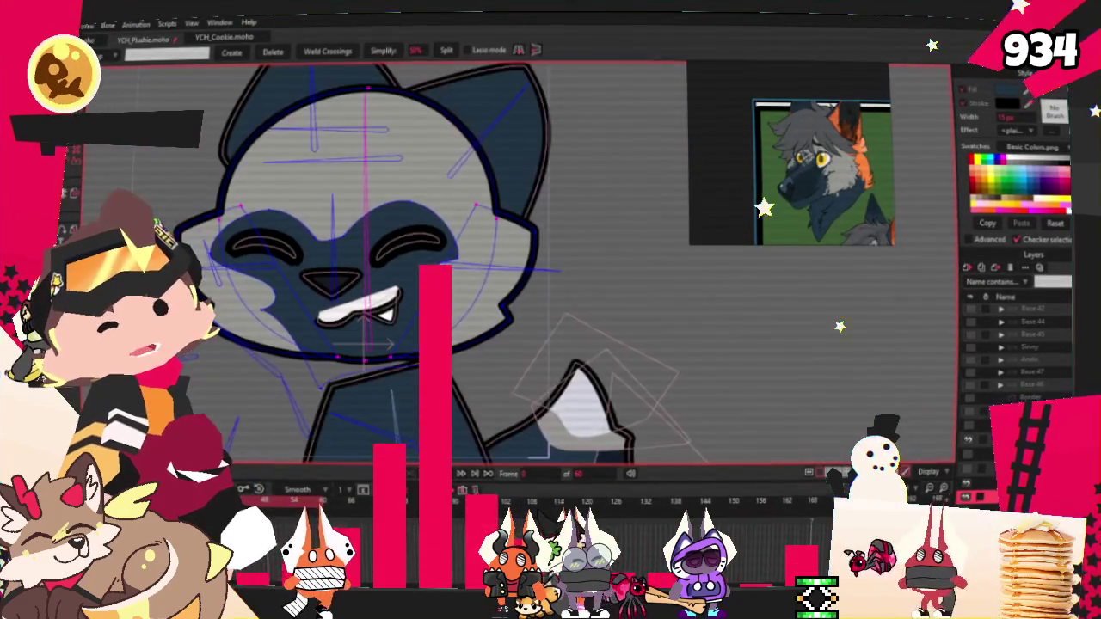
key("i")
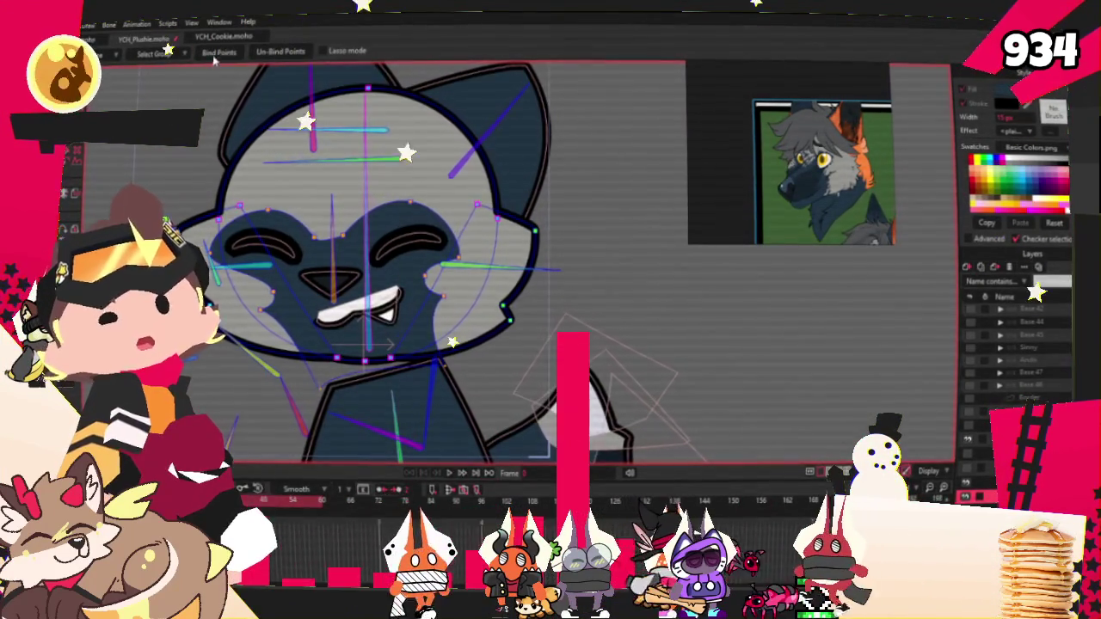
scroll(418, 424, "down", 1)
left_click(462, 472)
key("g")
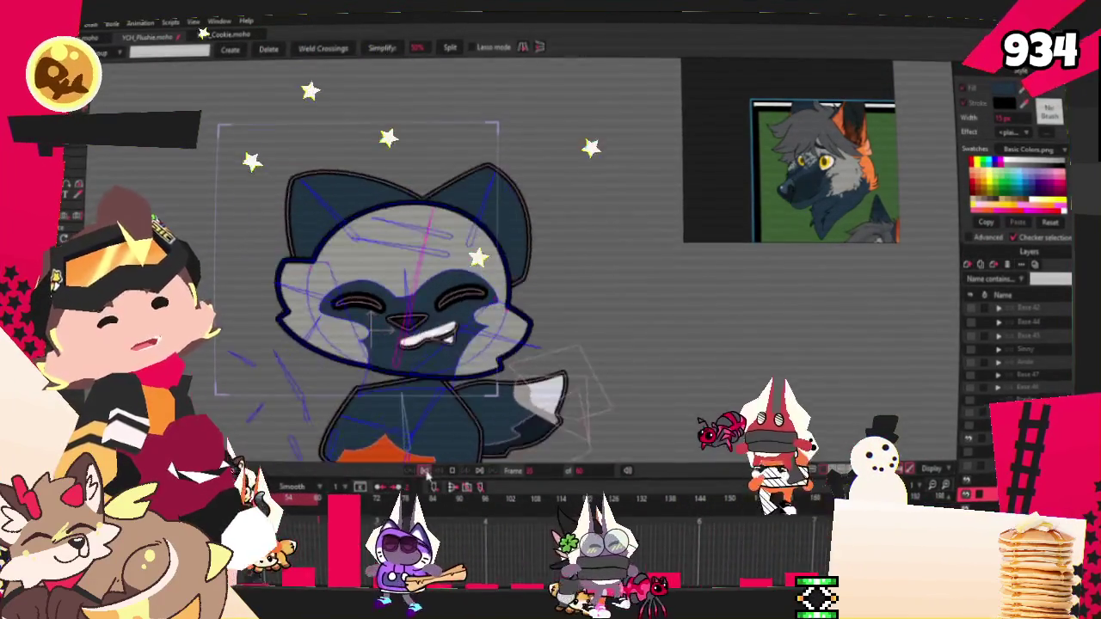
scroll(321, 226, "up", 5)
Select the eyes, nose and mouth shapes with Select Points
key("f")
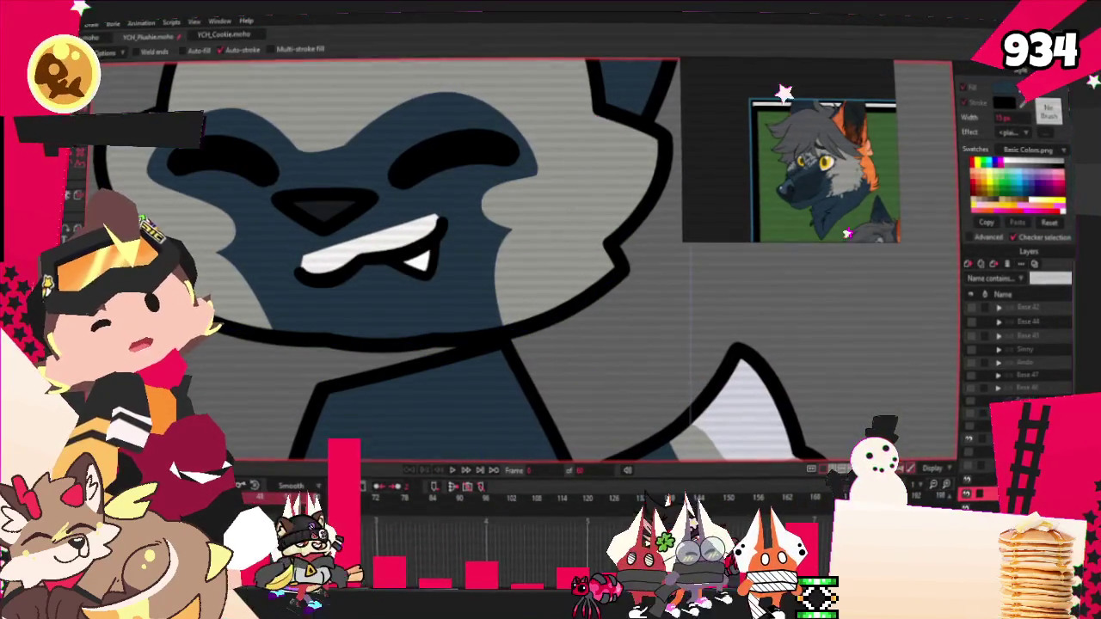
key("g")
scroll(551, 258, "up", 2)
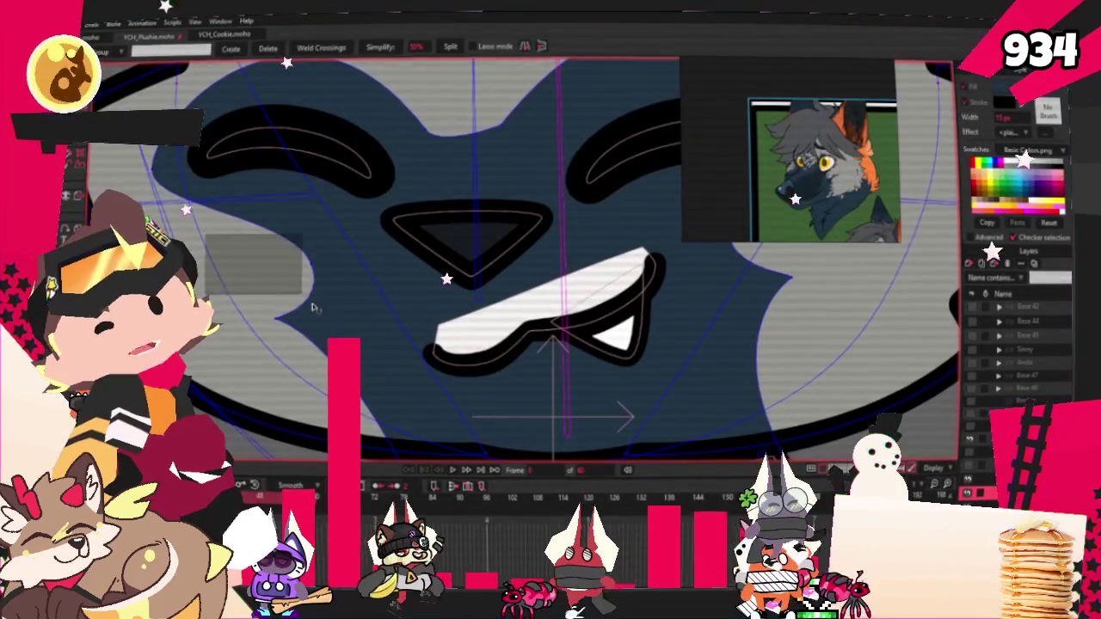
key("t")
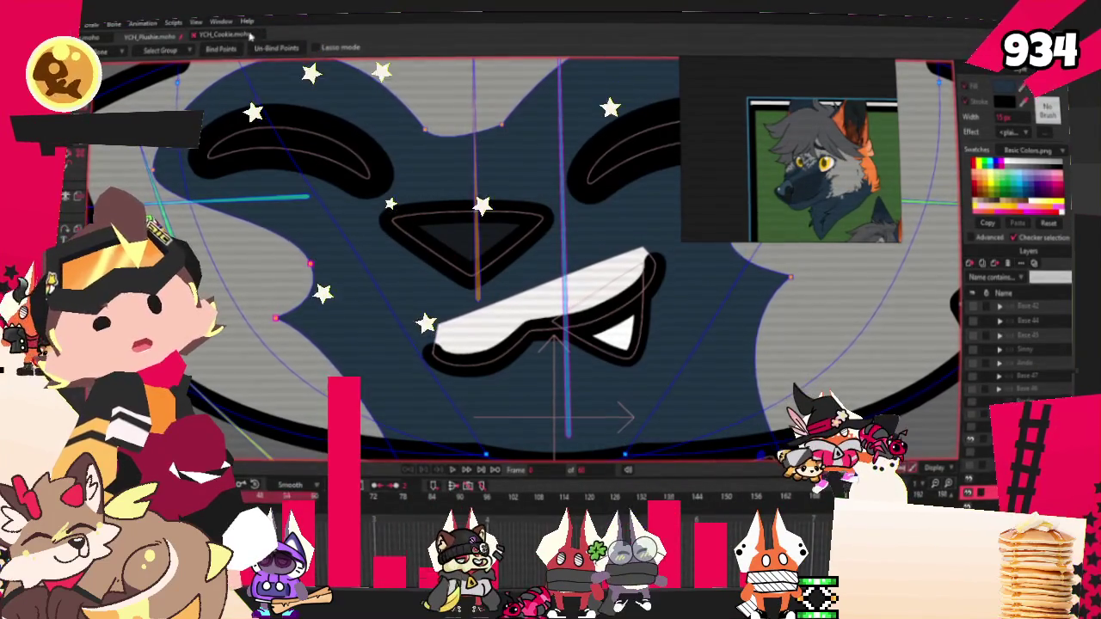
scroll(333, 228, "down", 2)
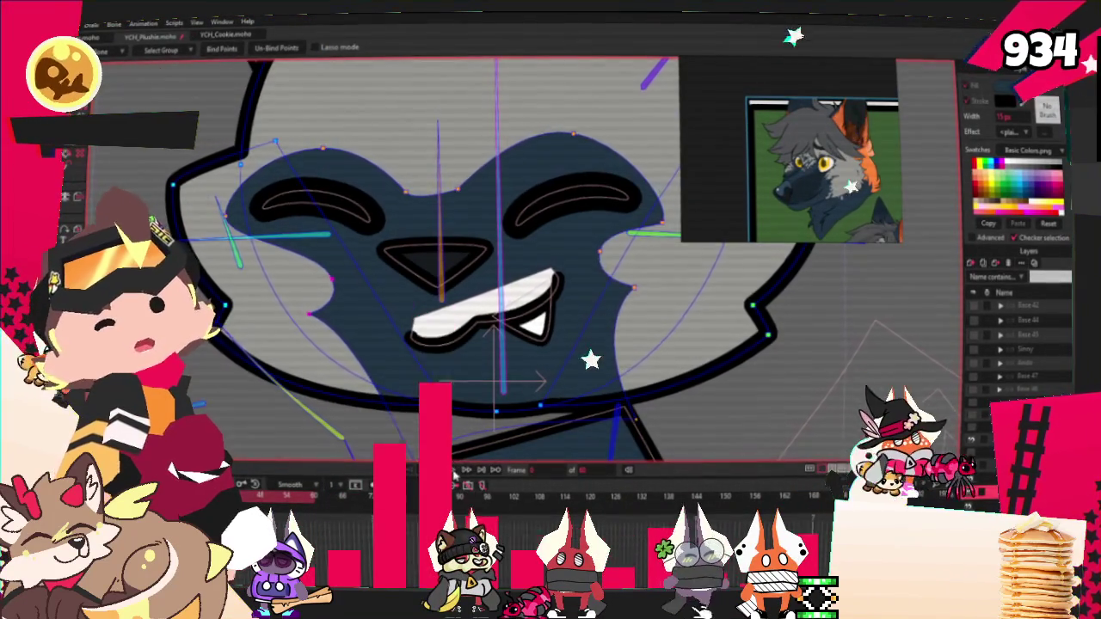
key("g")
scroll(430, 387, "down", 2)
scroll(413, 352, "down", 1)
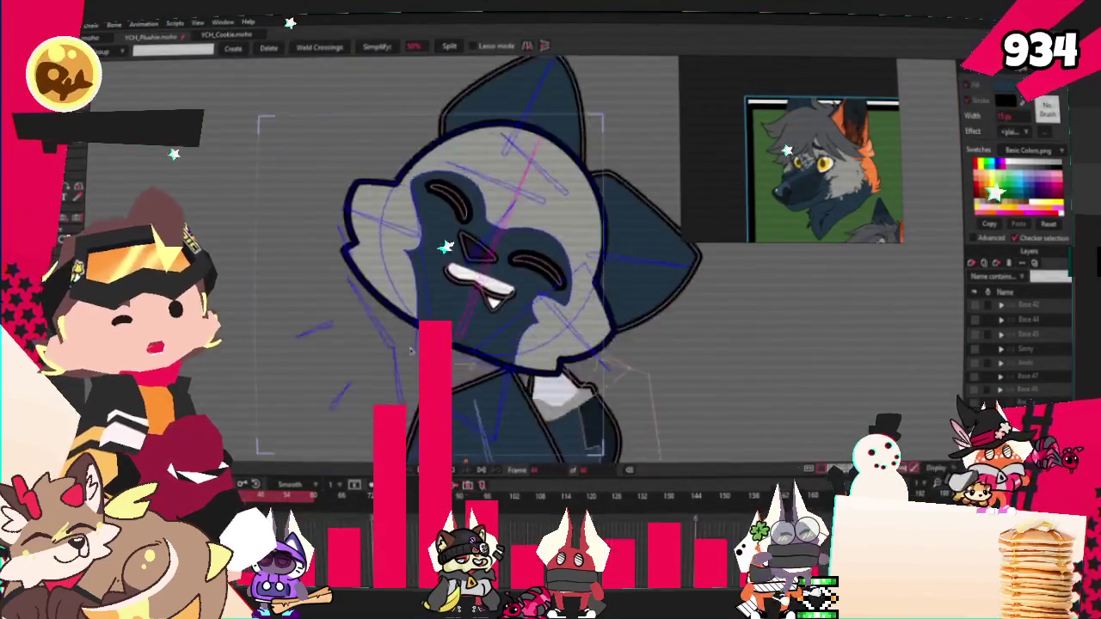
scroll(410, 350, "down", 3)
scroll(412, 348, "up", 4)
scroll(414, 346, "down", 4)
scroll(417, 344, "down", 1)
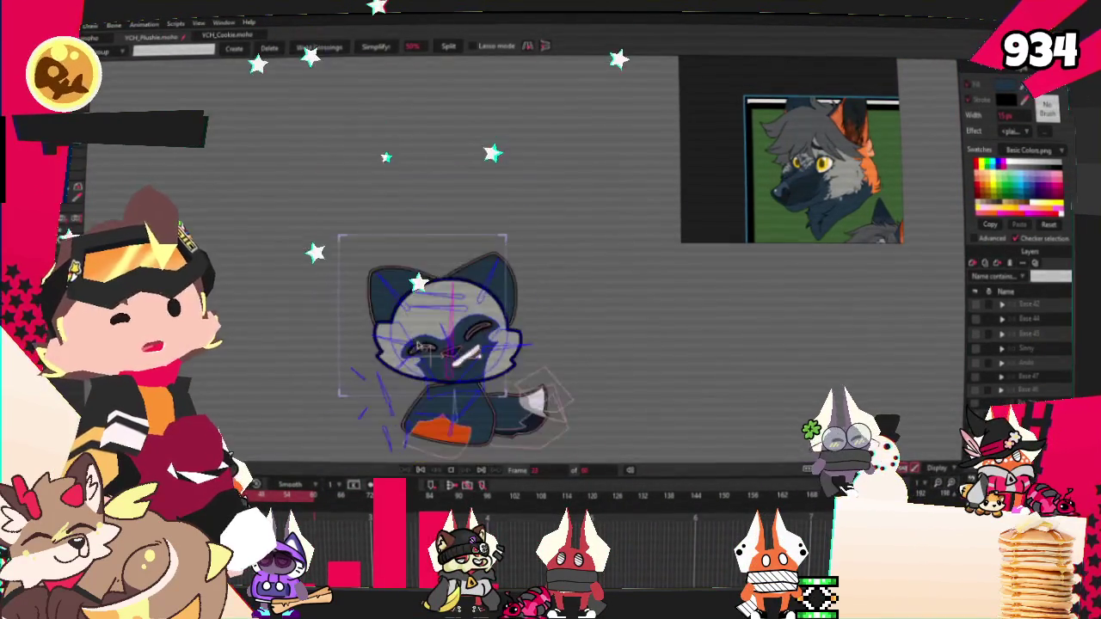
scroll(418, 344, "up", 3)
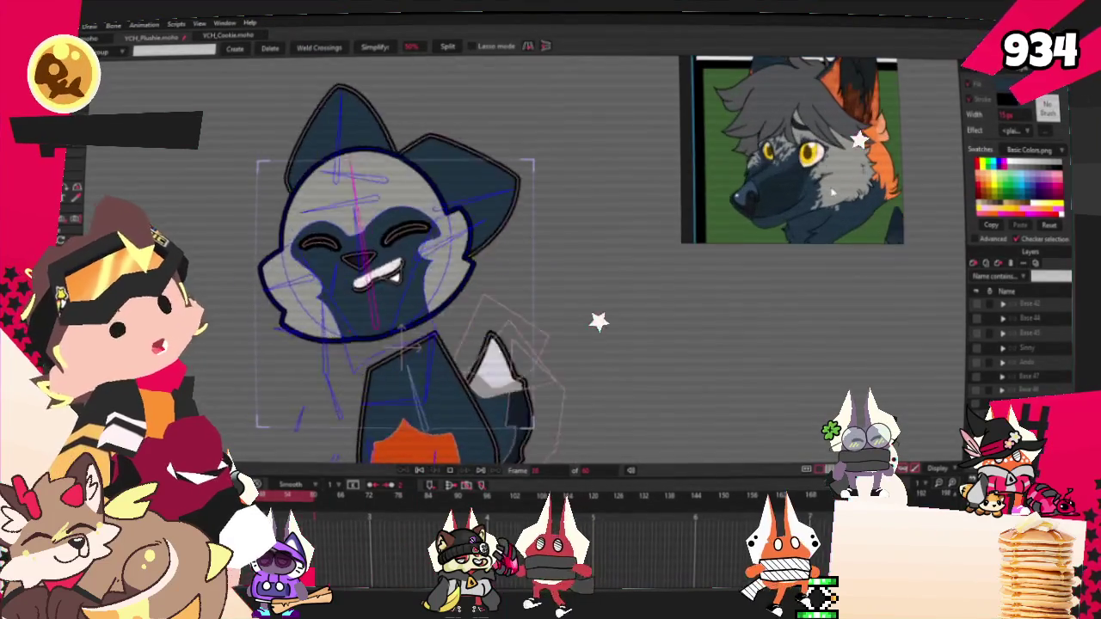
scroll(378, 284, "up", 3)
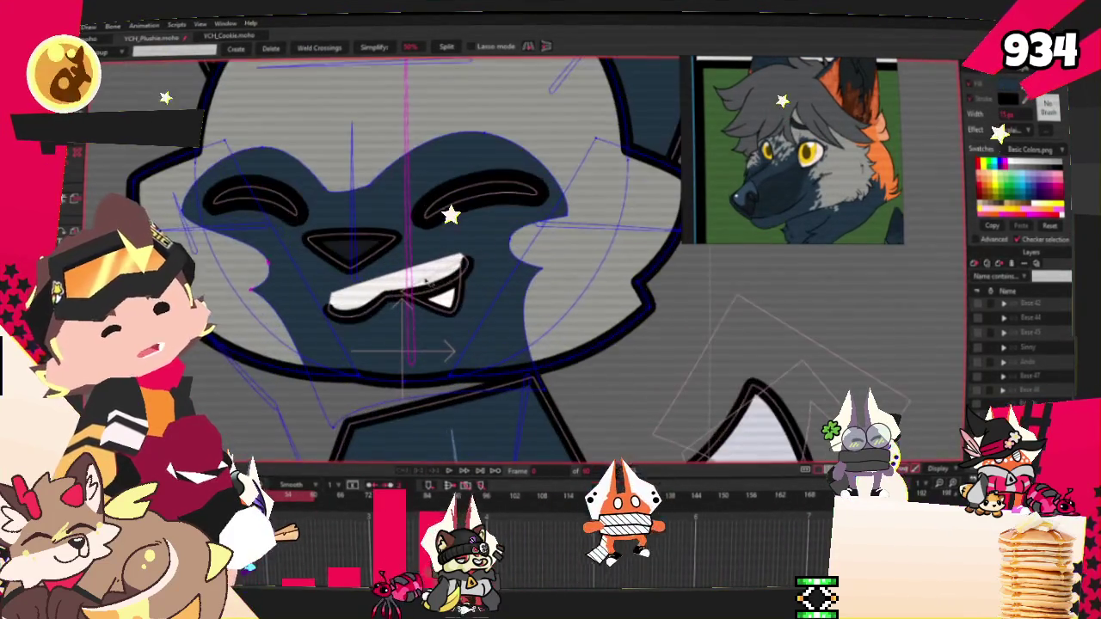
left_click(251, 166)
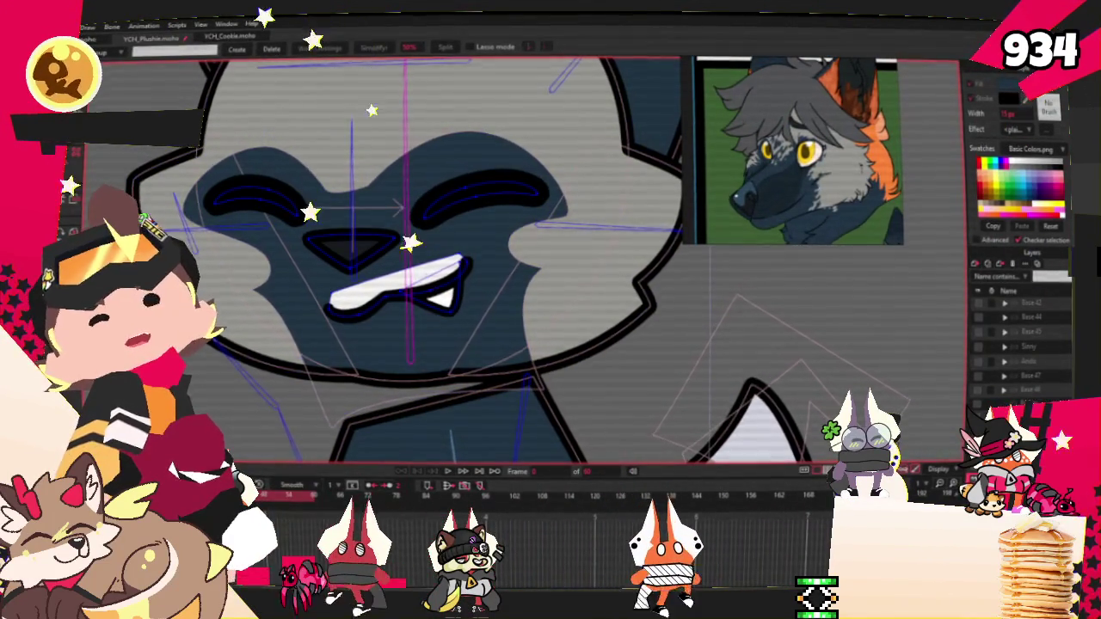
key("f")
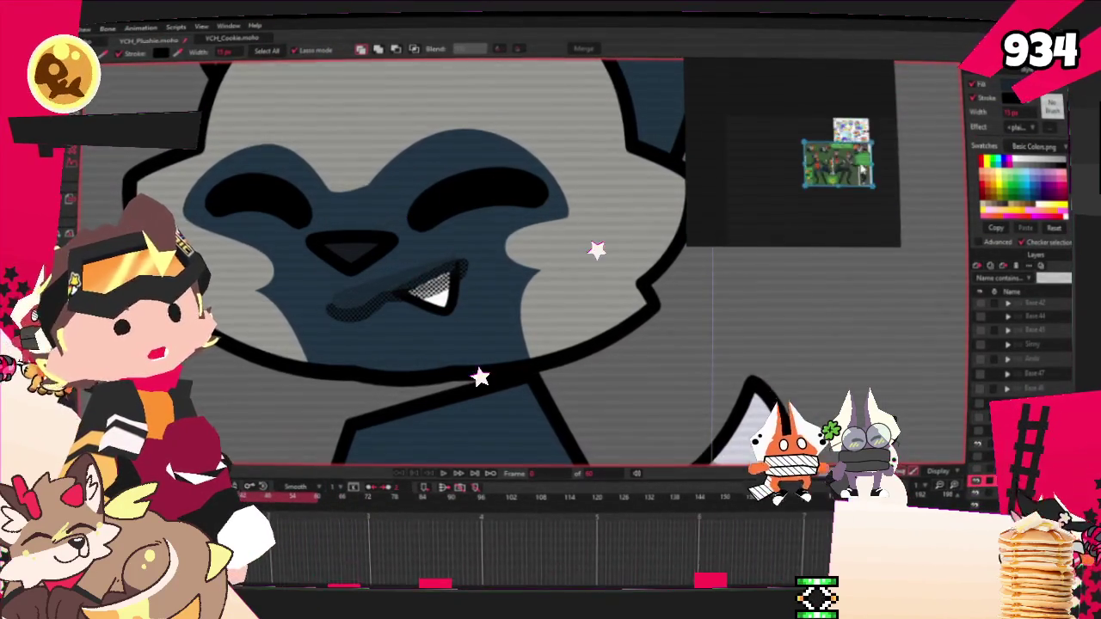
Adjust the closed-eye stroke points beside the nose with Add Point and Transform Points
scroll(860, 175, "up", 5)
scroll(780, 148, "up", 5)
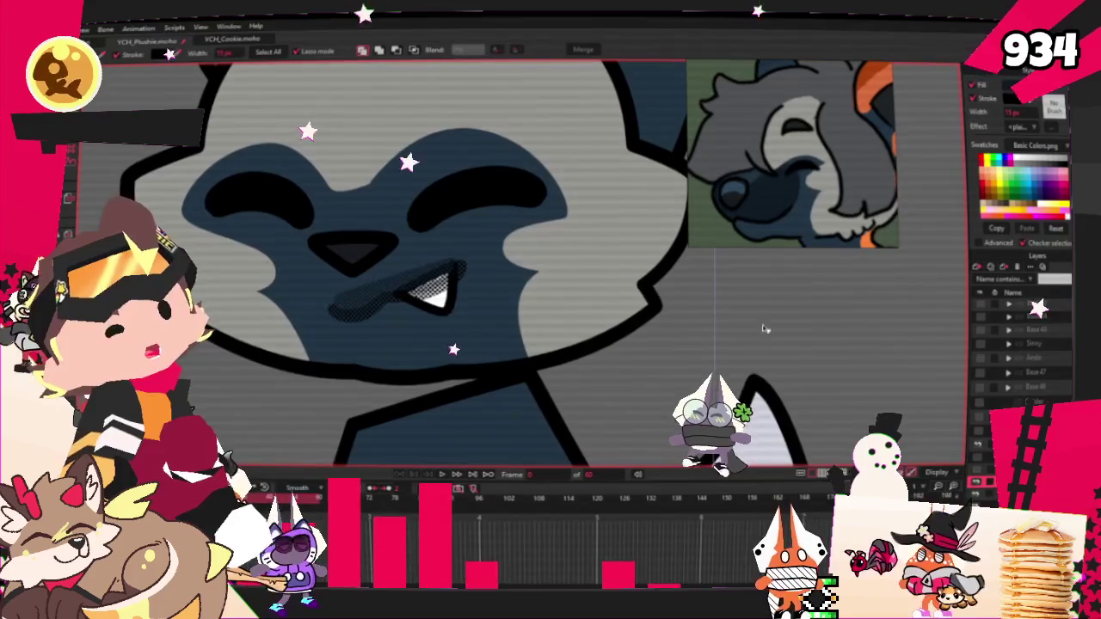
key("a")
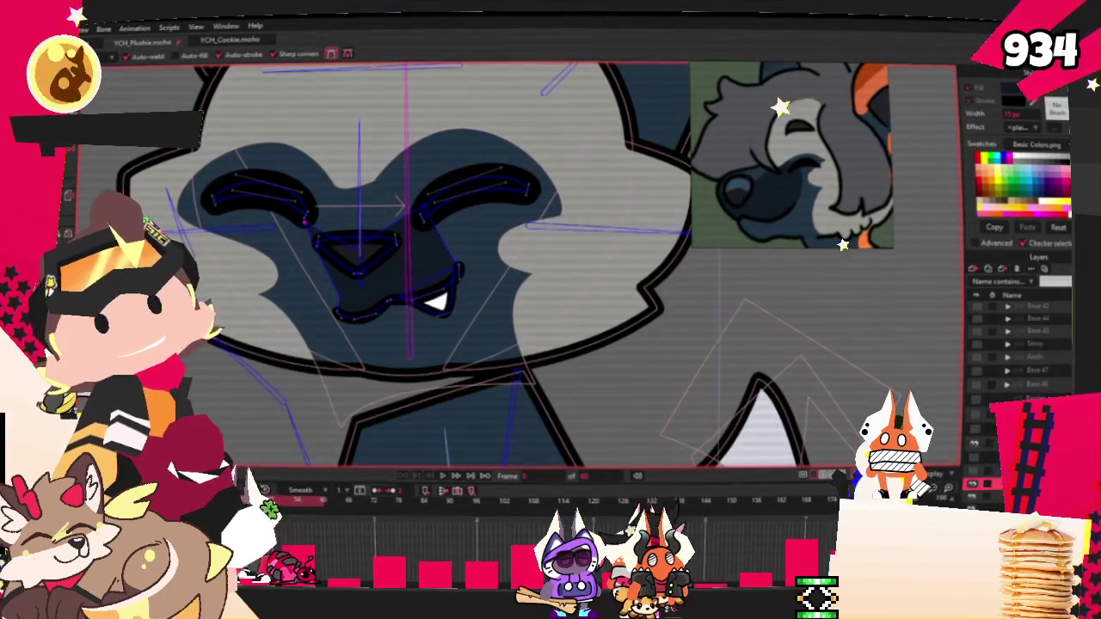
key("t")
scroll(289, 255, "up", 3)
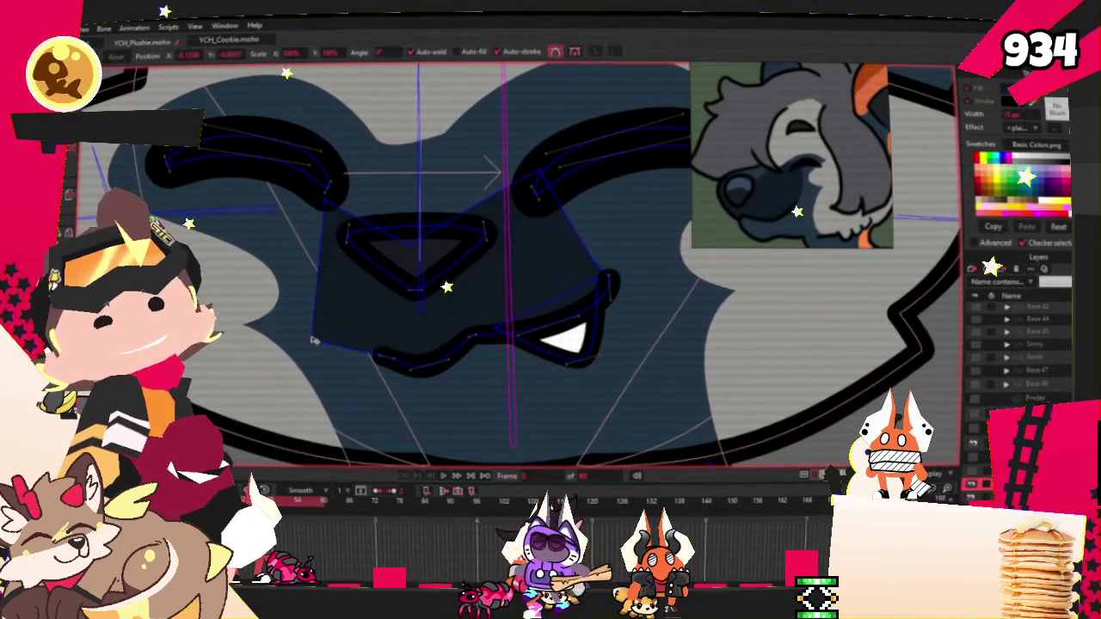
scroll(325, 334, "up", 2)
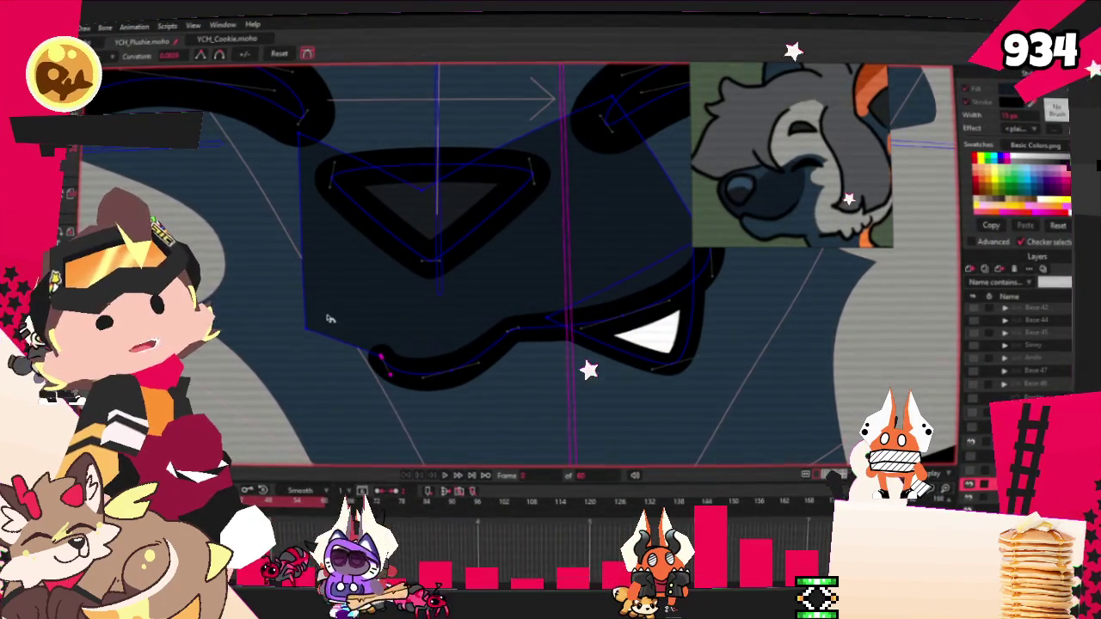
scroll(685, 398, "down", 3)
scroll(445, 335, "up", 3)
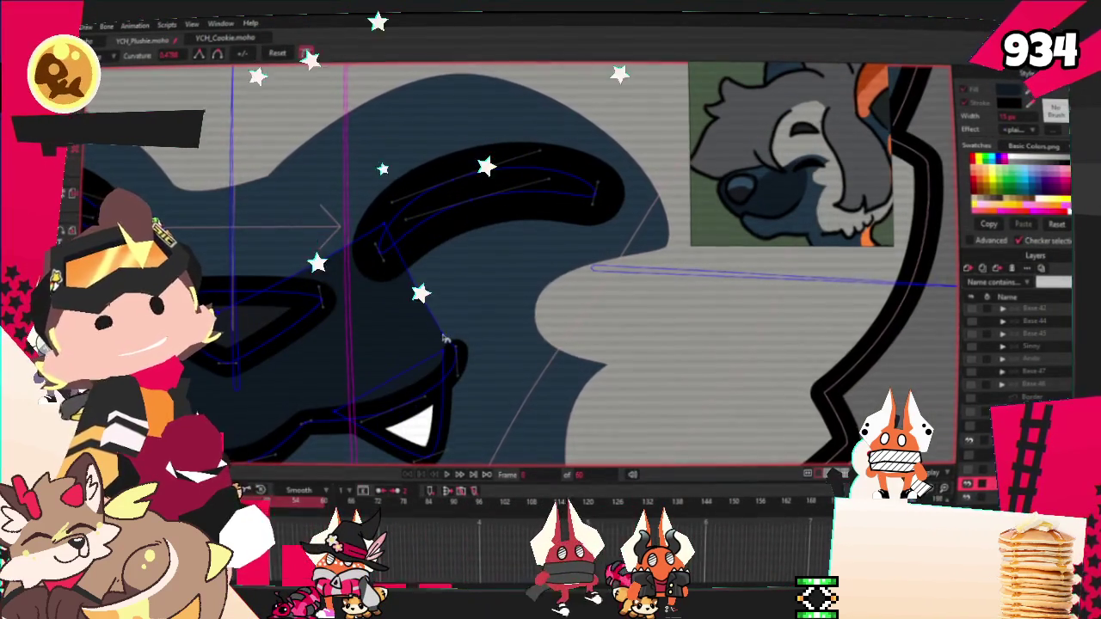
Bend the eye stroke curves with Curvature, then zoom out to the whole head
key("t")
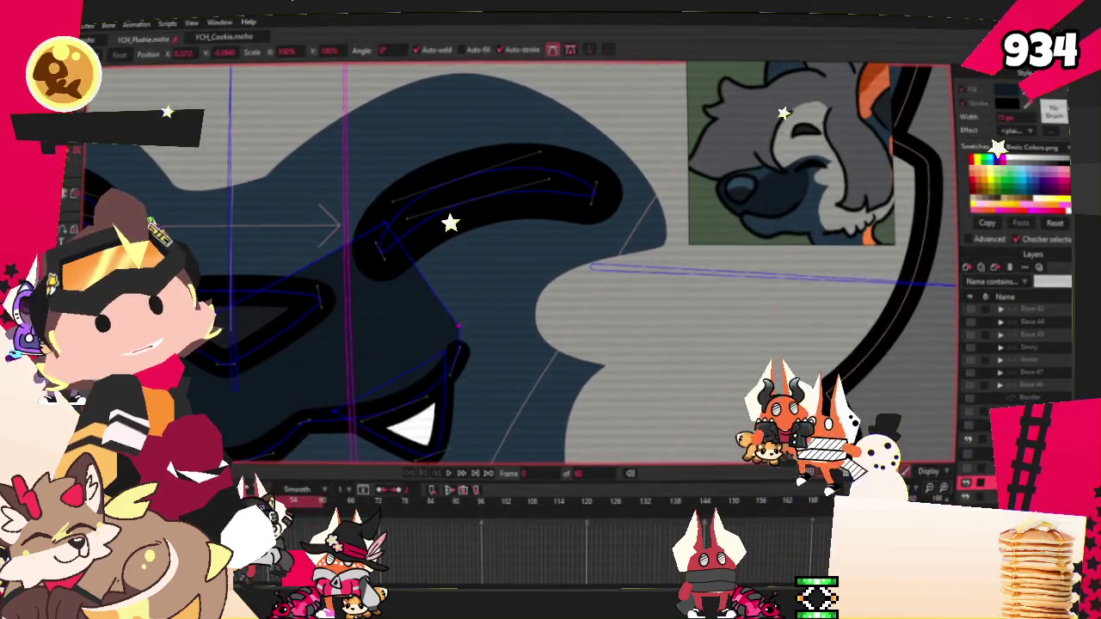
key("c")
scroll(451, 223, "up", 2)
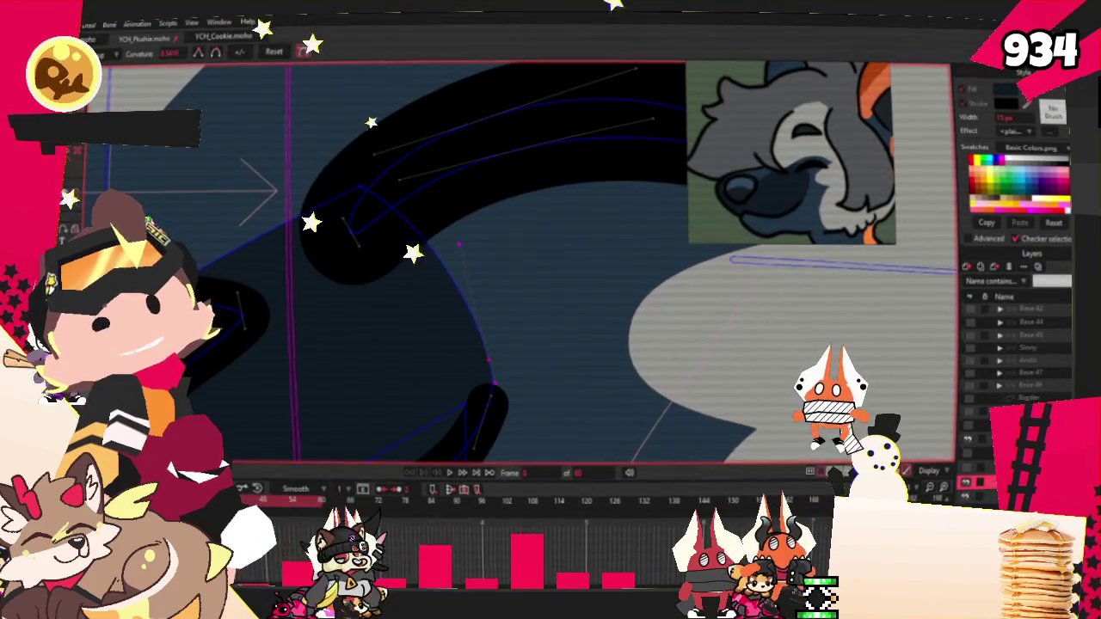
scroll(307, 343, "down", 2)
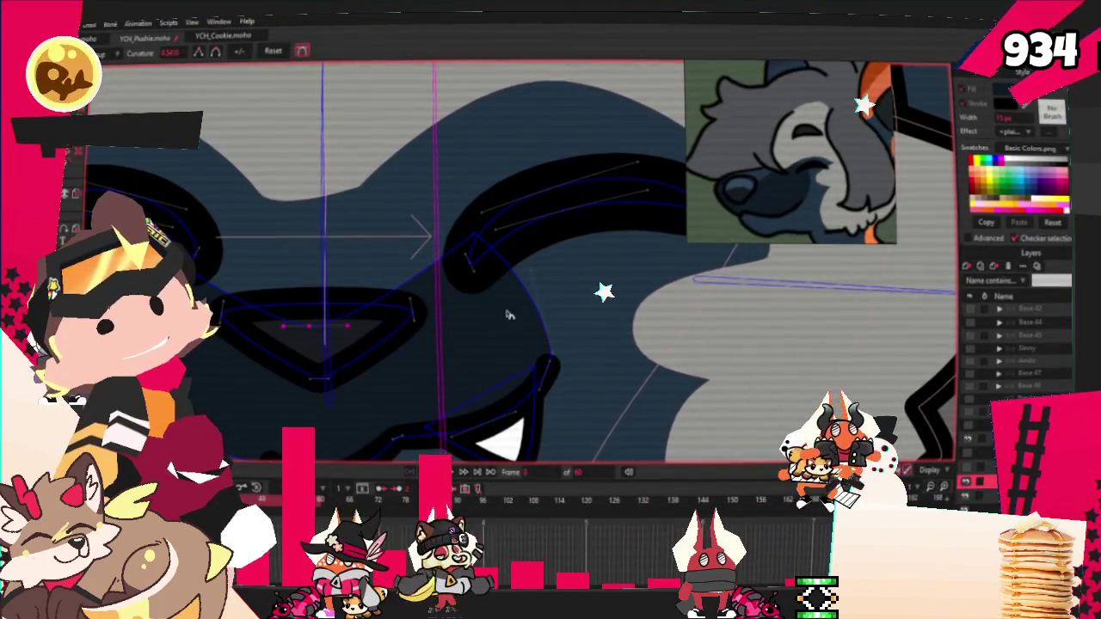
scroll(475, 319, "down", 2)
scroll(475, 319, "down", 2)
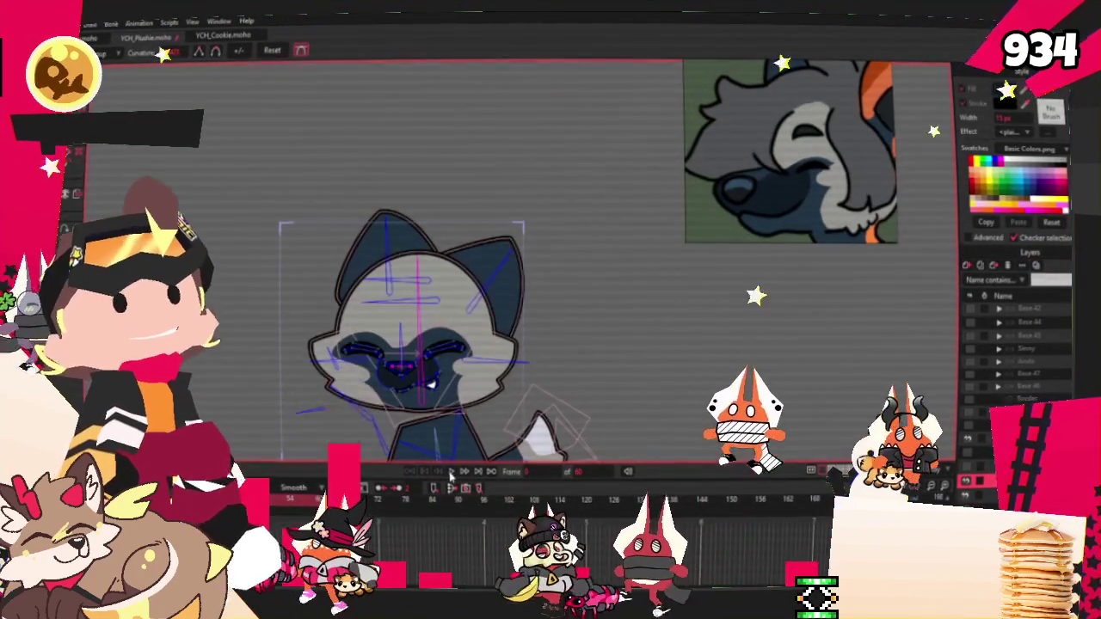
Play the timeline and watch the fox's head-turn loop while it hugs the plushie
left_click(450, 472)
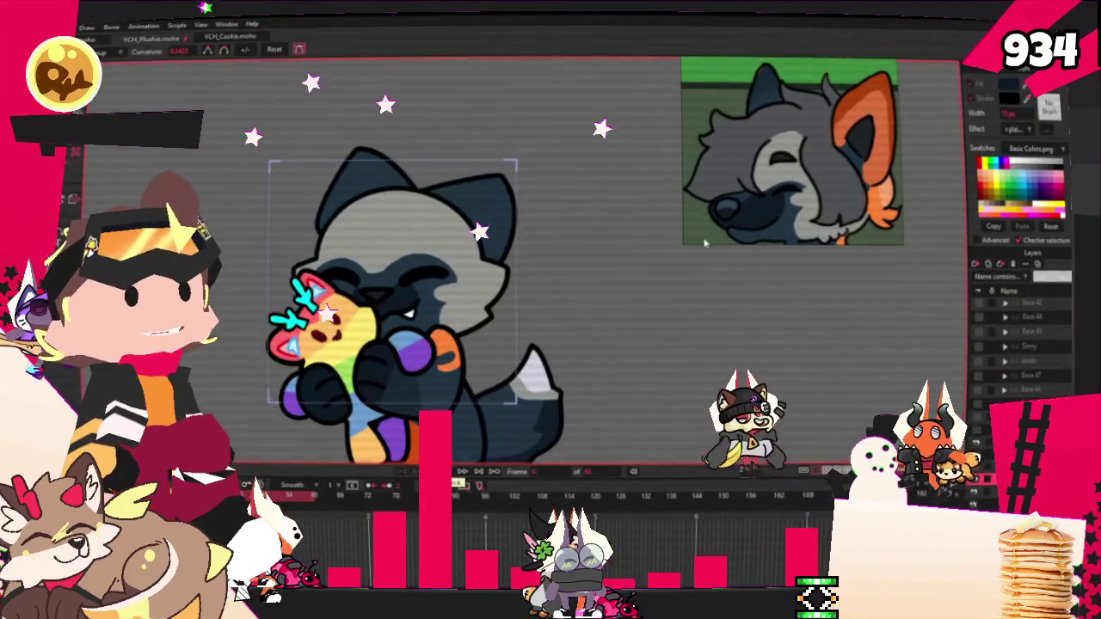
scroll(737, 142, "up", 2)
scroll(738, 142, "up", 2)
scroll(738, 142, "up", 2)
scroll(738, 142, "up", 1)
scroll(737, 142, "up", 2)
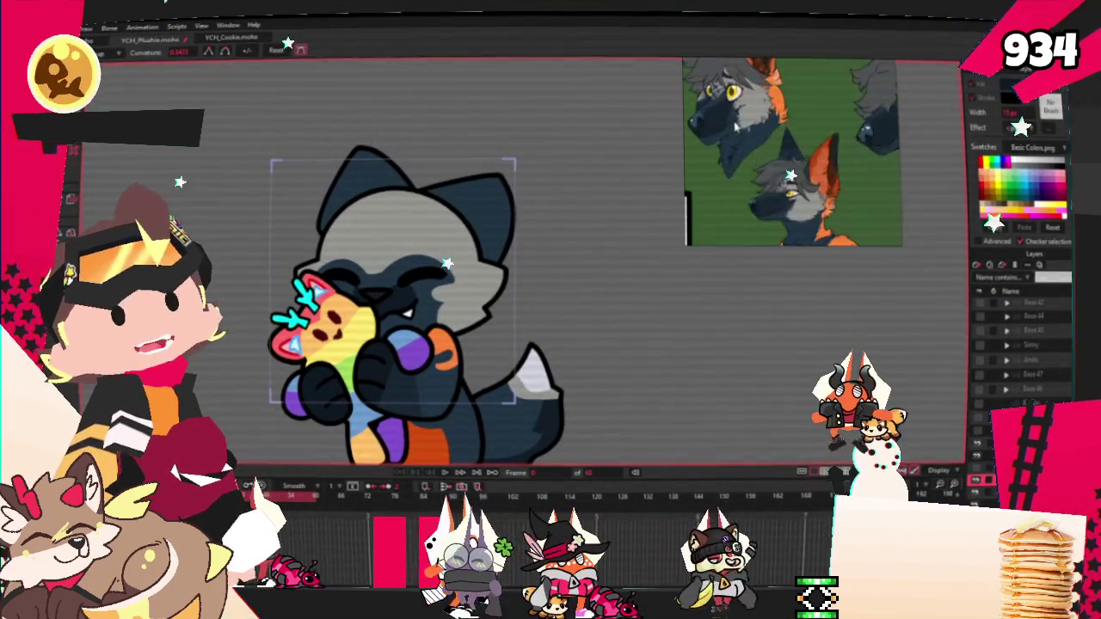
scroll(761, 178, "up", 2)
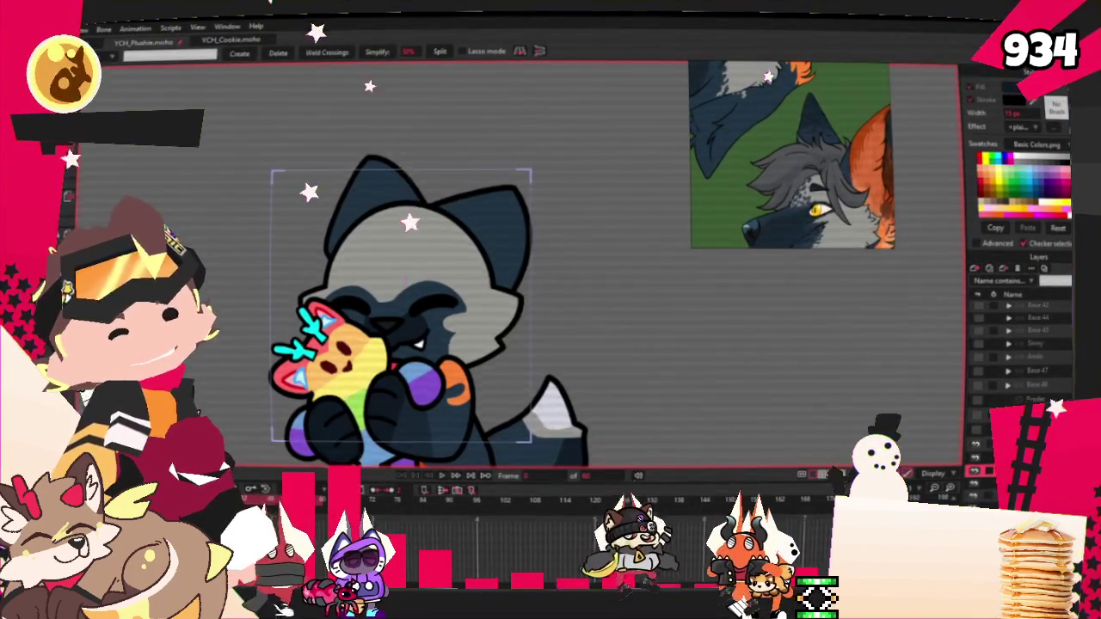
key("t")
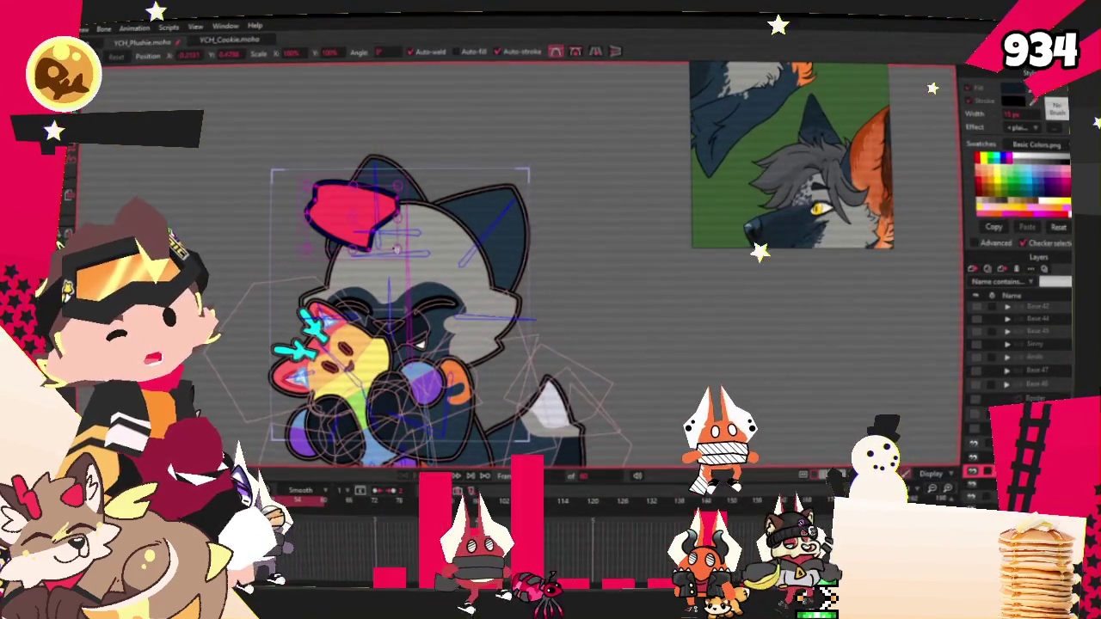
Draw a rectangle over the fox's forehead and give it a grey fill
key("g")
scroll(391, 237, "up", 2)
key("r")
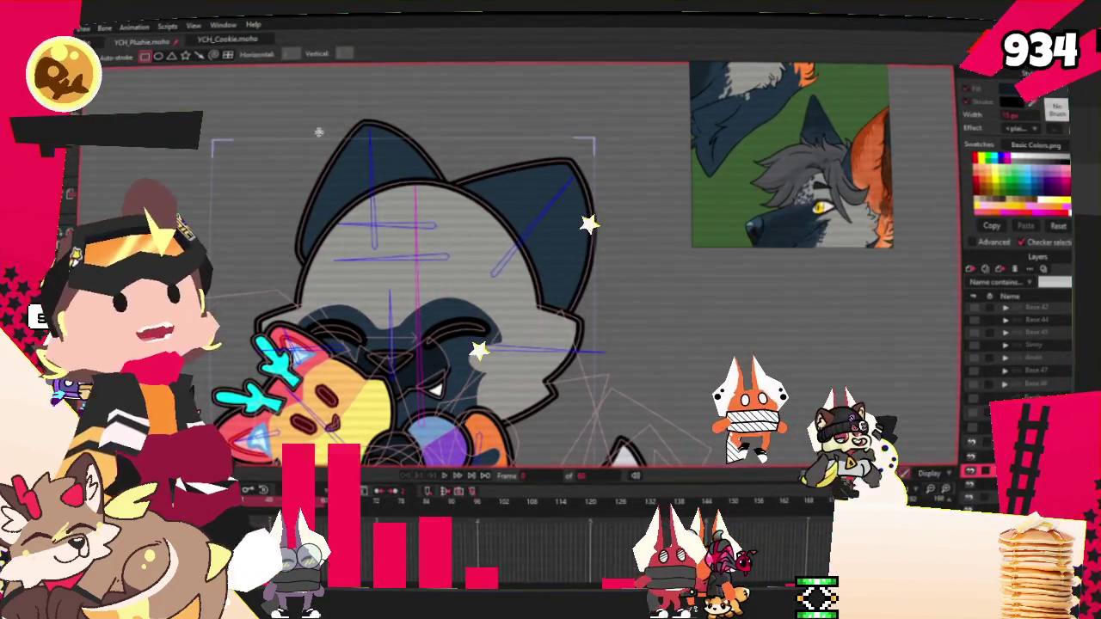
left_click_drag(315, 131, 472, 232)
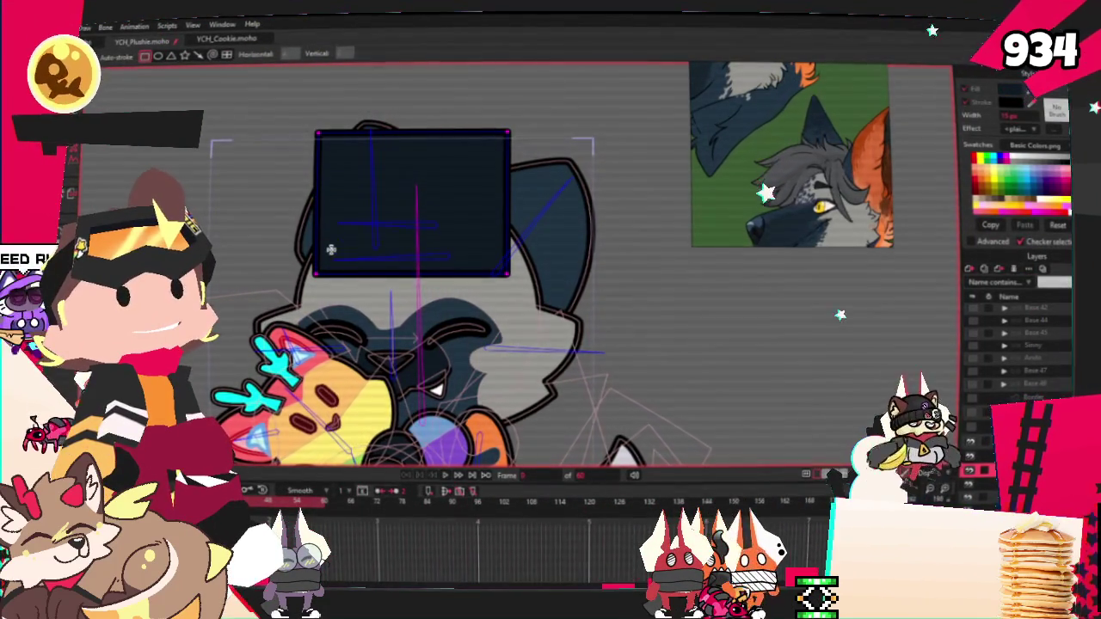
key("e")
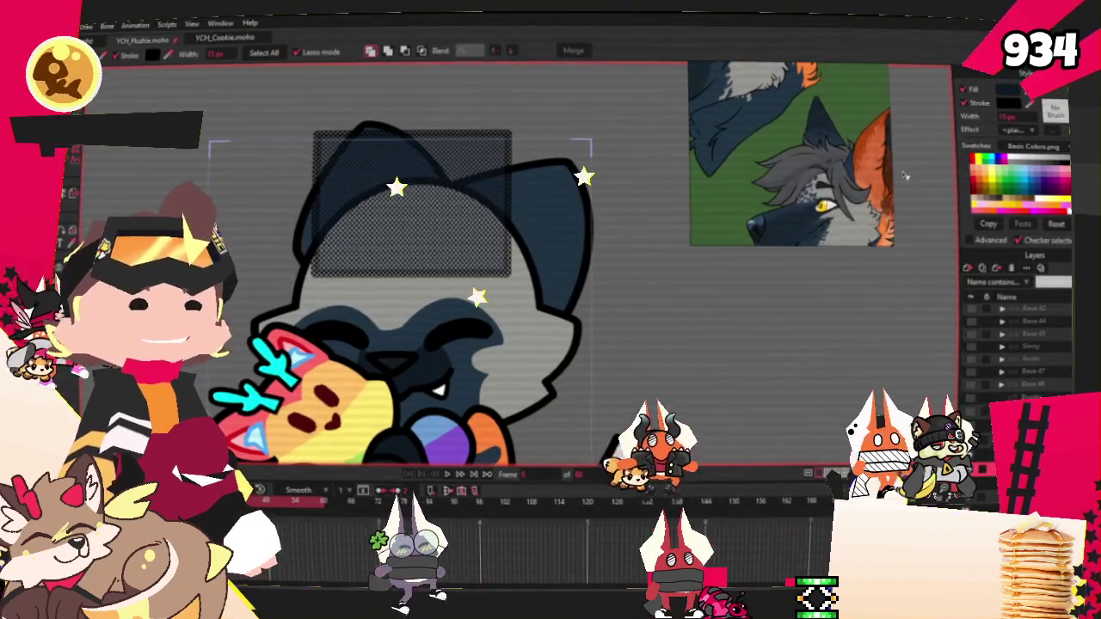
scroll(884, 152, "up", 3)
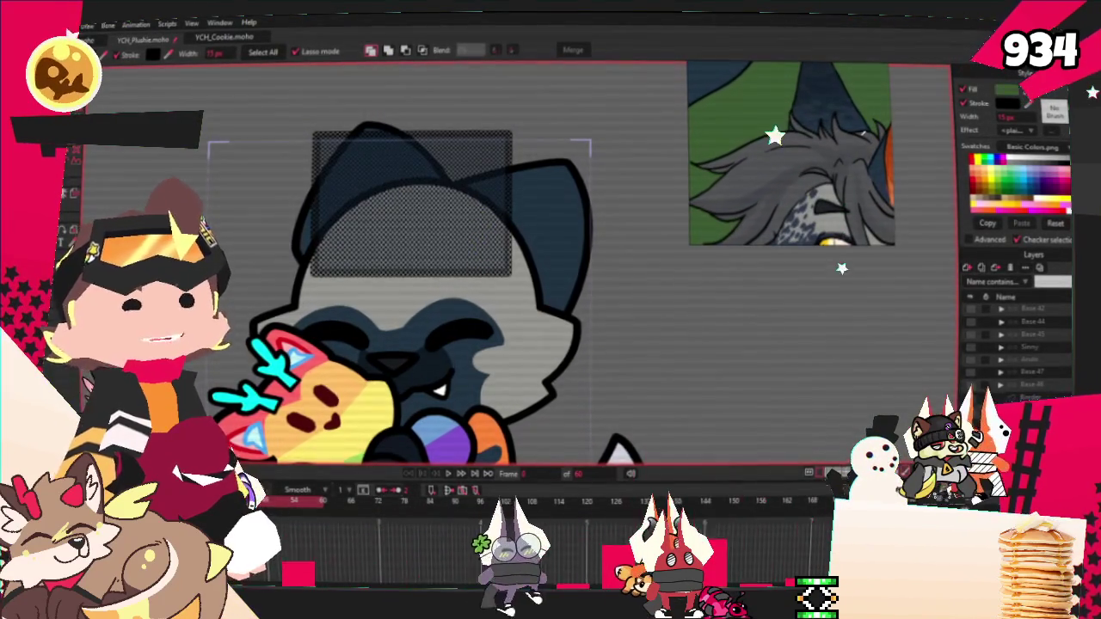
scroll(537, 183, "down", 1)
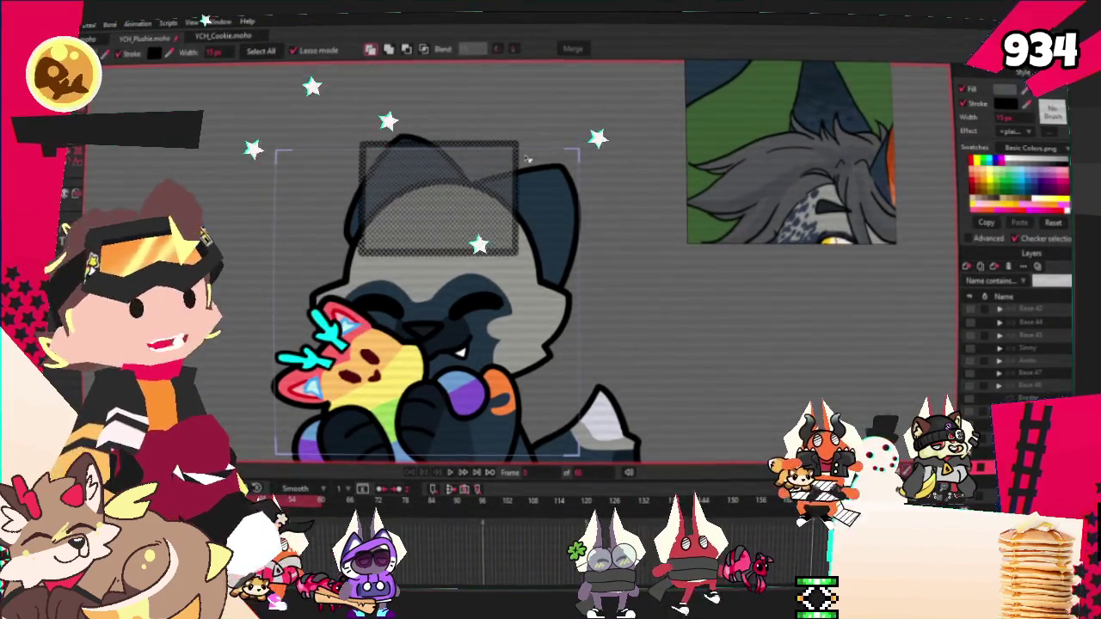
scroll(577, 225, "up", 1)
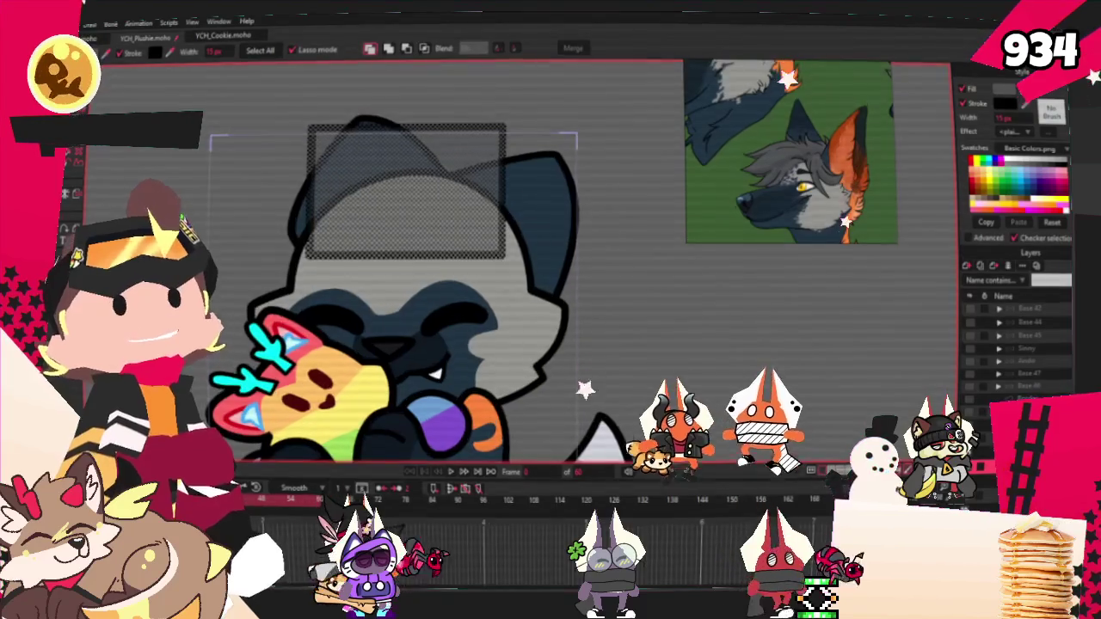
Add a point on the rectangle's bottom edge and pull it up into a notch
key("a")
scroll(413, 215, "up", 1)
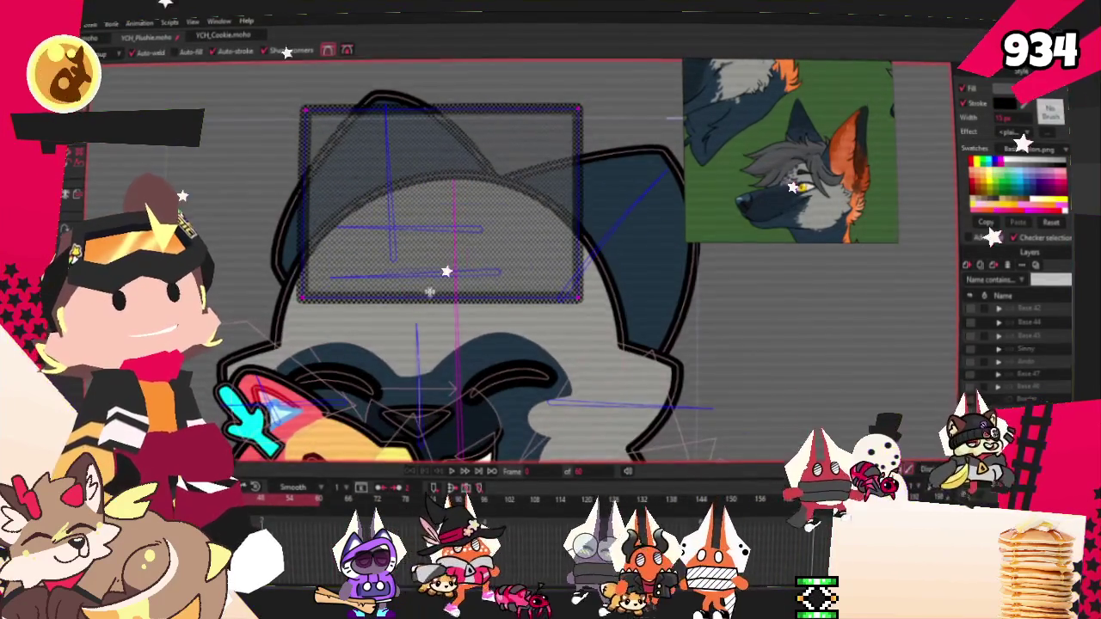
scroll(450, 303, "up", 1)
left_click_drag(450, 303, 521, 249)
scroll(516, 215, "down", 2)
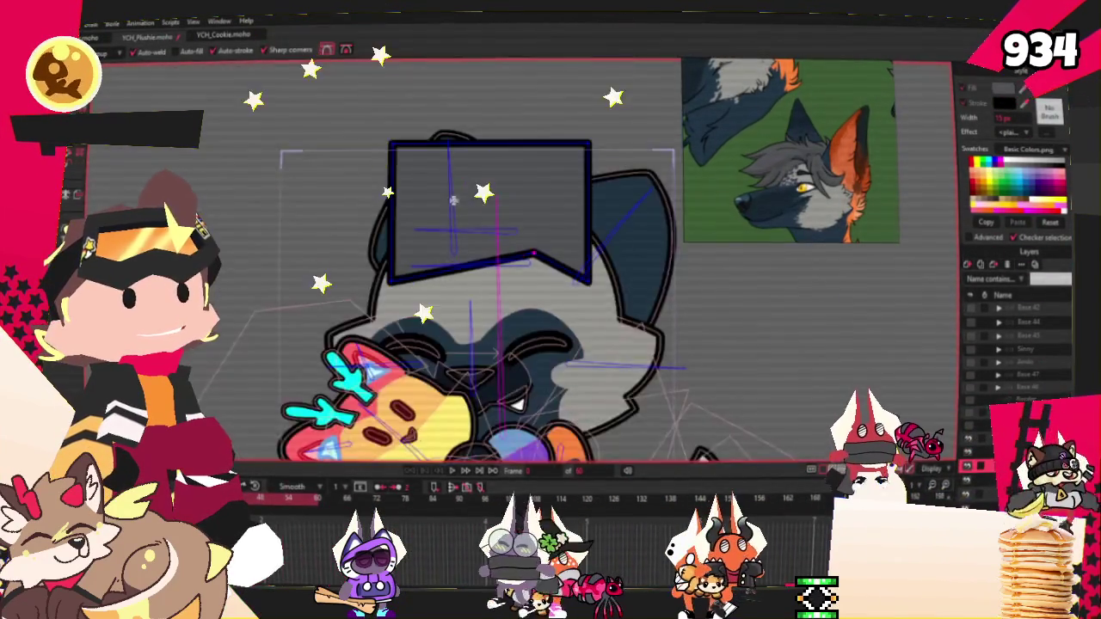
Pull a V-notch into the tuft's top edge and stretch its left side into a spike
scroll(580, 109, "up", 1)
mouse_move(580, 112)
left_mouse_down()
mouse_move(576, 186)
mouse_move(549, 136)
mouse_move(520, 176)
left_mouse_up()
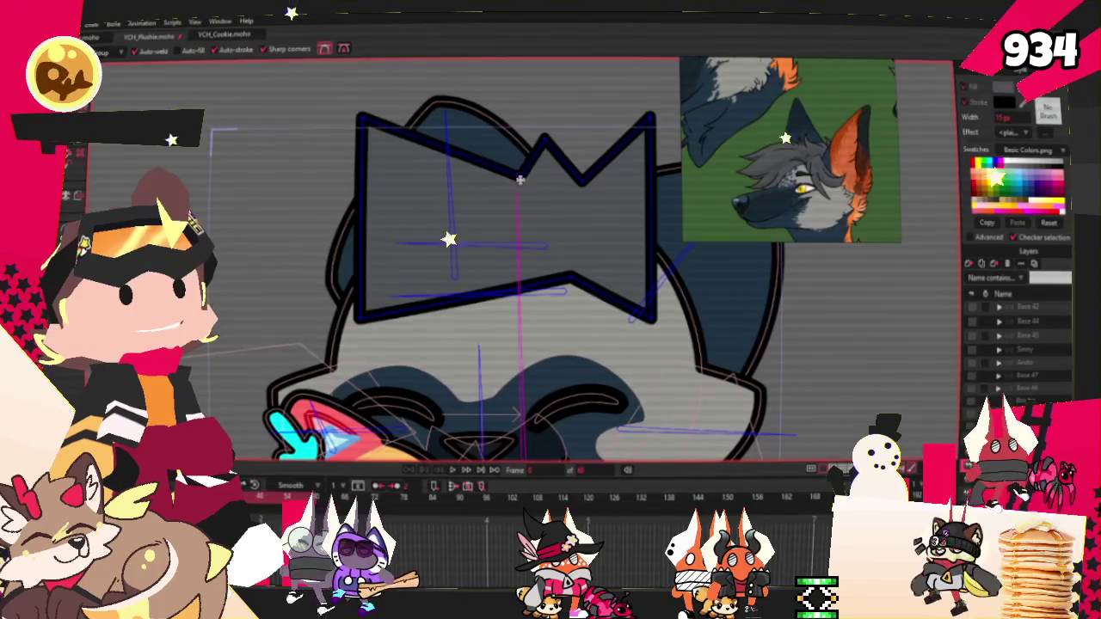
left_click_drag(357, 211, 213, 232)
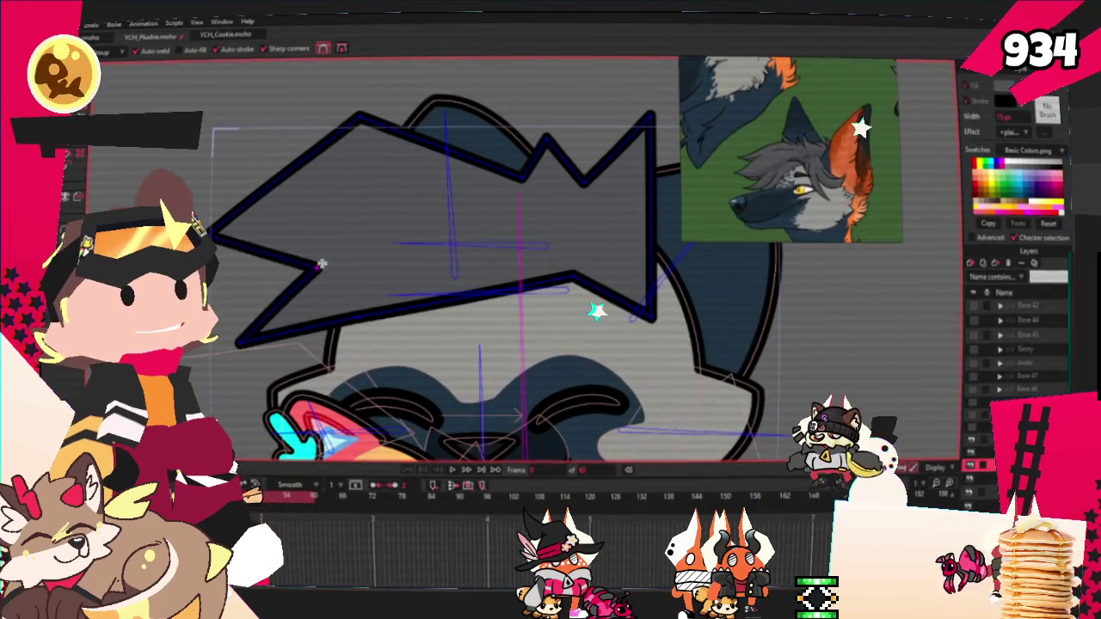
scroll(441, 172, "up", 2)
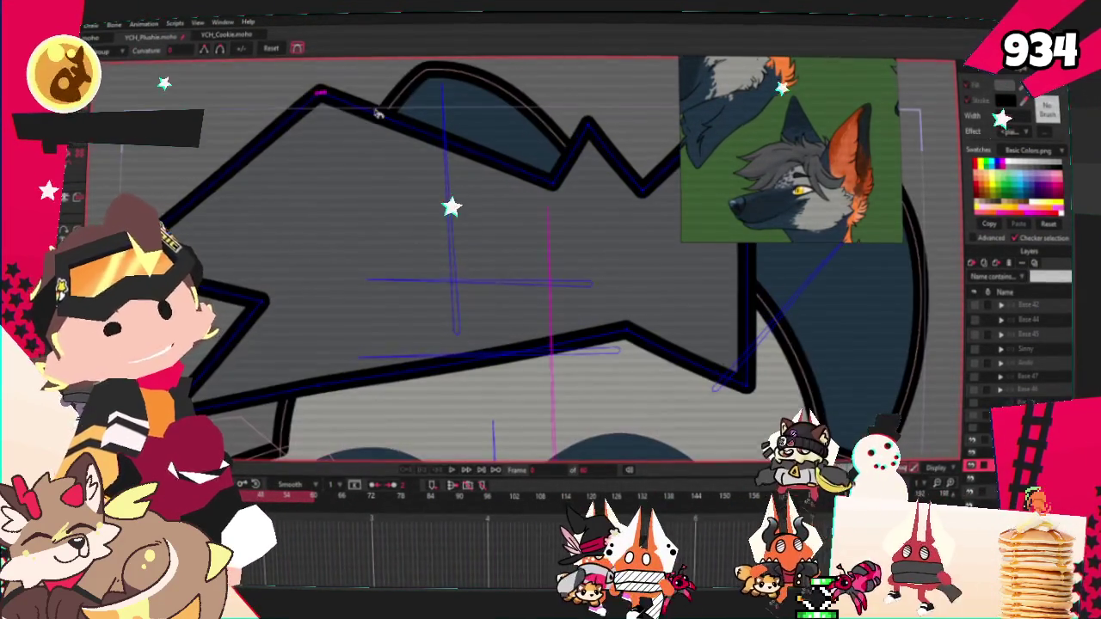
scroll(430, 239, "down", 2)
scroll(392, 277, "up", 1)
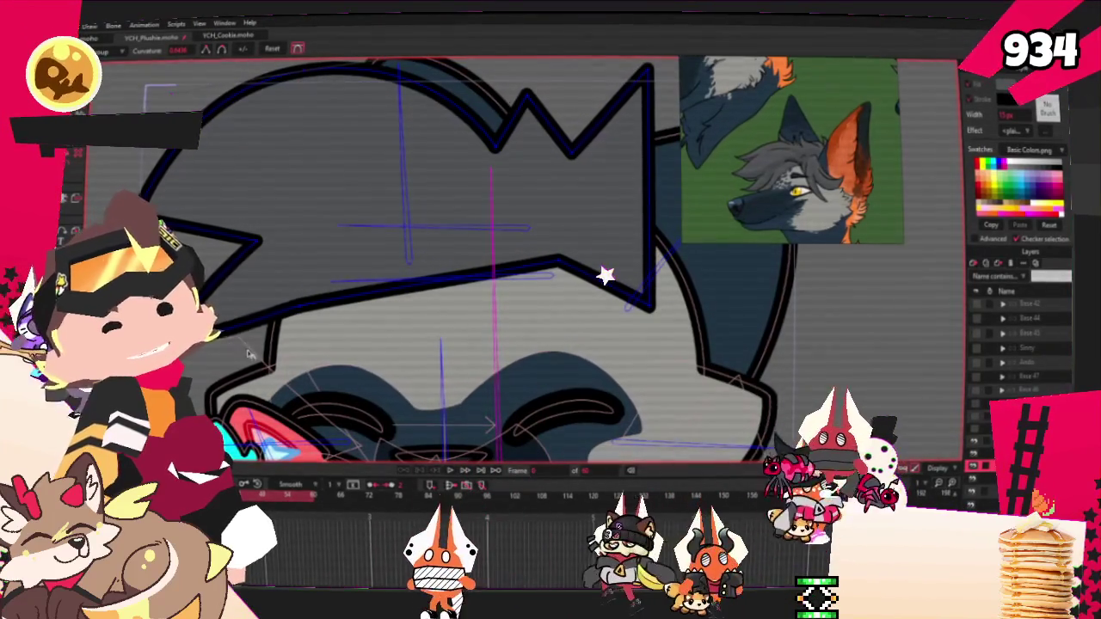
Reposition points along the hair tuft outline to settle its curves
key("t")
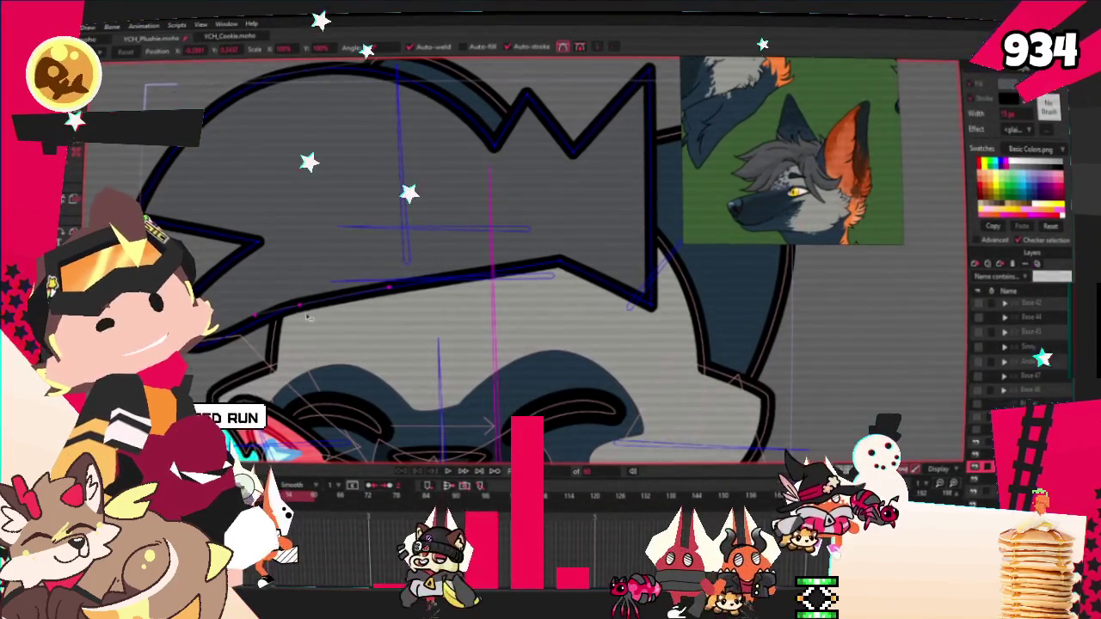
left_click_drag(300, 311, 418, 246)
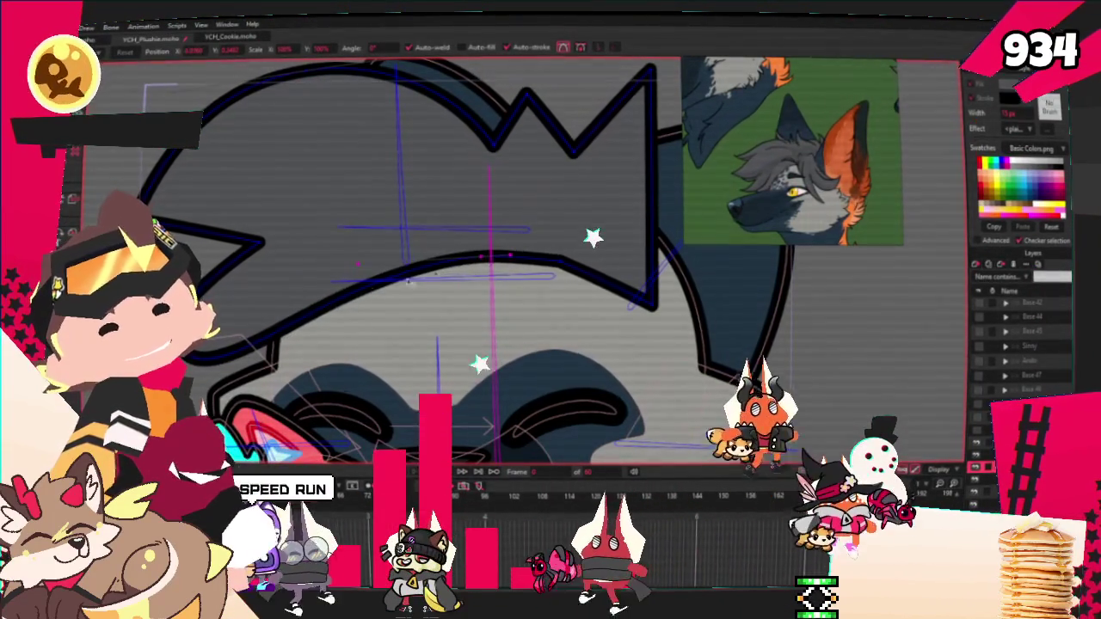
mouse_move(203, 391)
left_mouse_down()
mouse_move(242, 350)
mouse_move(296, 357)
mouse_move(271, 367)
left_mouse_up()
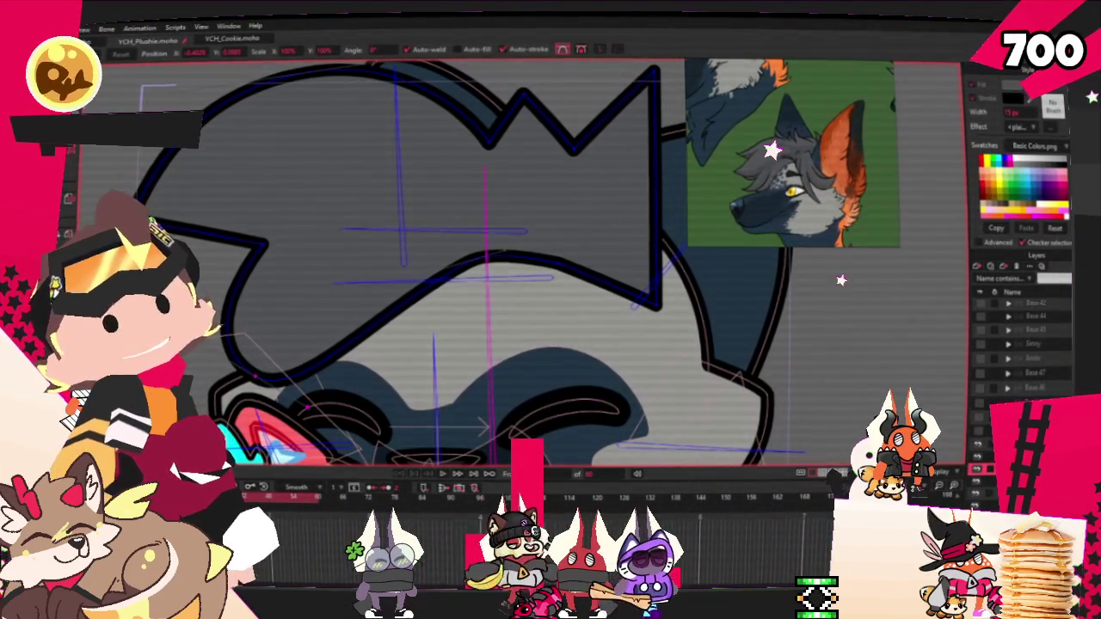
scroll(289, 263, "down", 3)
scroll(289, 262, "up", 3)
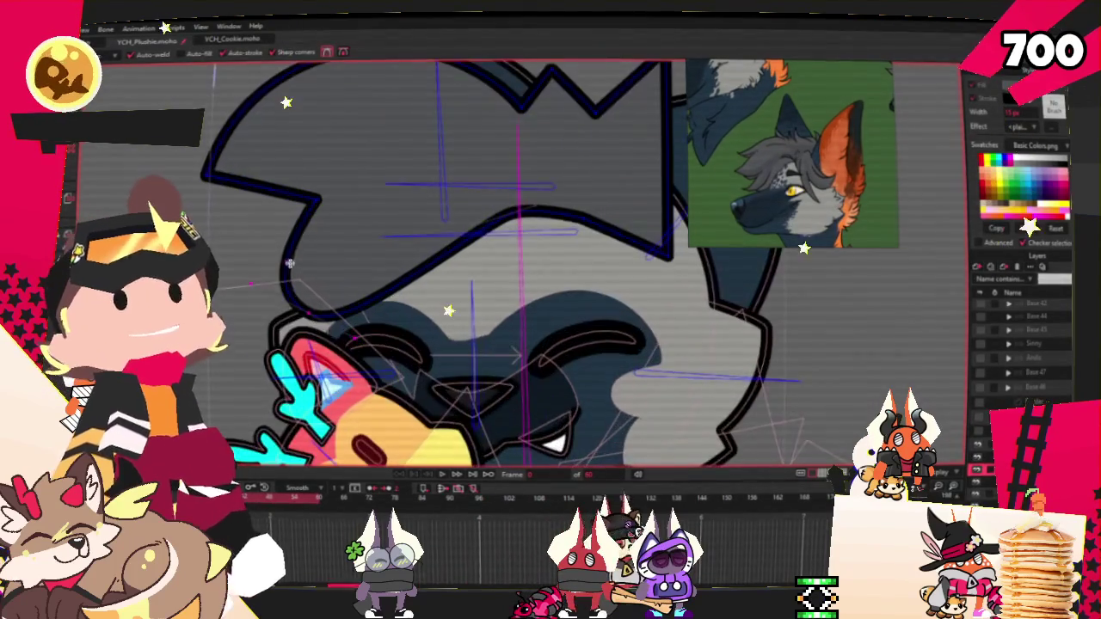
scroll(291, 265, "down", 2)
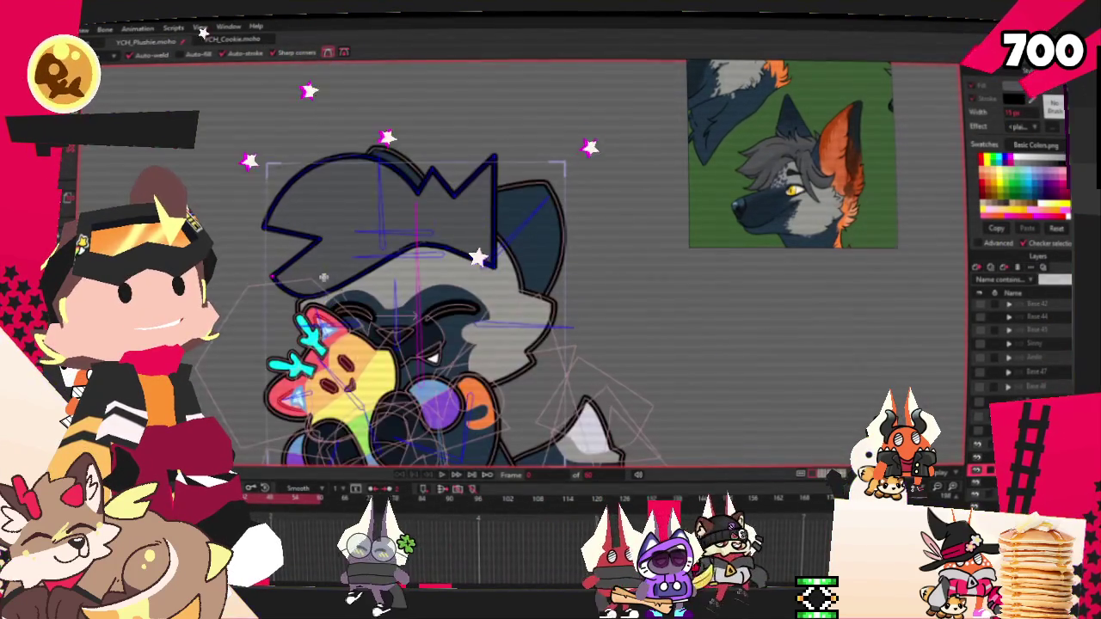
scroll(443, 158, "up", 2)
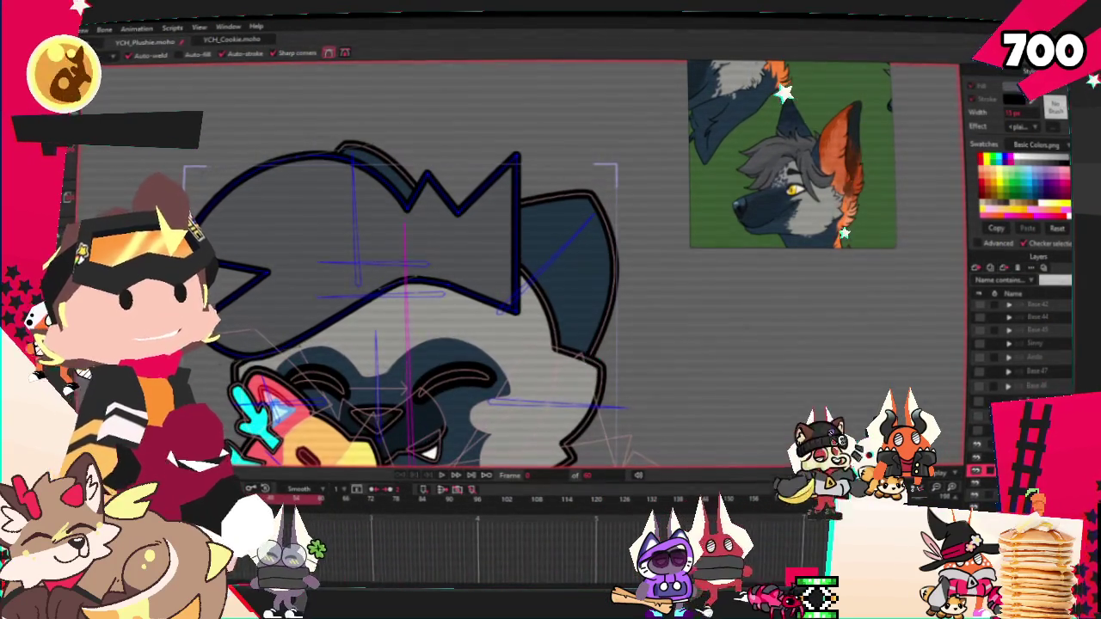
scroll(453, 187, "up", 2)
Round off the V dip between two zigzag peaks with the Curvature tool
key("c")
mouse_move(482, 232)
left_mouse_down()
mouse_move(503, 222)
mouse_move(522, 292)
left_mouse_up()
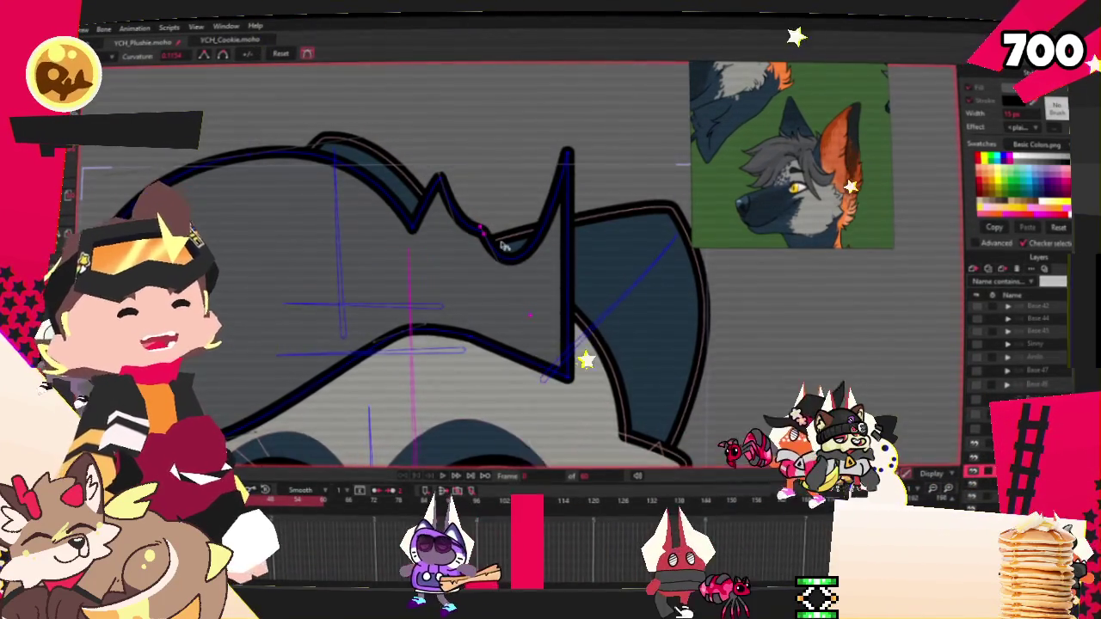
scroll(522, 291, "down", 2)
key("t")
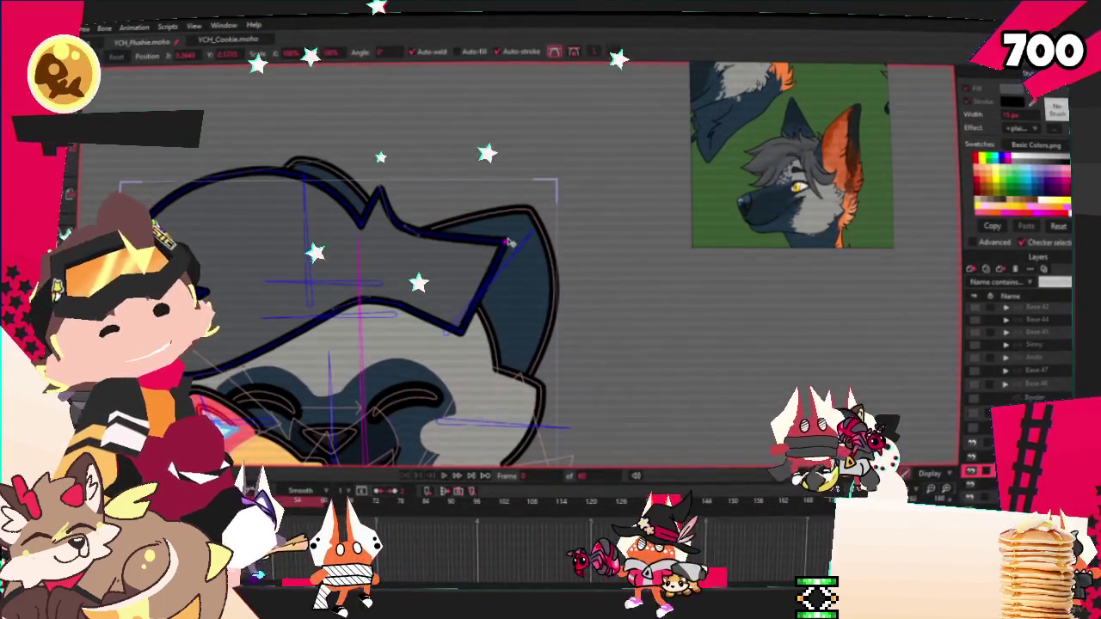
scroll(413, 244, "up", 2)
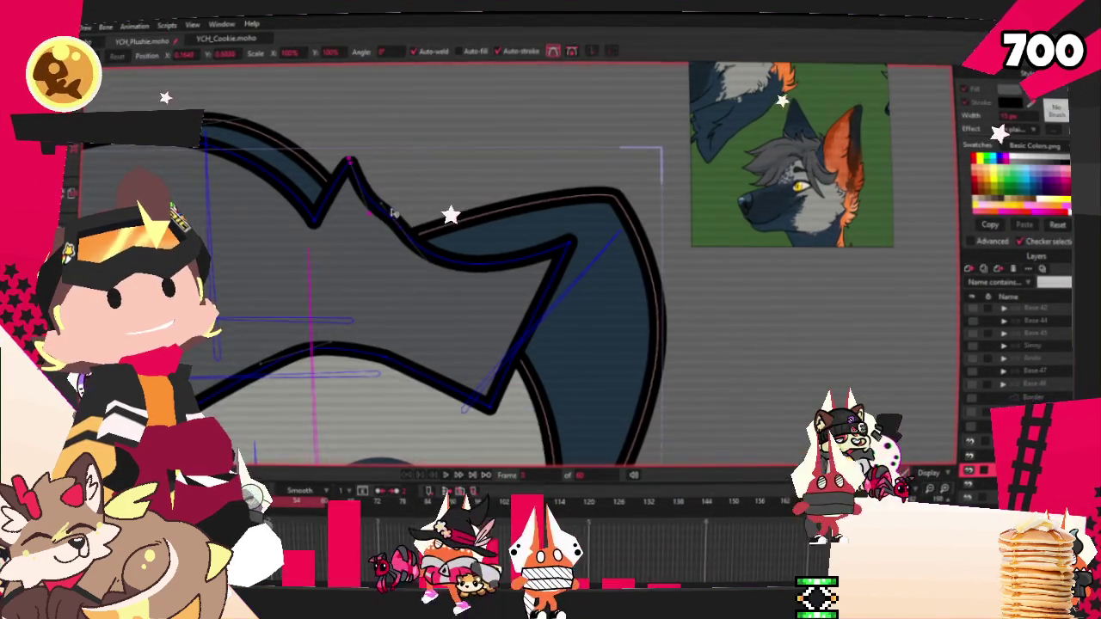
scroll(357, 215, "down", 1)
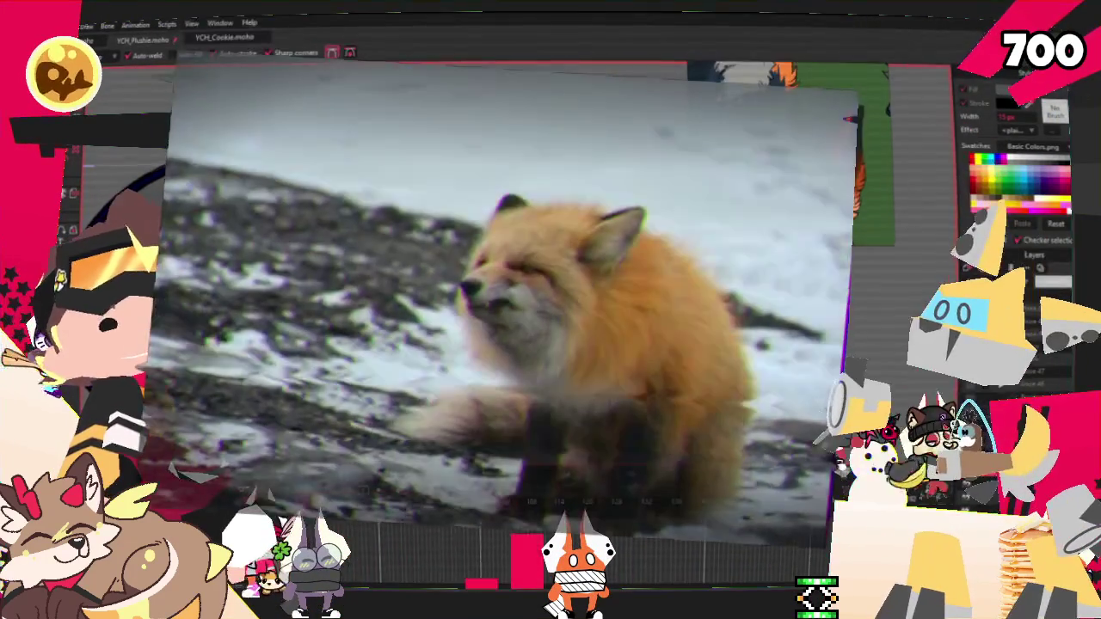
key("t")
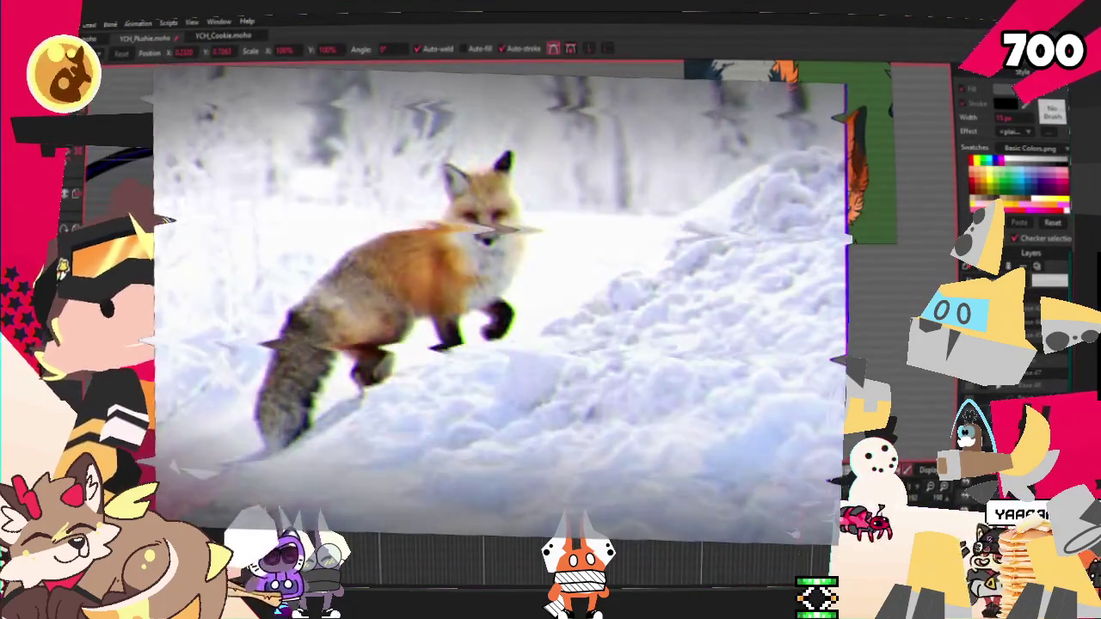
key("c")
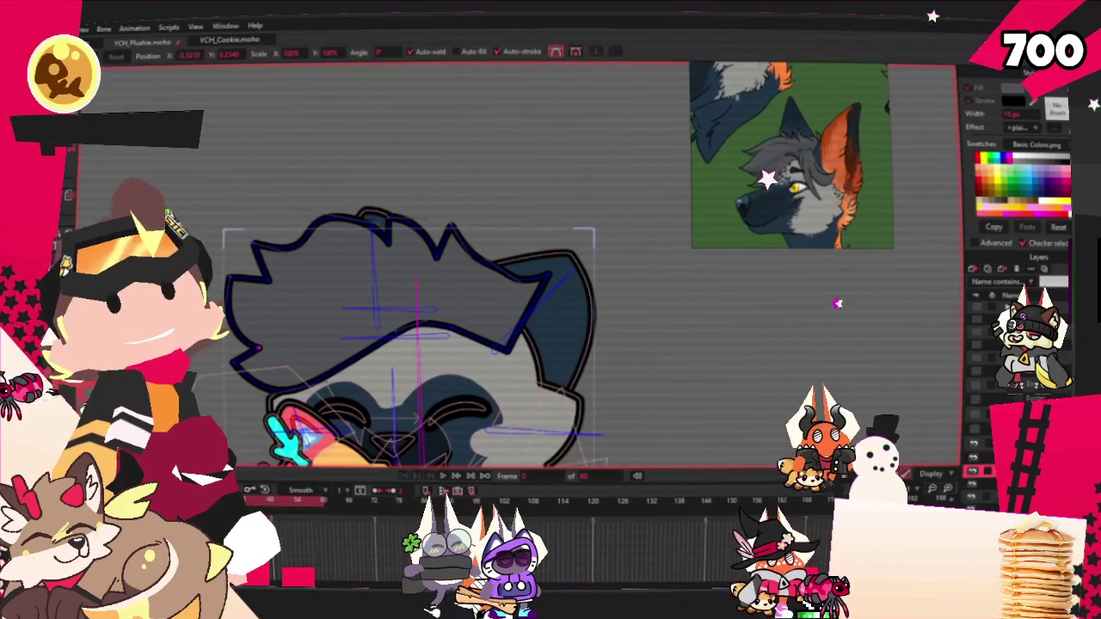
Add a point on the ear outline and pull it out into a new spike
left_click(162, 41)
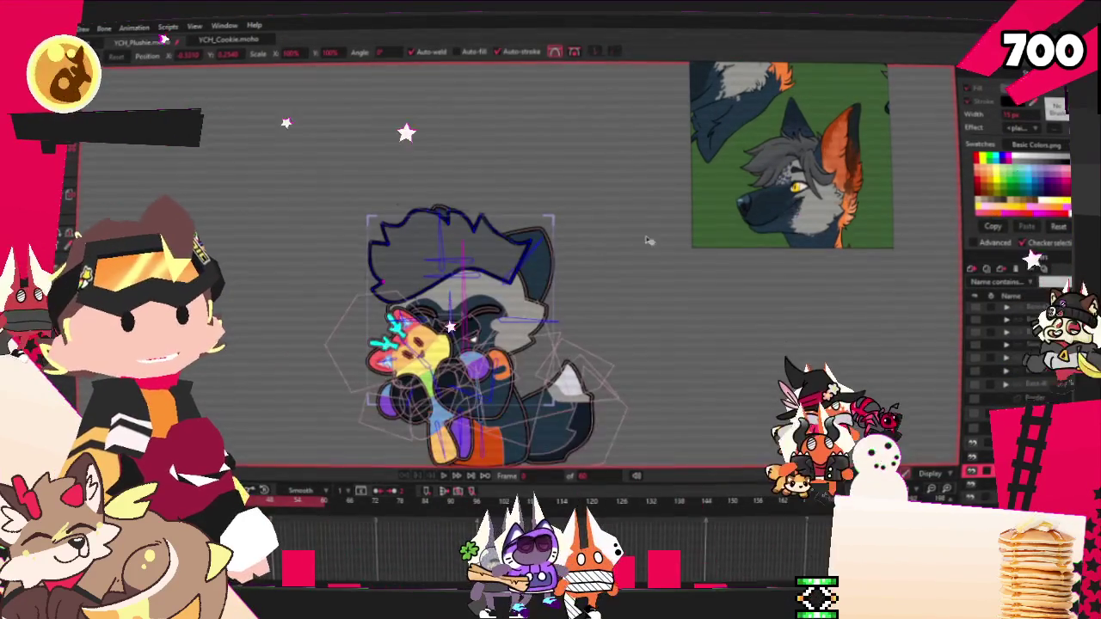
scroll(815, 176, "up", 2)
scroll(815, 176, "up", 2)
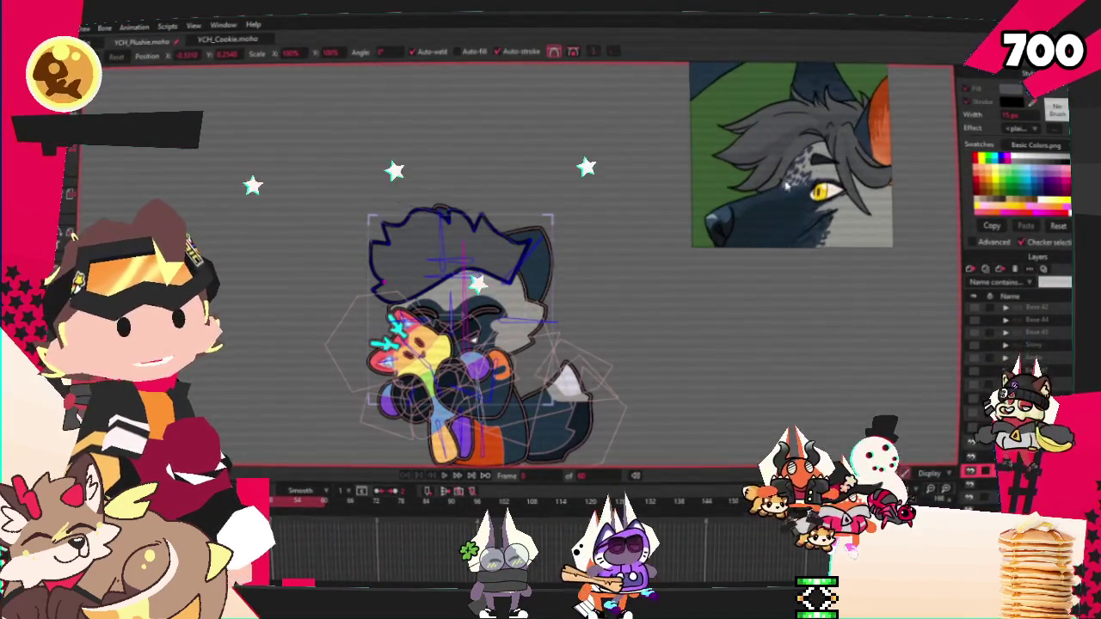
scroll(525, 249, "up", 3)
scroll(525, 250, "up", 3)
scroll(524, 250, "up", 2)
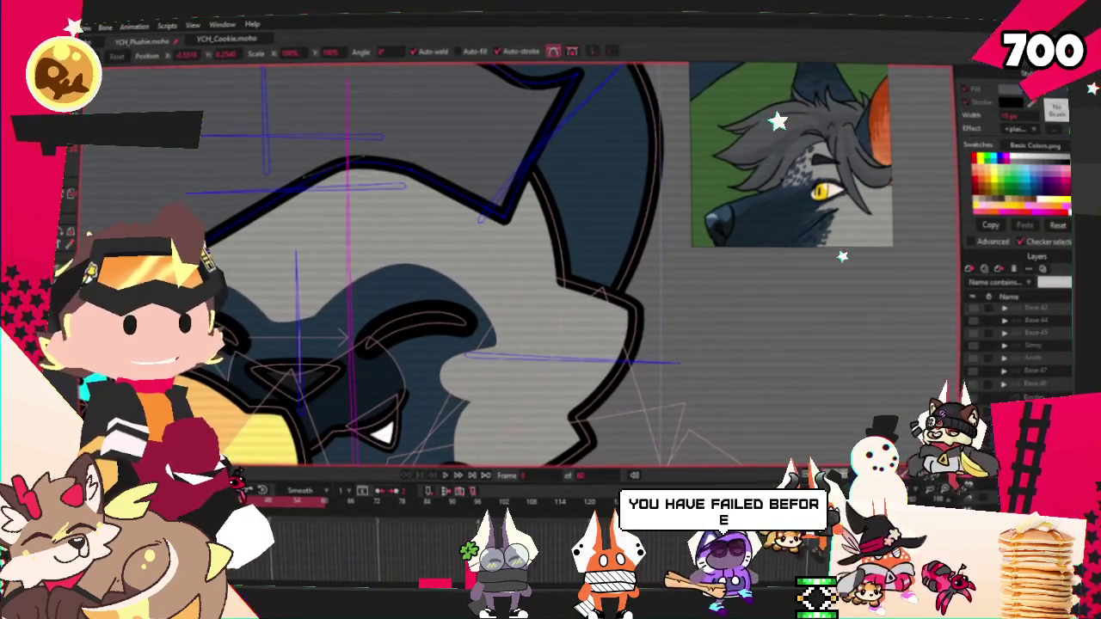
key("a")
mouse_move(413, 166)
left_mouse_down()
mouse_move(529, 344)
mouse_move(540, 330)
left_mouse_up()
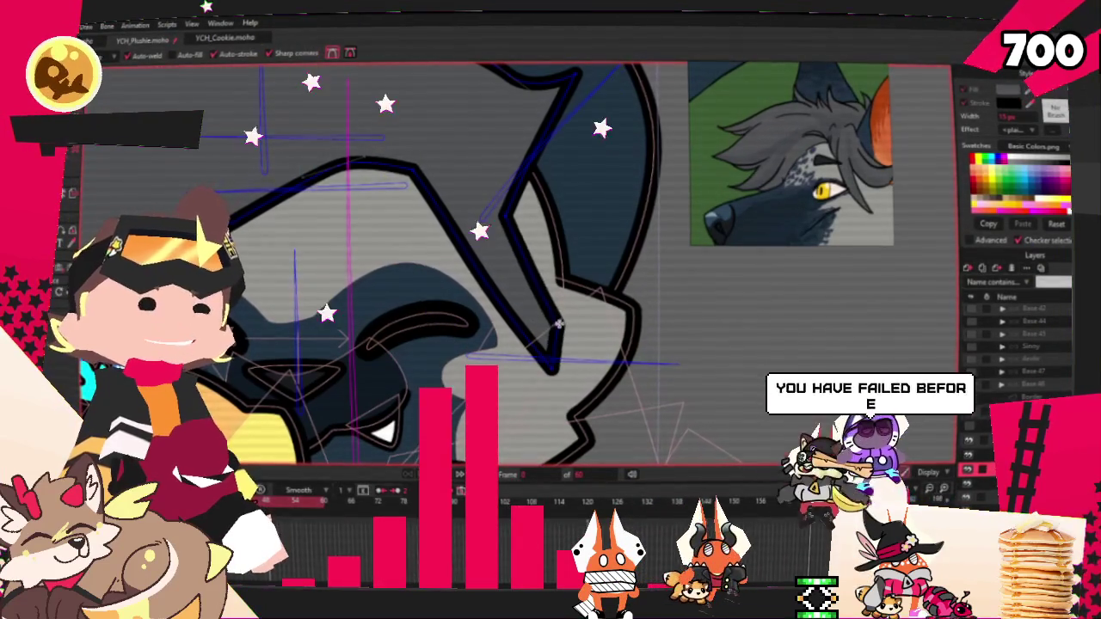
scroll(510, 326, "down", 1)
left_click_drag(486, 307, 638, 275)
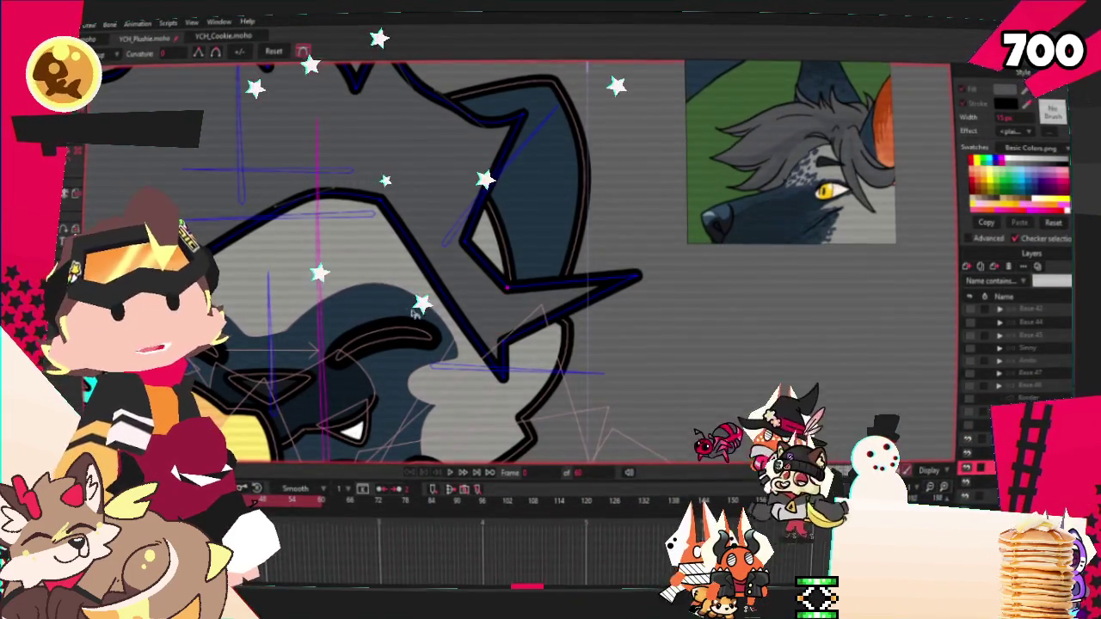
scroll(441, 394, "up", 1)
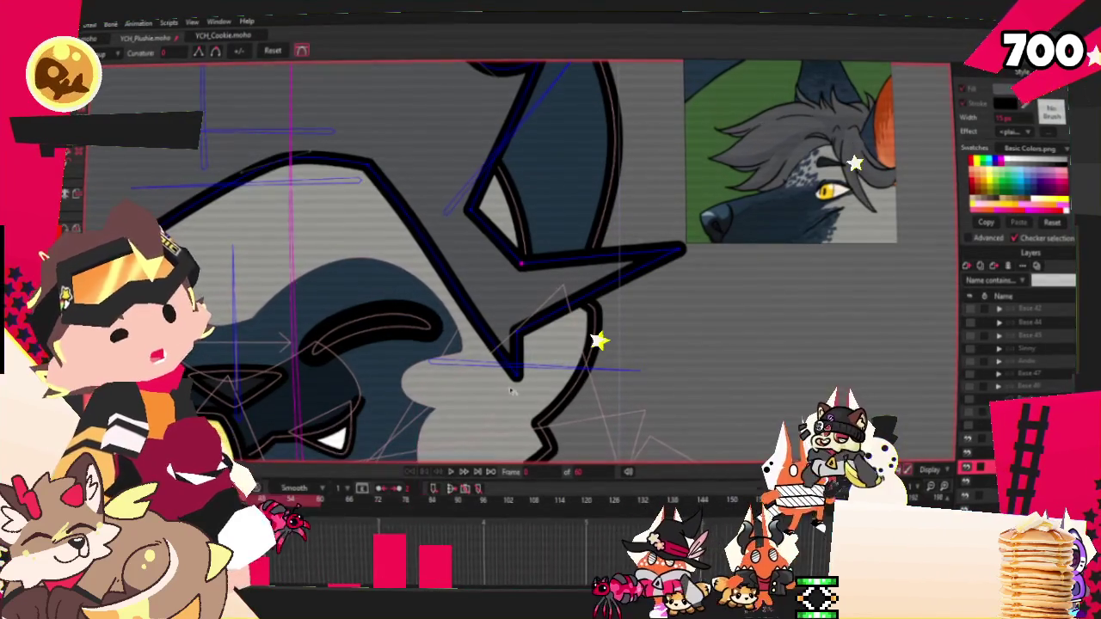
scroll(389, 376, "down", 2)
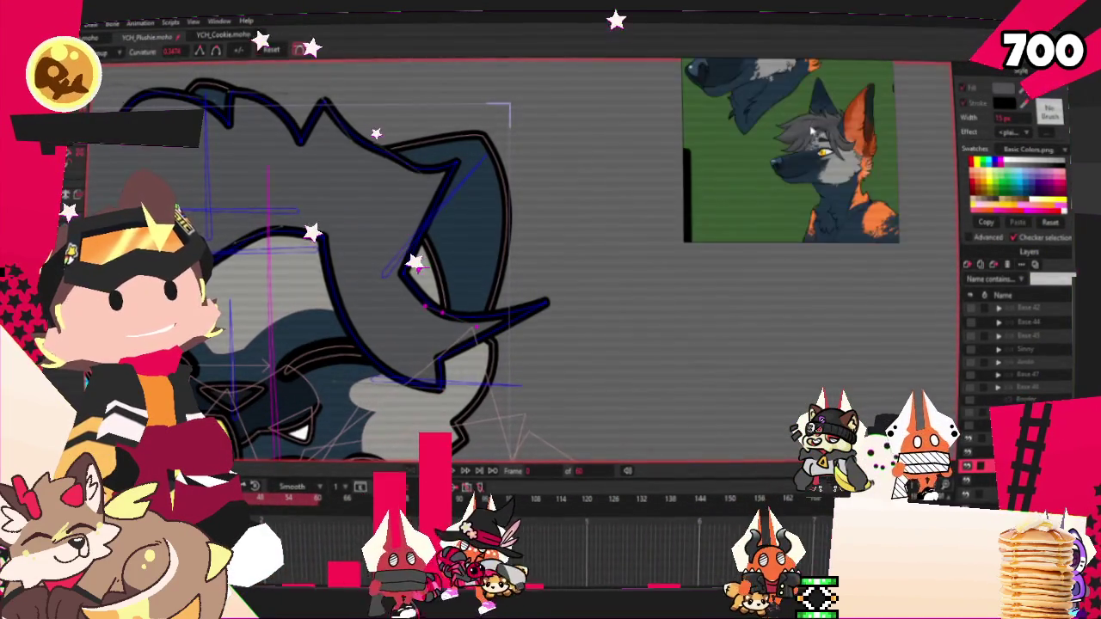
Move the inner notch vertex left and down to smooth the contour
key("t")
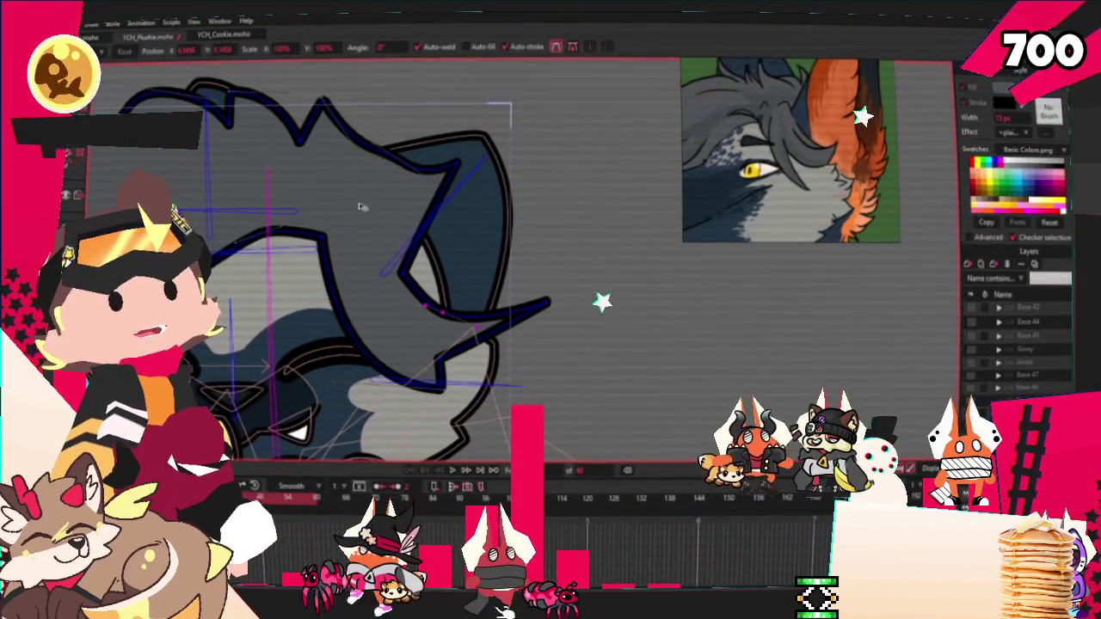
scroll(551, 314, "up", 1)
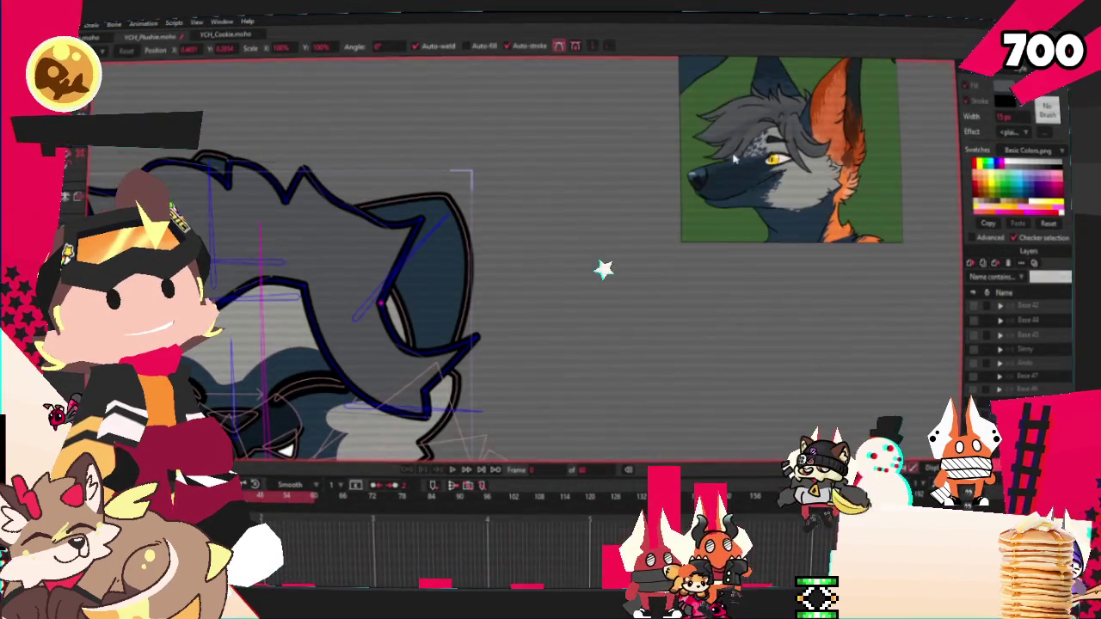
left_click_drag(434, 320, 404, 330)
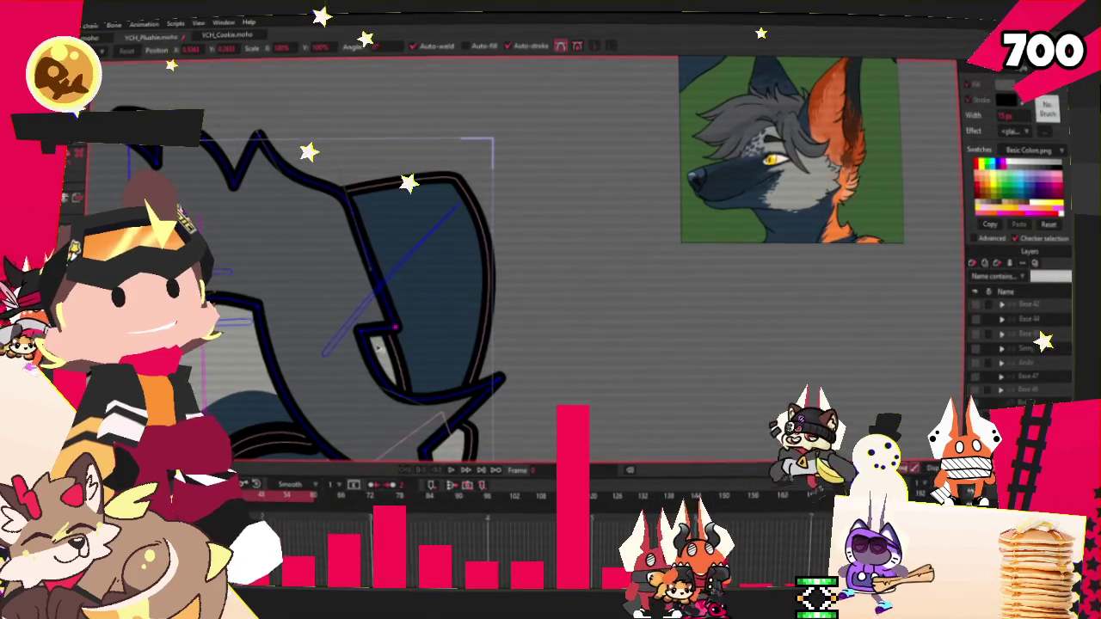
left_click_drag(408, 335, 404, 395)
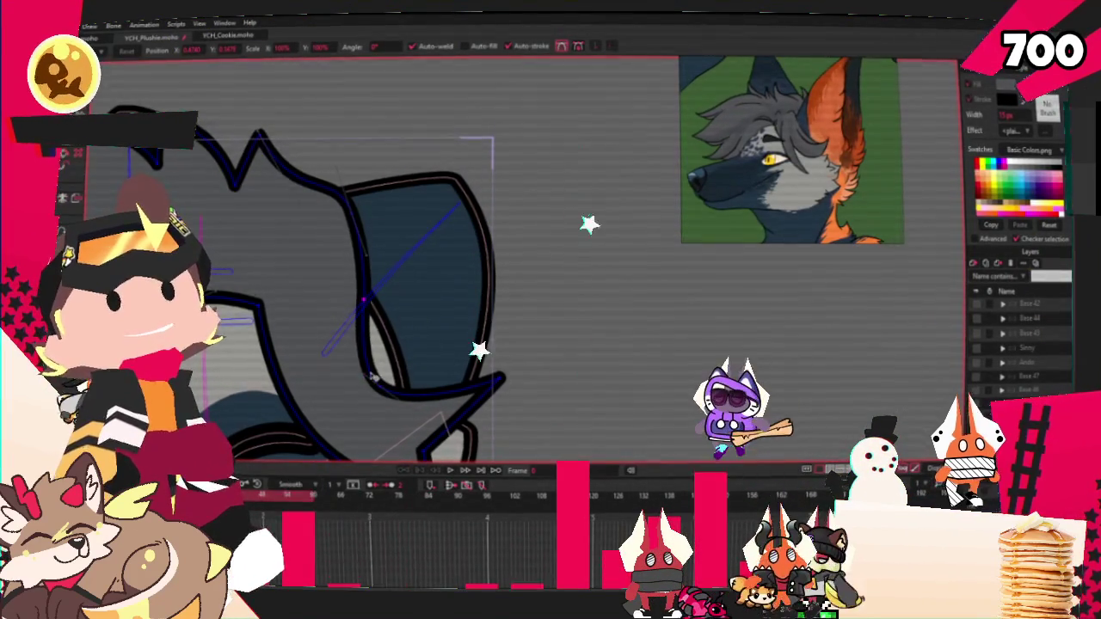
Shift a tuft outline point left to widen the shape, checking it at several zooms
scroll(422, 313, "down", 2)
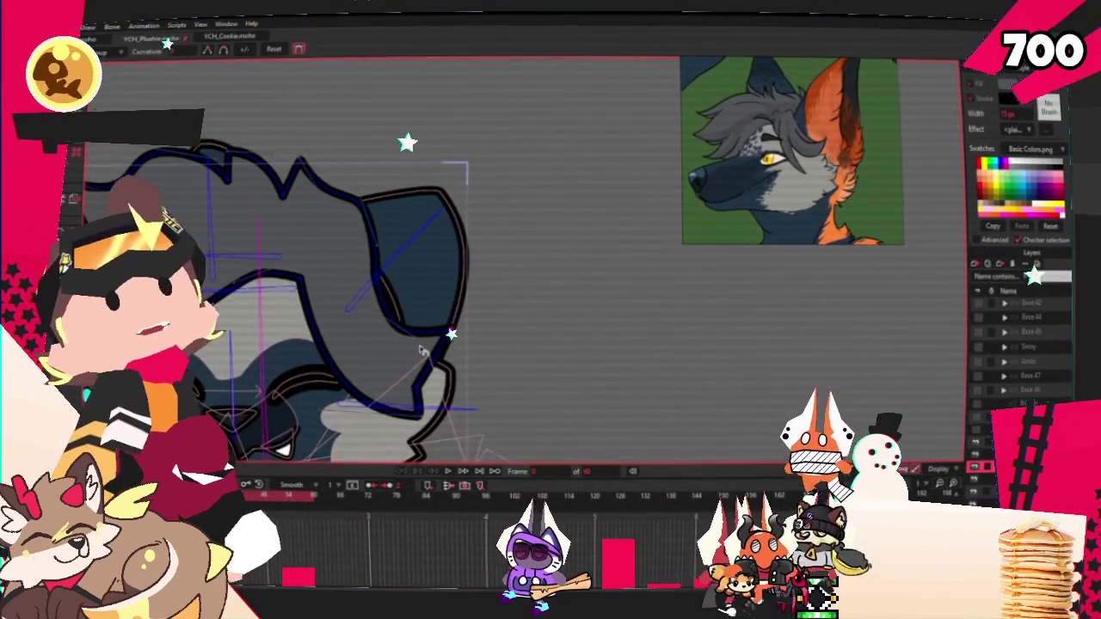
scroll(421, 350, "up", 2)
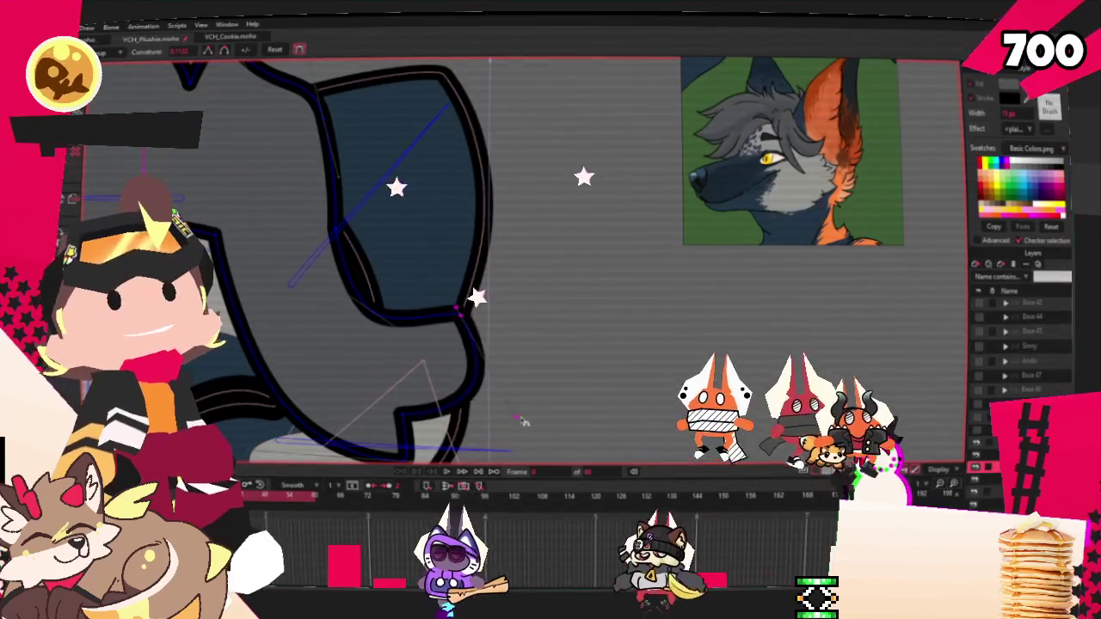
scroll(287, 239, "down", 2)
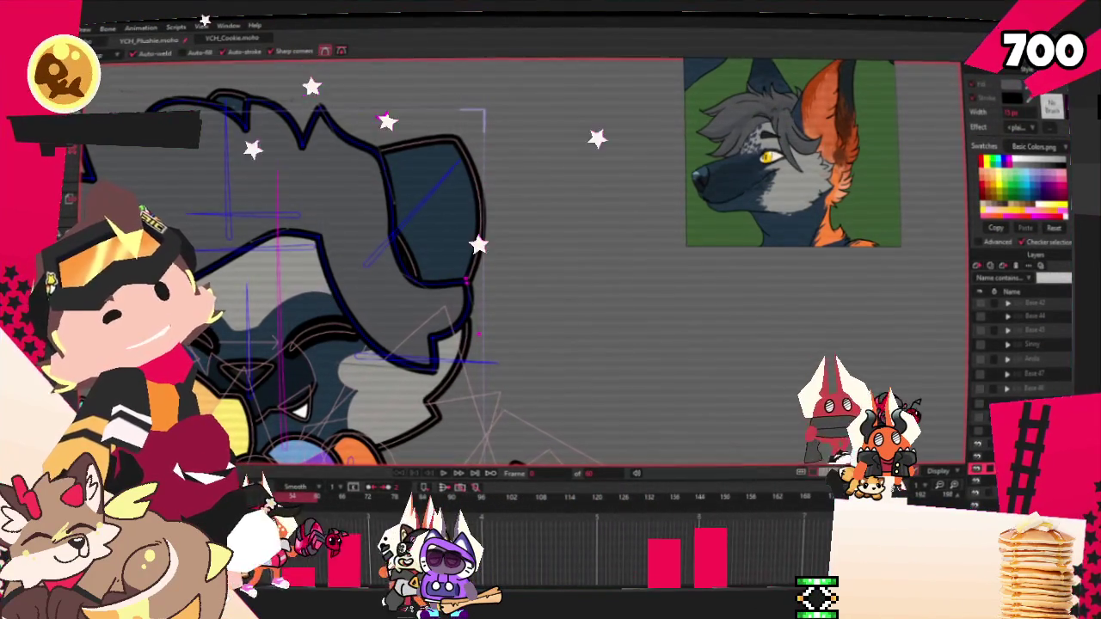
scroll(320, 210, "up", 1)
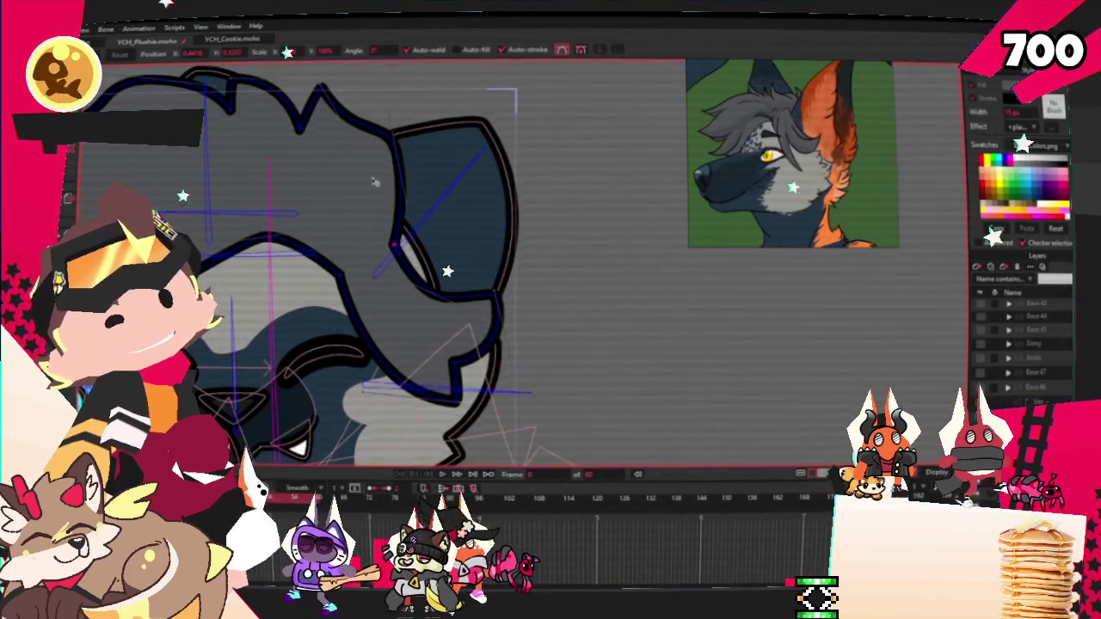
scroll(376, 183, "down", 3)
scroll(344, 176, "up", 3)
scroll(336, 172, "up", 1)
scroll(328, 170, "up", 1)
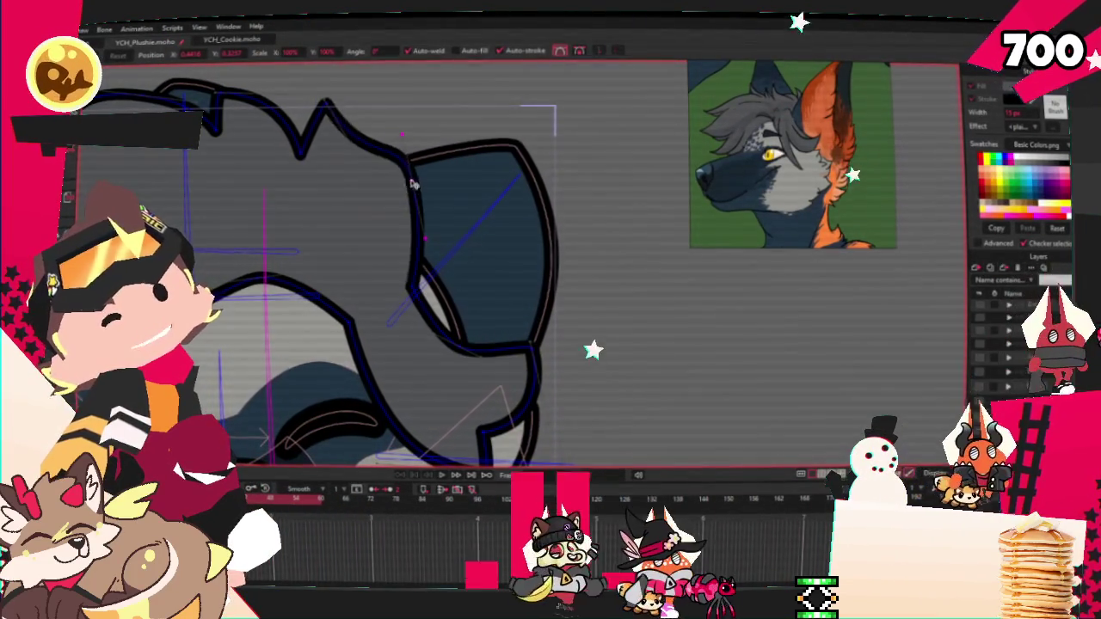
left_click_drag(411, 184, 406, 157)
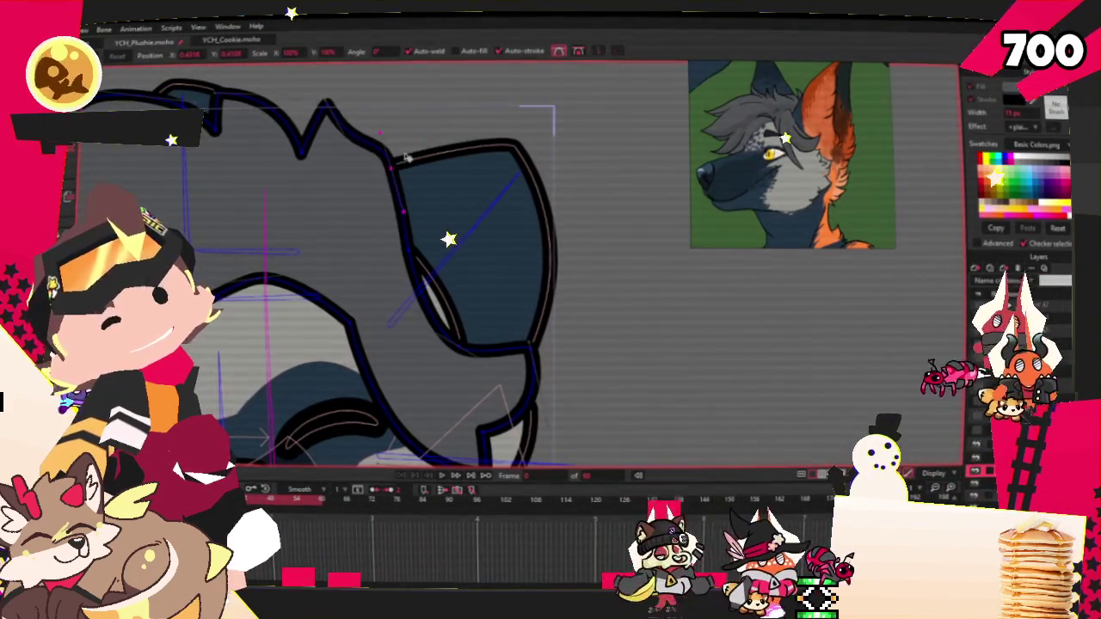
Add a notch point to the tuft's inner outline and adjust its curvature
key("a")
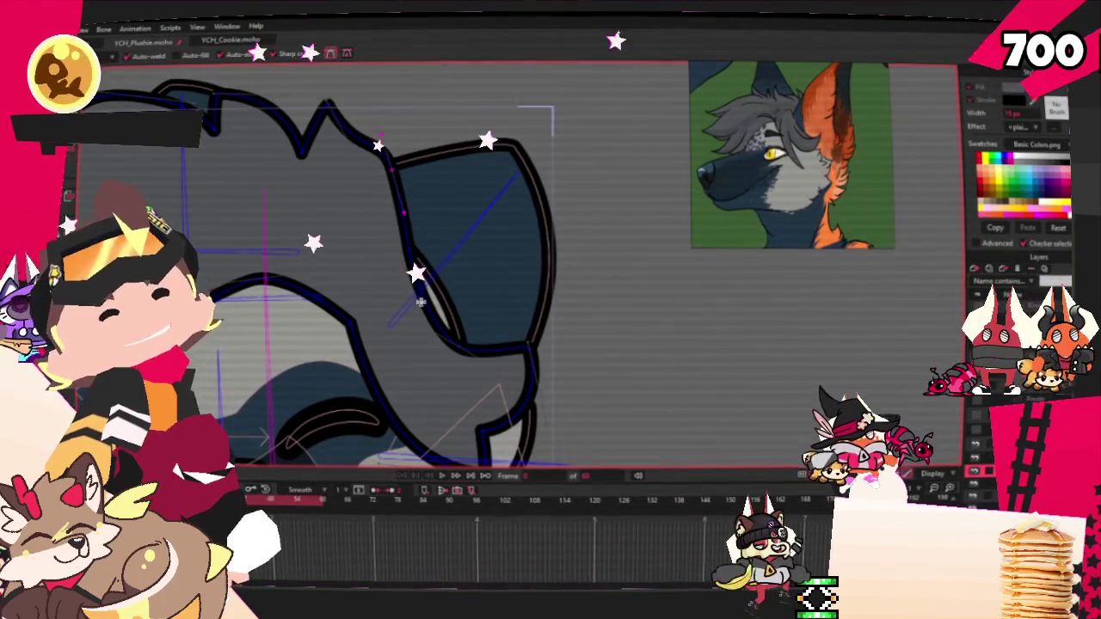
left_click_drag(424, 294, 464, 254)
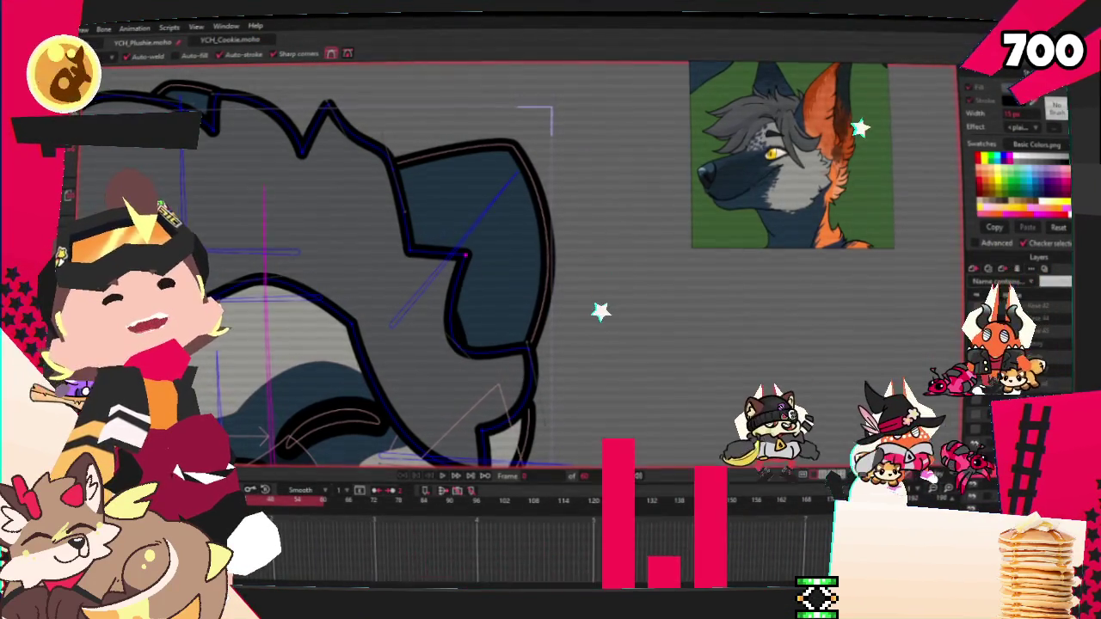
key("c")
scroll(527, 241, "up", 1)
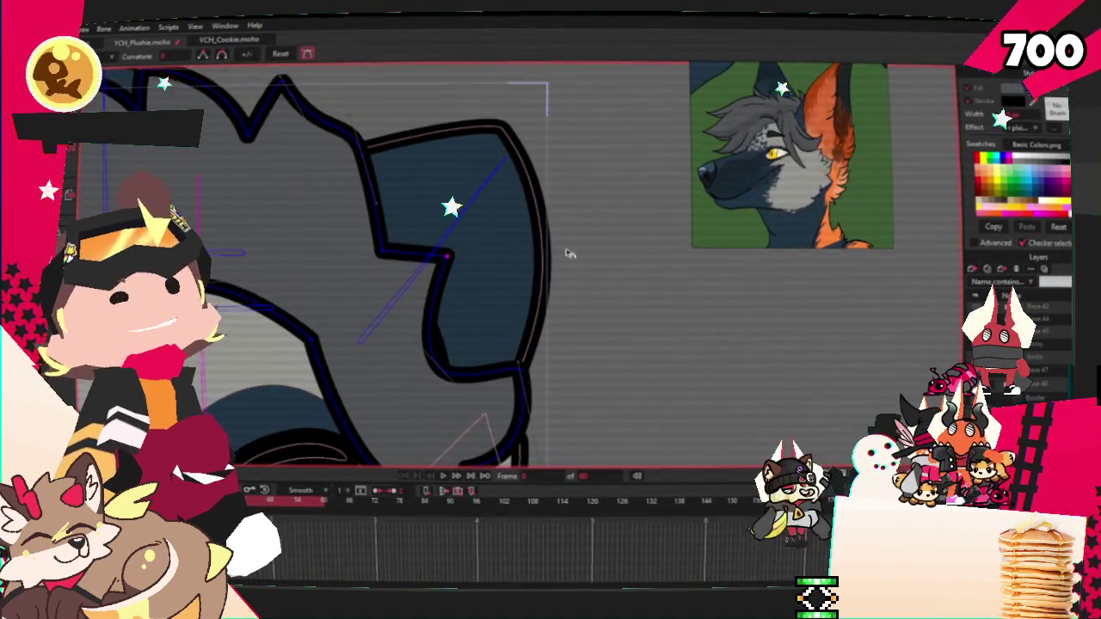
scroll(556, 253, "up", 1)
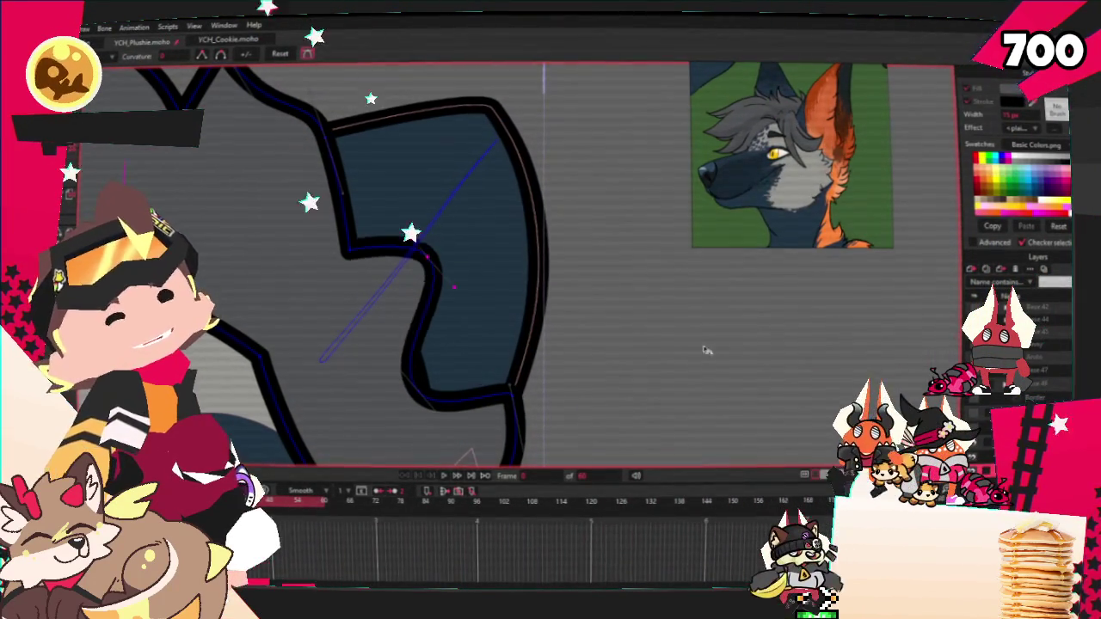
key("t")
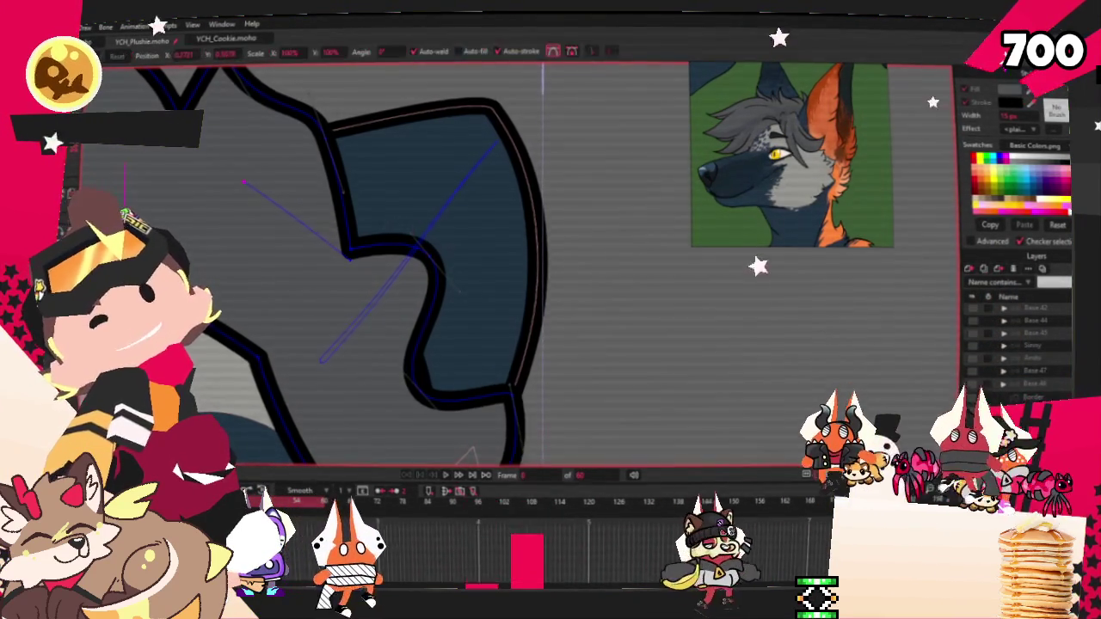
scroll(329, 240, "down", 1)
scroll(329, 241, "down", 1)
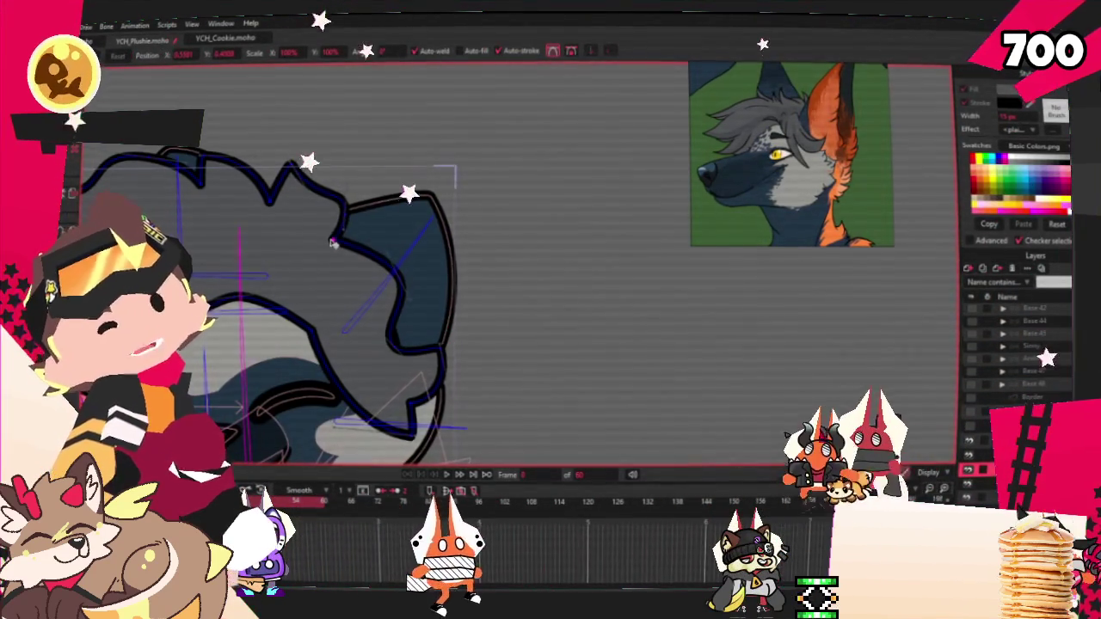
scroll(332, 250, "up", 2)
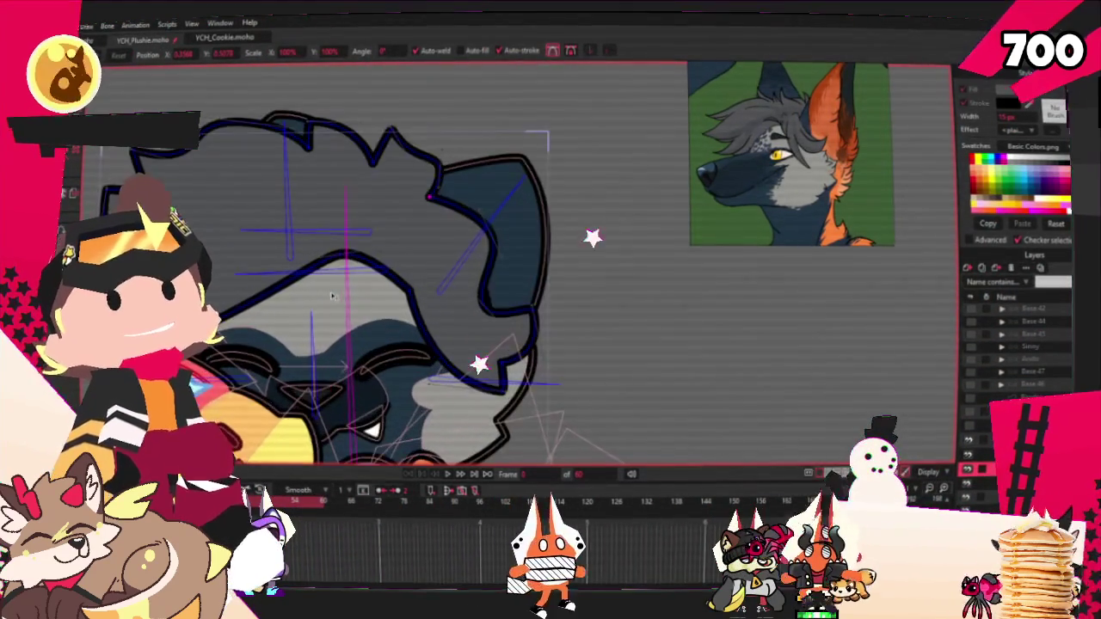
Lower the peak of the hair tuft's curve
mouse_move(299, 265)
left_mouse_down()
mouse_move(340, 273)
mouse_move(328, 268)
left_mouse_up()
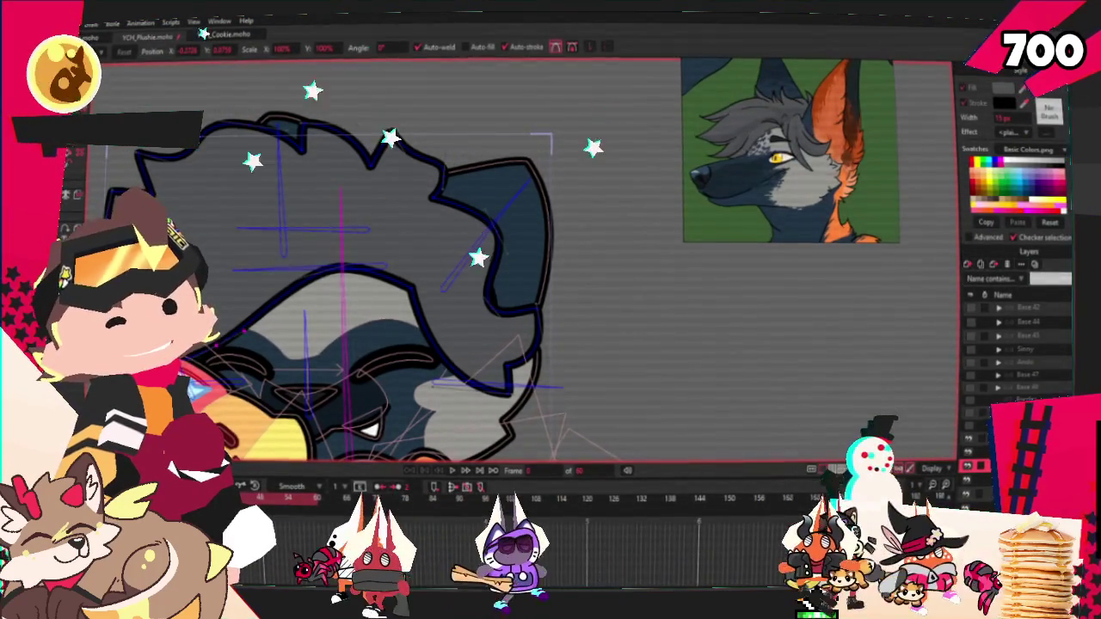
scroll(344, 266, "up", 3)
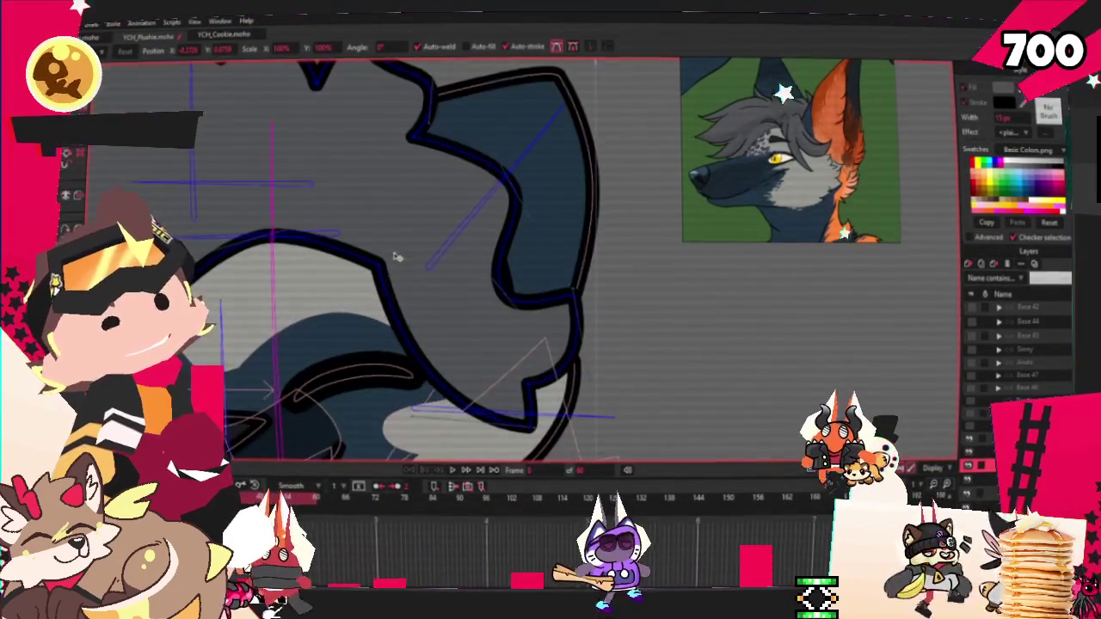
scroll(395, 283, "down", 2)
scroll(447, 301, "down", 2)
Bend the tuft's lower edge into a new corner and pull an outline point down
mouse_move(447, 302)
left_mouse_down()
mouse_move(424, 255)
mouse_move(445, 302)
left_mouse_up()
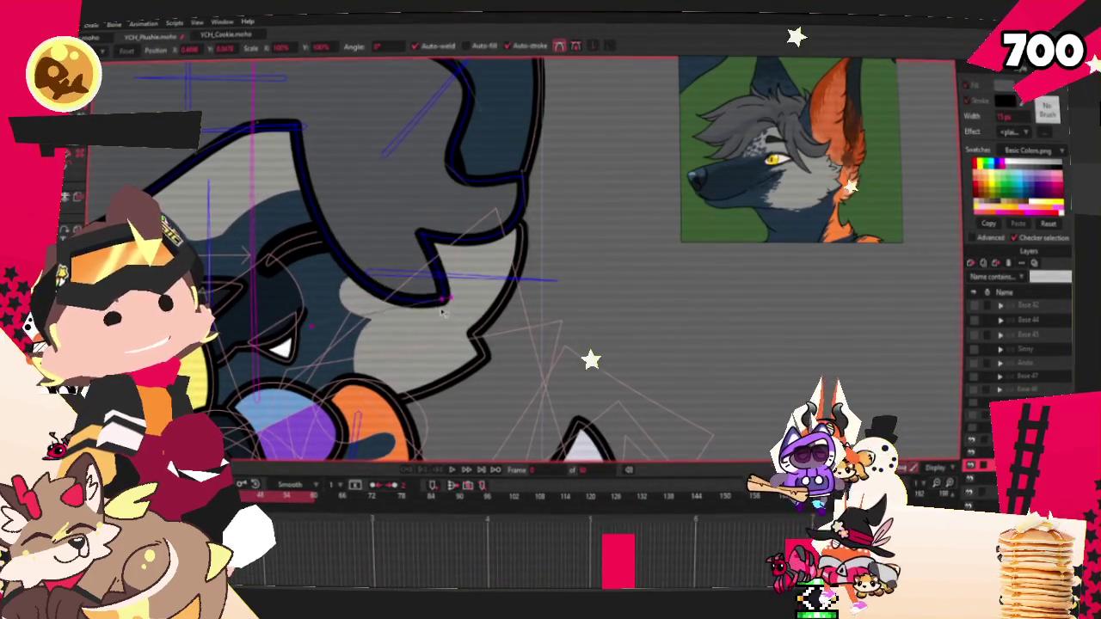
scroll(404, 207, "up", 2)
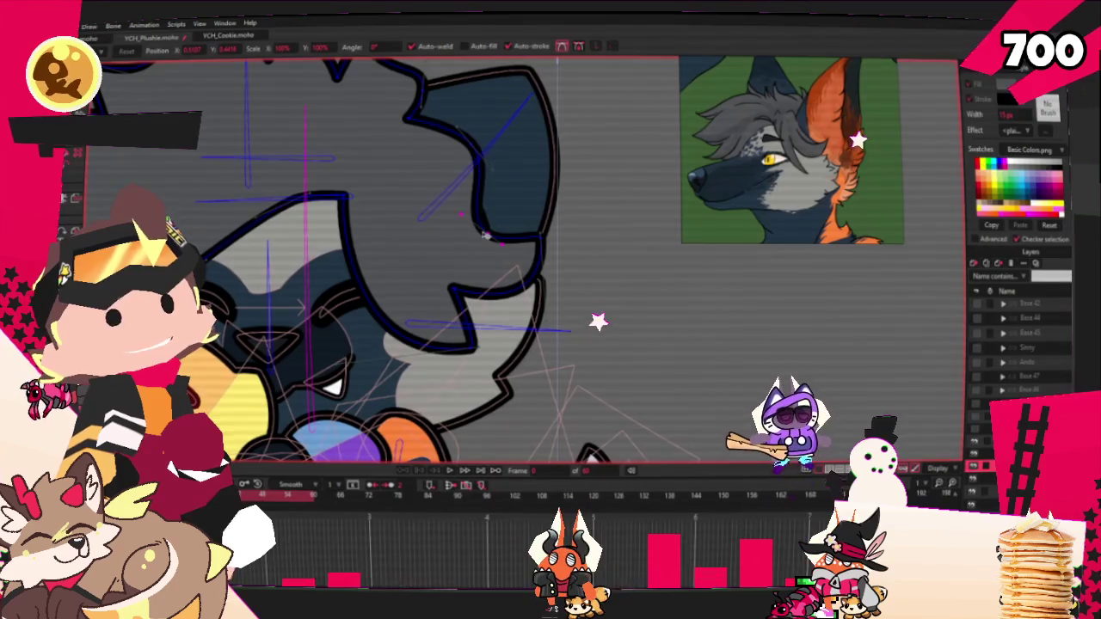
left_click_drag(400, 127, 413, 178)
scroll(413, 151, "down", 5)
scroll(387, 189, "up", 3)
scroll(376, 219, "up", 3)
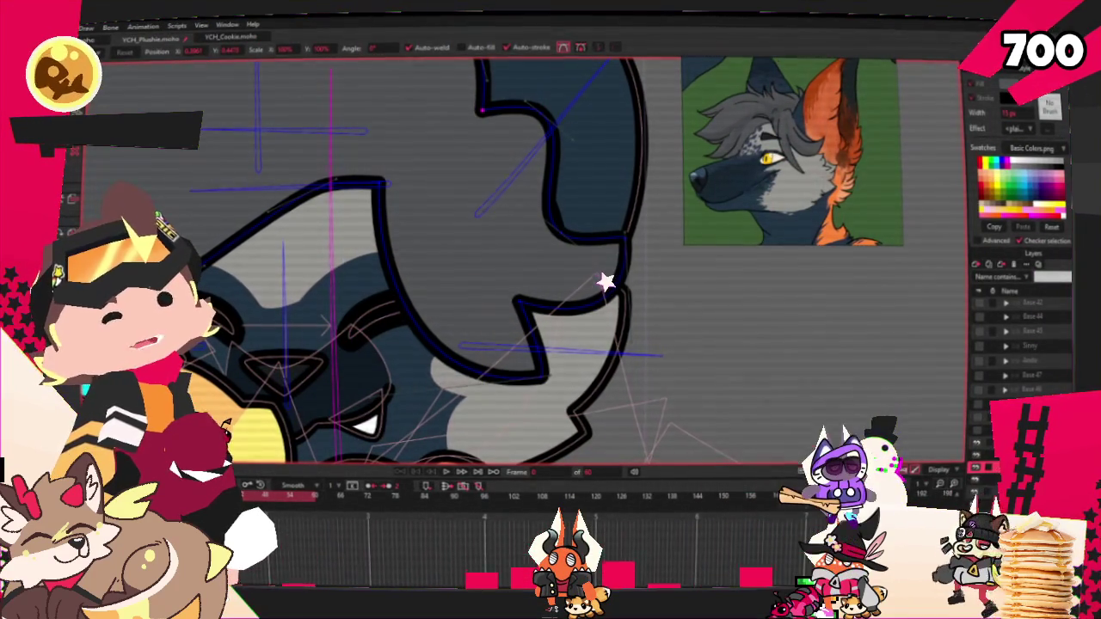
scroll(439, 283, "down", 2)
scroll(438, 283, "down", 2)
scroll(439, 282, "down", 2)
Draw a rectangle inside the hair tuft and pull its left edge inward into a zigzag
scroll(438, 283, "up", 3)
scroll(399, 249, "up", 2)
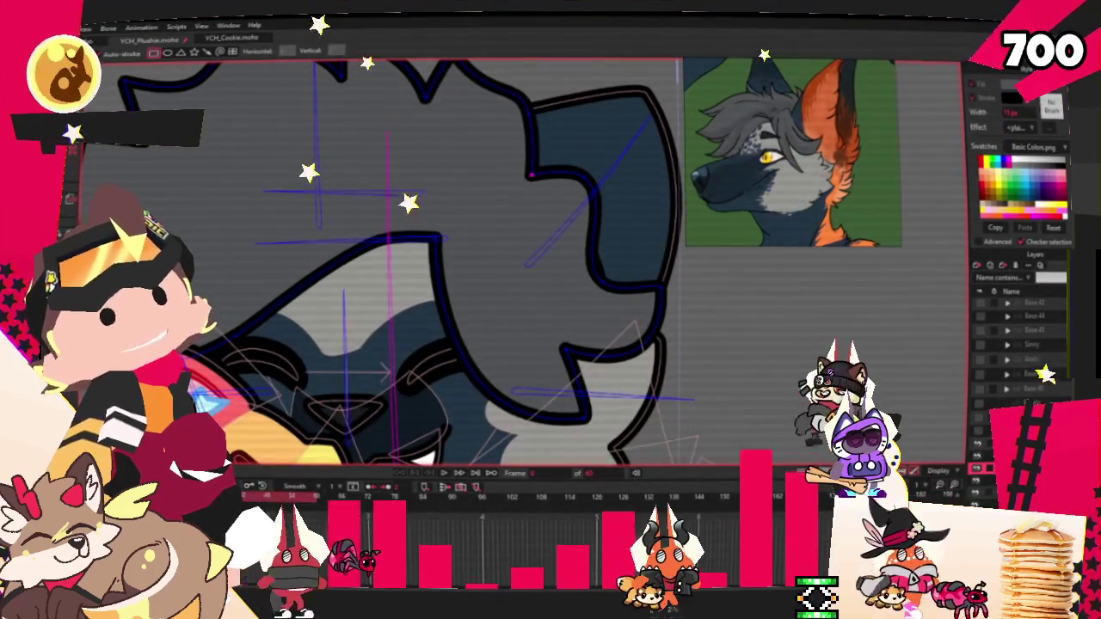
scroll(319, 162, "down", 2)
scroll(319, 161, "up", 3)
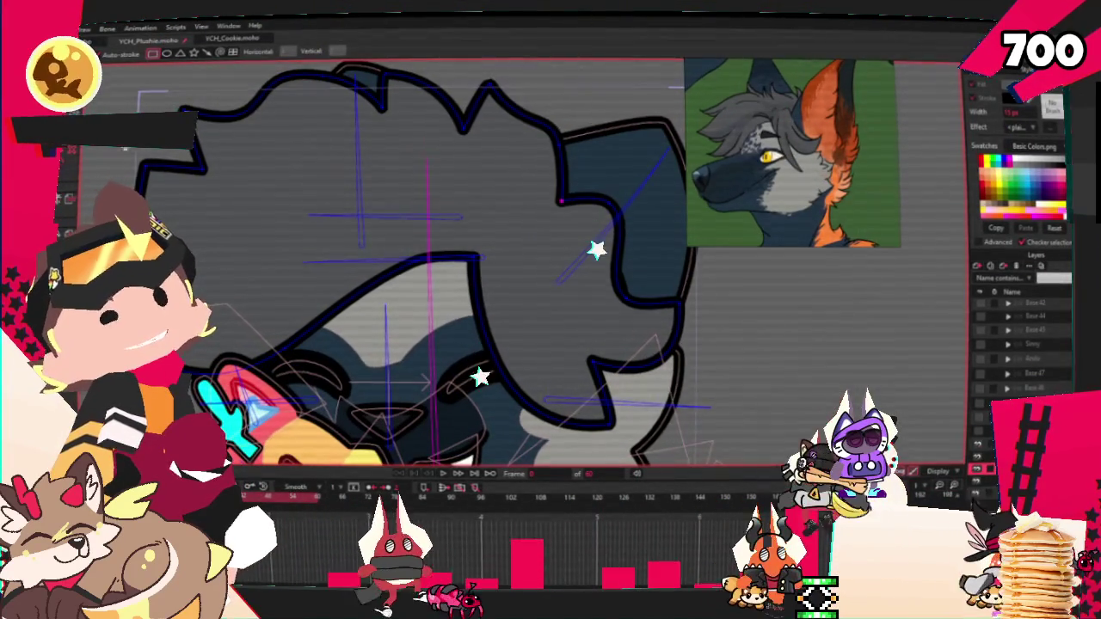
left_click_drag(224, 141, 383, 253)
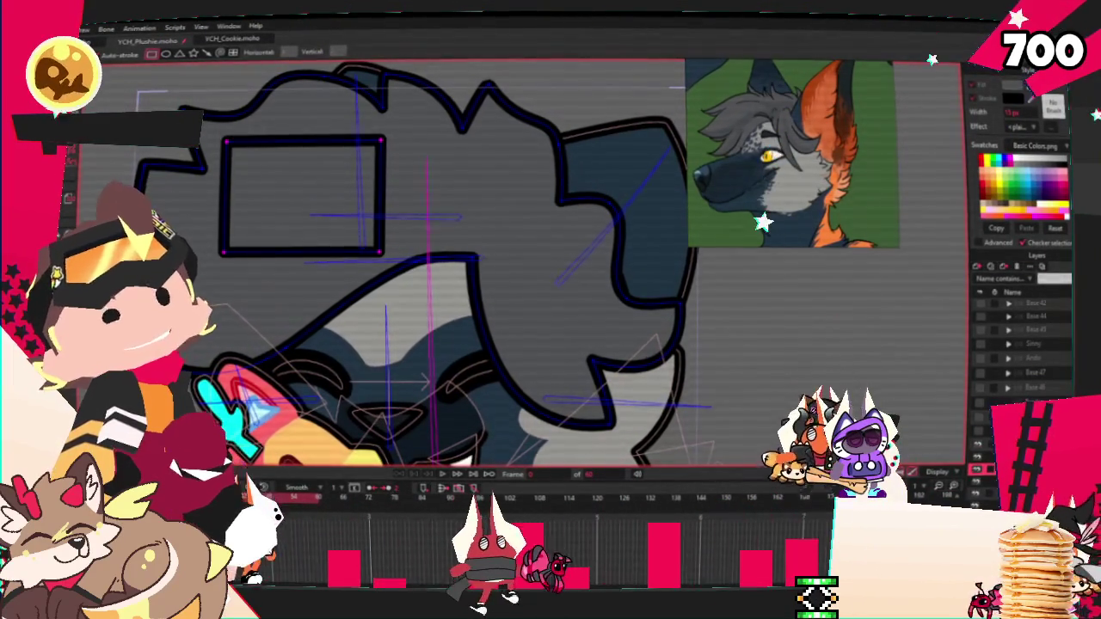
key("q")
key("ctrl+a")
key("a")
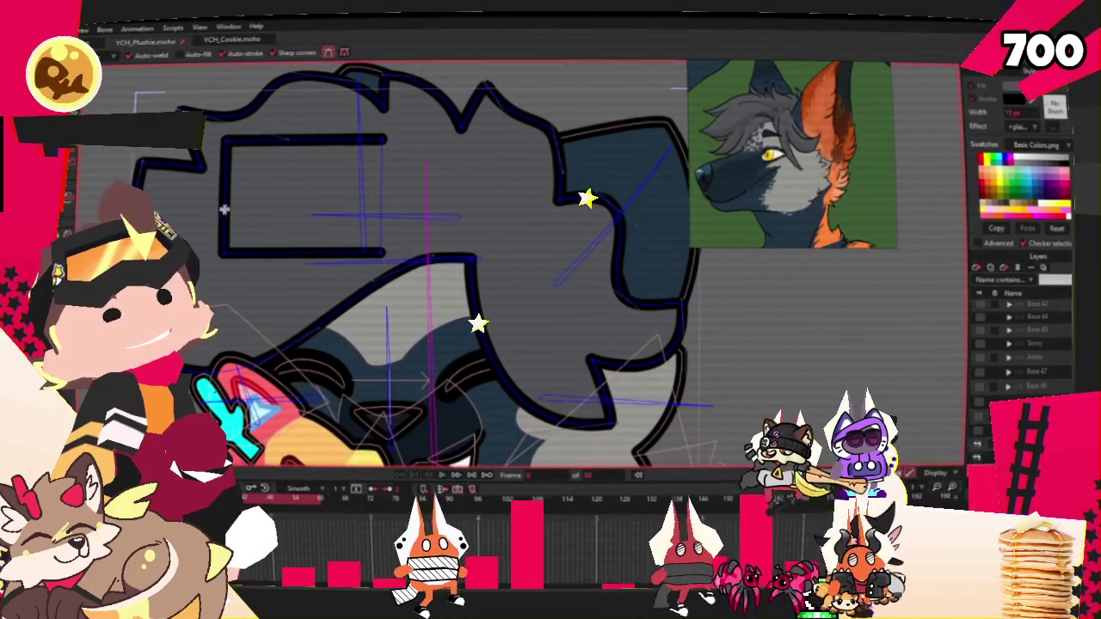
left_click_drag(222, 196, 325, 191)
Sharpen the zigzag's top-left corner with the Curvature tool and undo the stray point moves
key("c")
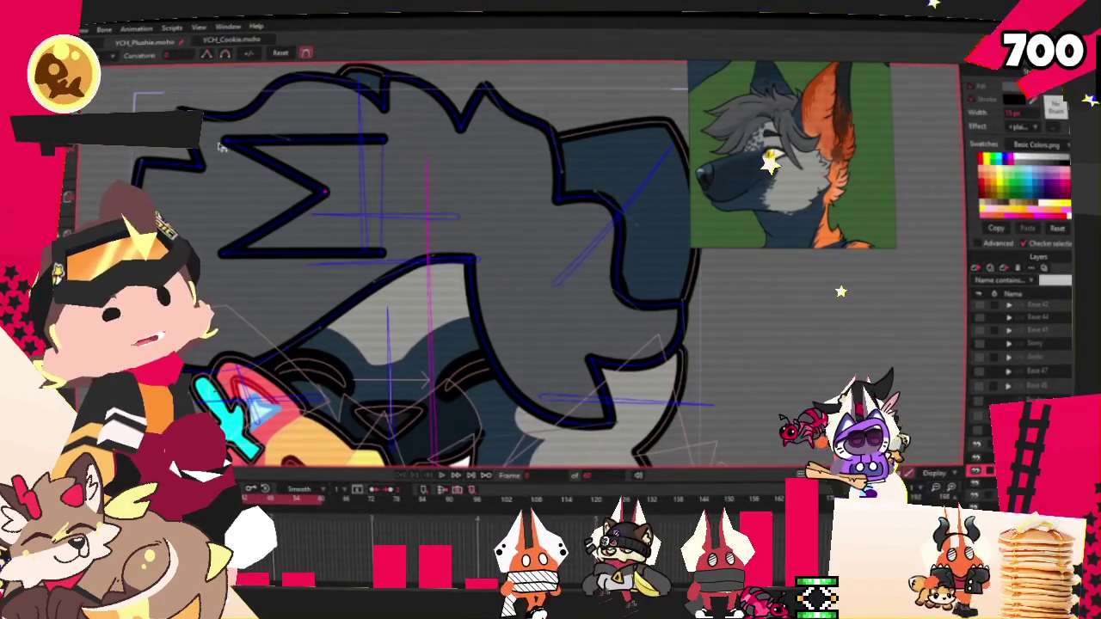
left_click(225, 138)
left_click_drag(262, 97, 249, 105)
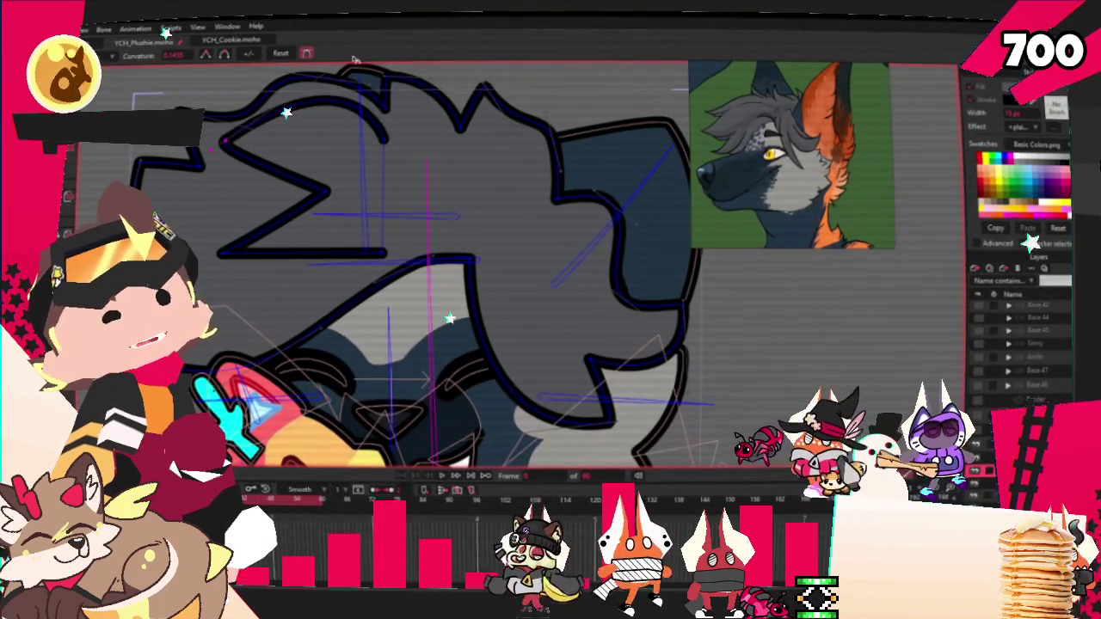
key("t")
mouse_move(215, 264)
left_mouse_down()
mouse_move(331, 266)
mouse_move(384, 205)
left_mouse_up()
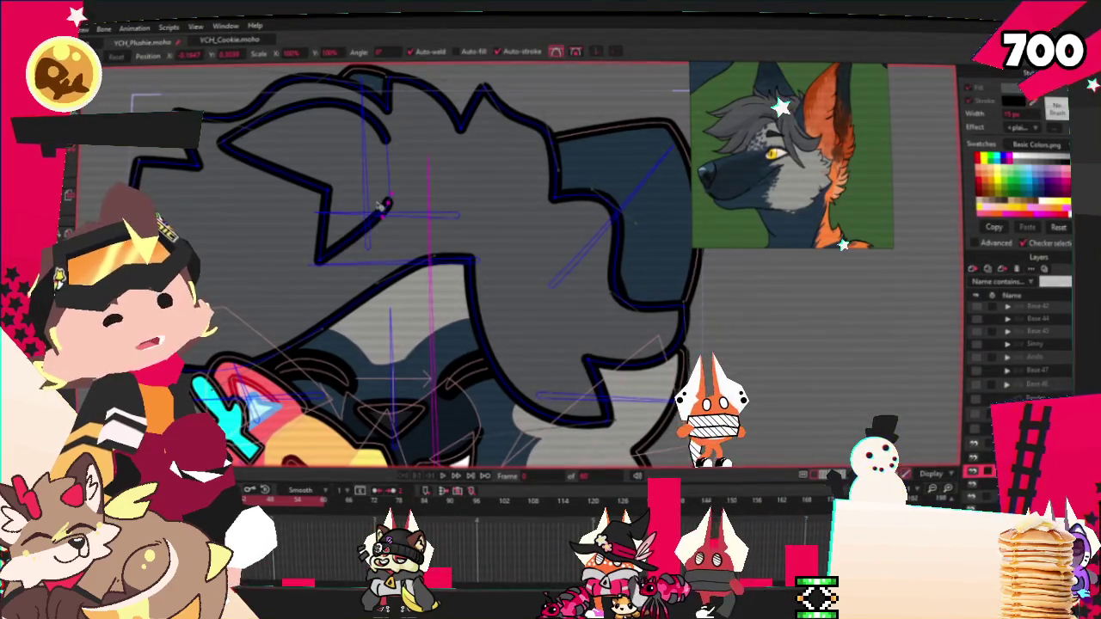
left_click_drag(299, 179, 247, 272)
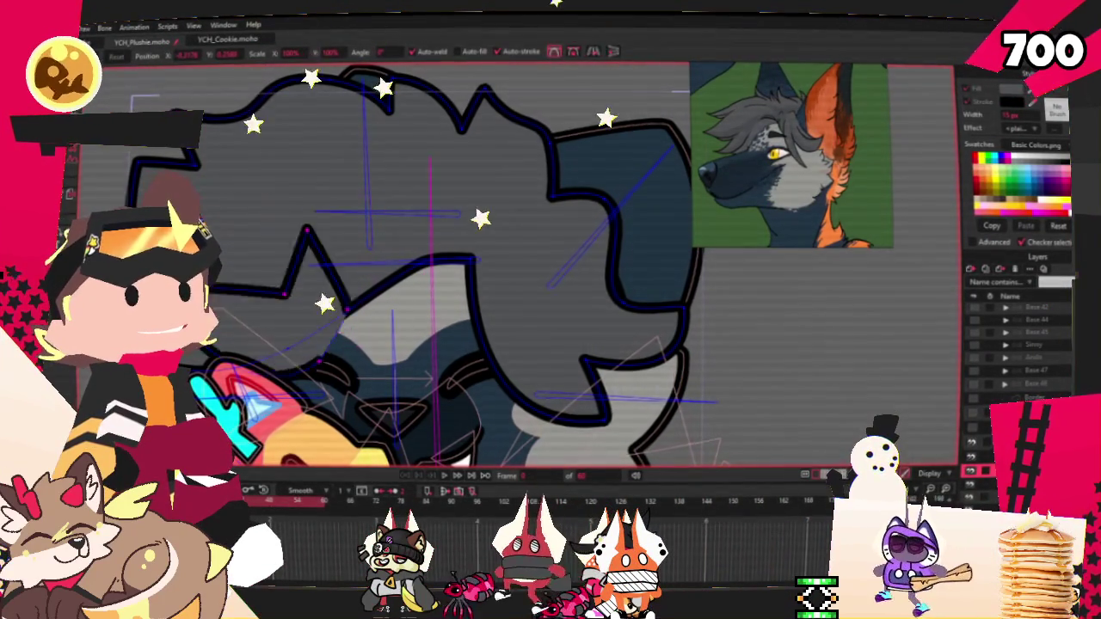
key("ctrl+z")
key("ctrl+z")
mouse_move(340, 217)
left_mouse_down()
mouse_move(523, 290)
mouse_move(527, 319)
mouse_move(560, 336)
mouse_move(602, 212)
mouse_move(549, 339)
mouse_move(561, 401)
left_mouse_up()
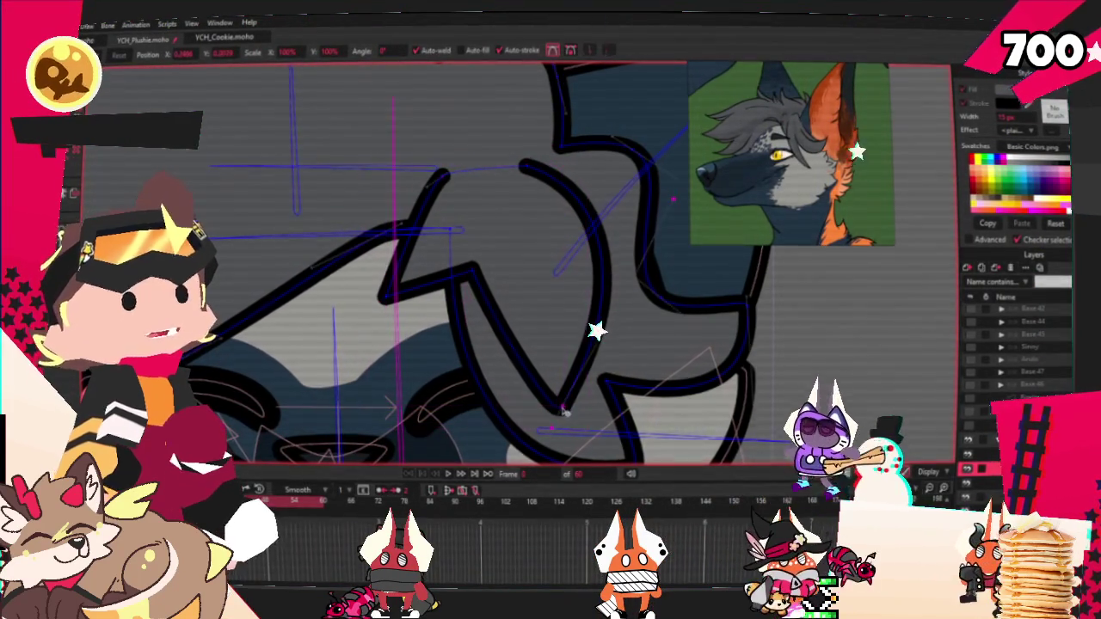
Bend the strand's curve left, bow its bulge back right, and smooth away its sharp corner
left_click_drag(561, 411, 484, 253)
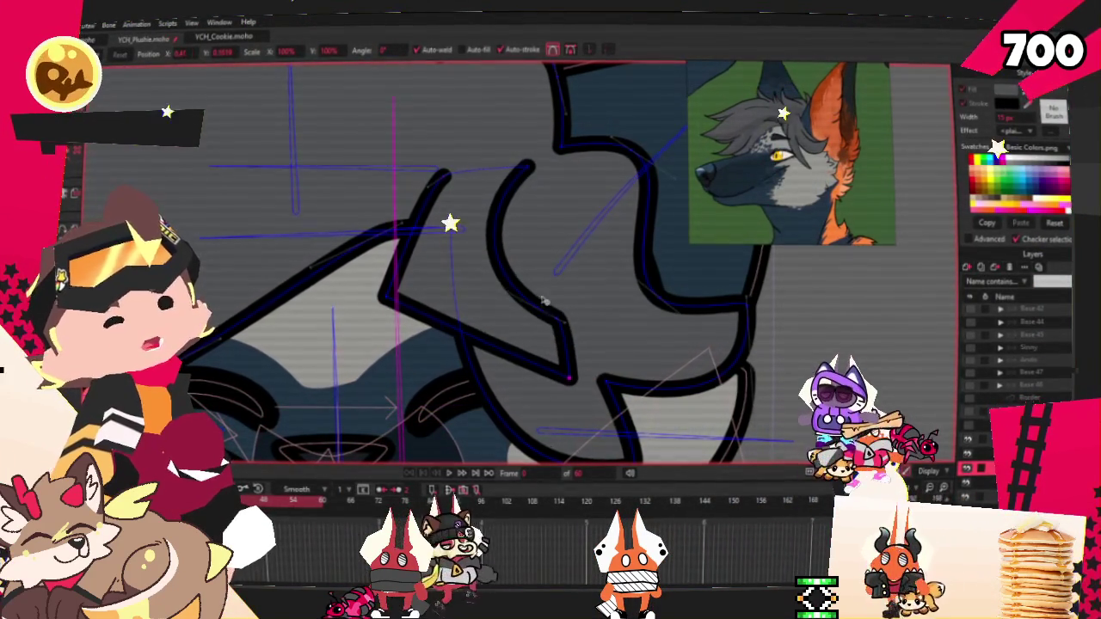
left_click_drag(501, 243, 564, 234)
mouse_move(411, 296)
left_mouse_down()
mouse_move(447, 178)
mouse_move(516, 286)
mouse_move(448, 174)
left_mouse_up()
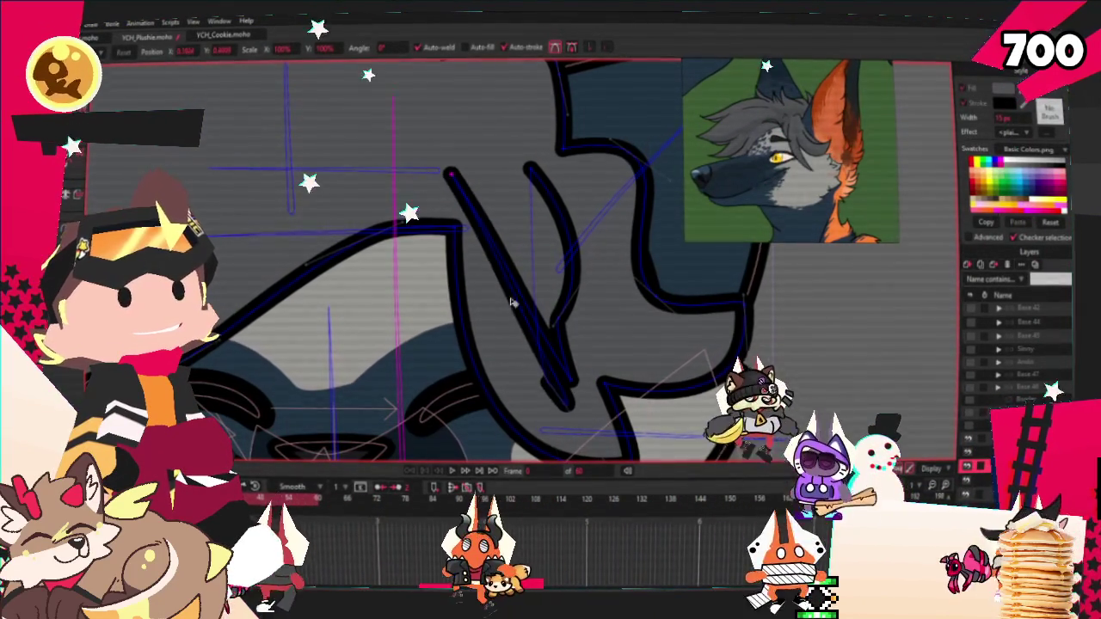
scroll(406, 242, "down", 2)
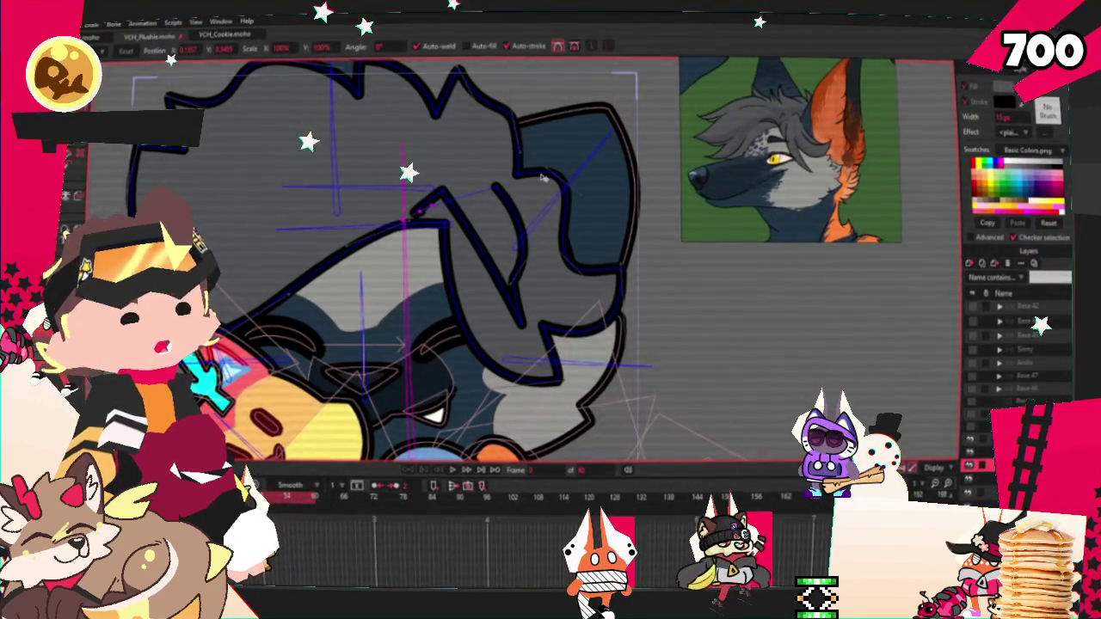
scroll(540, 223, "up", 1)
scroll(540, 292, "up", 1)
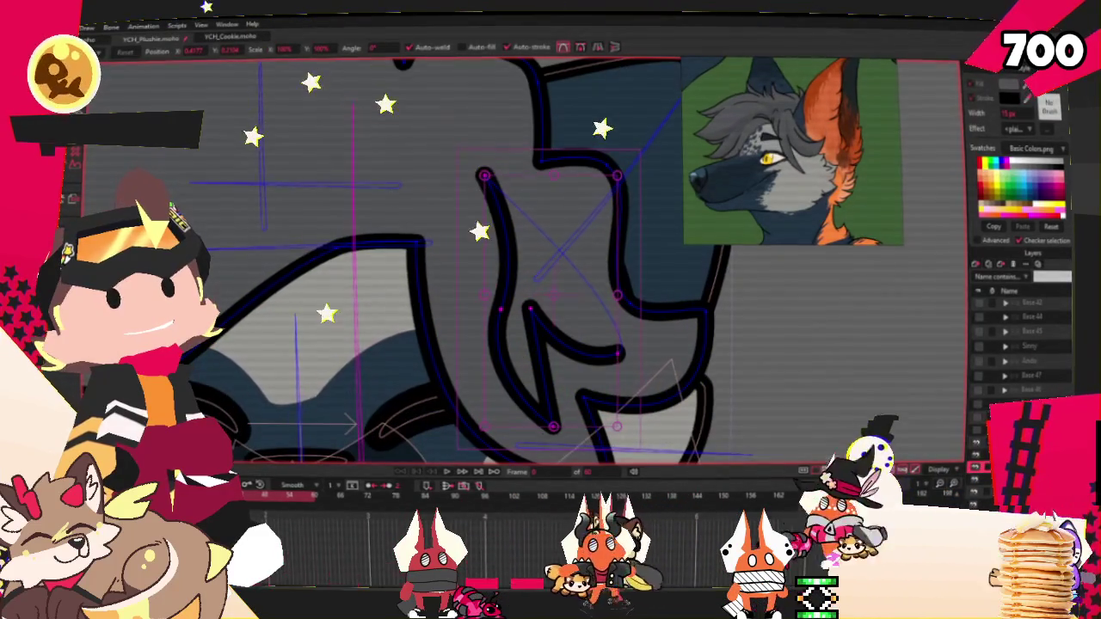
Taper the strand's end thinner using the Line Width tool
key("g")
scroll(617, 362, "up", 2)
key("x")
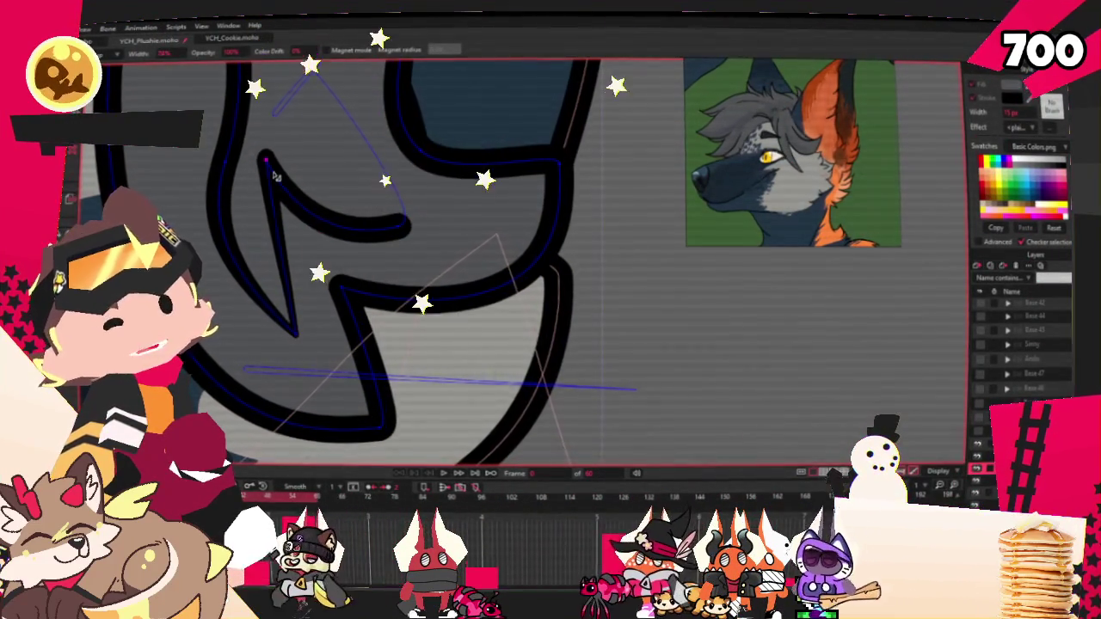
scroll(274, 175, "down", 2)
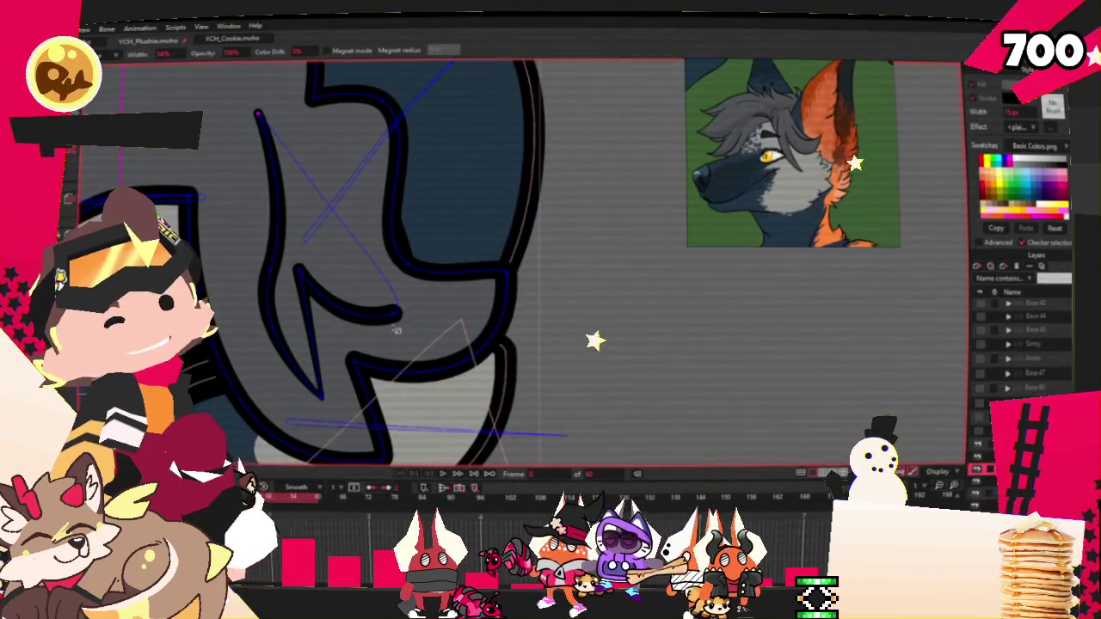
scroll(389, 318, "down", 2)
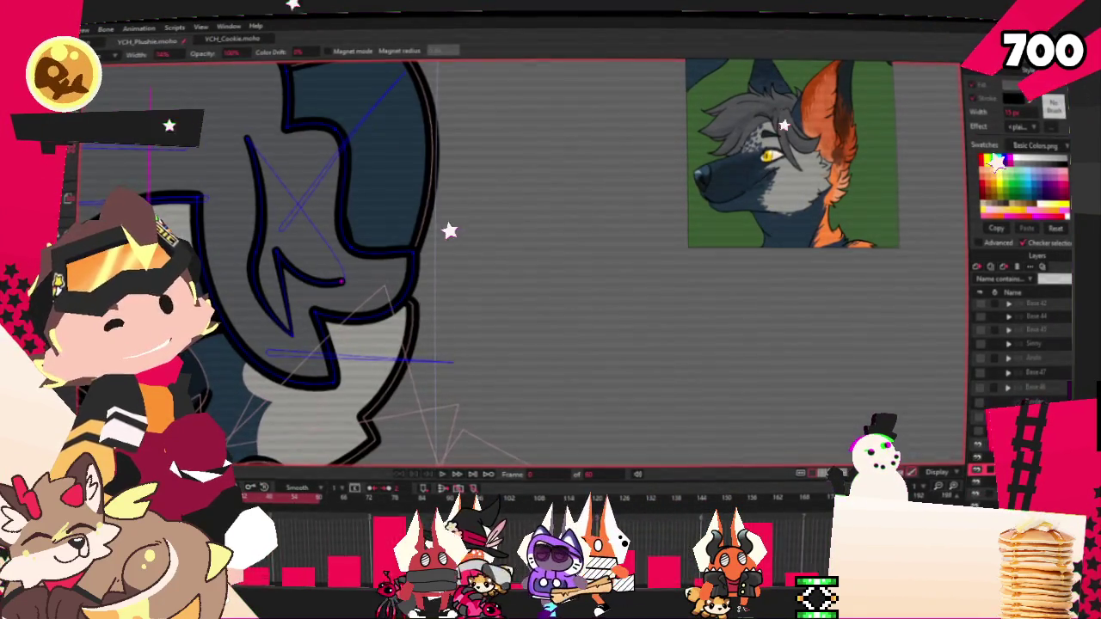
scroll(305, 250, "down", 2)
scroll(305, 250, "up", 2)
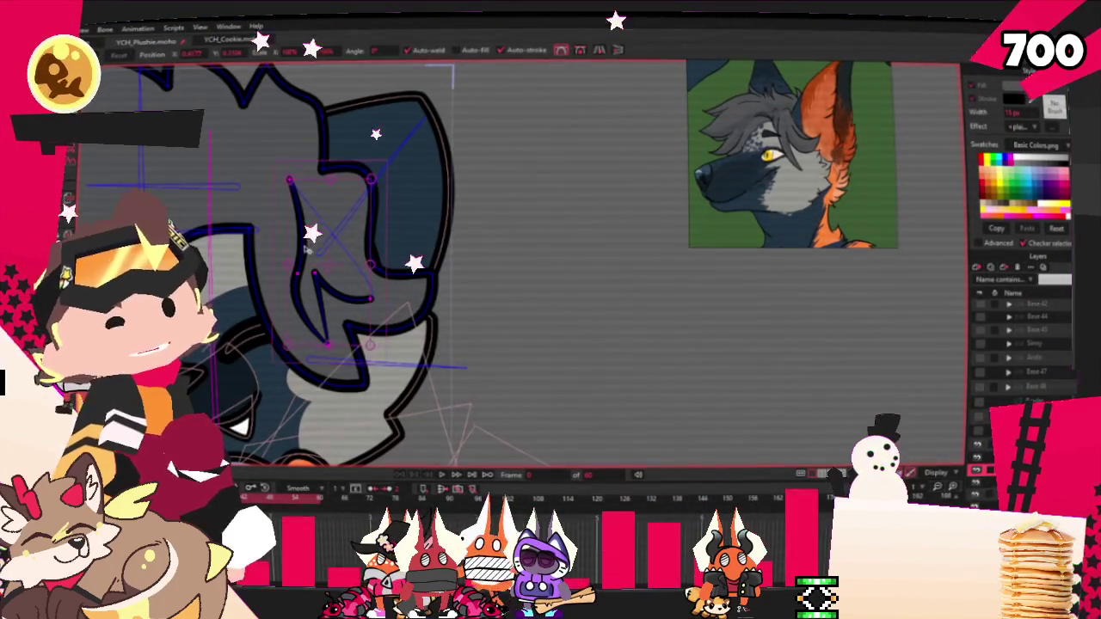
scroll(361, 289, "down", 3)
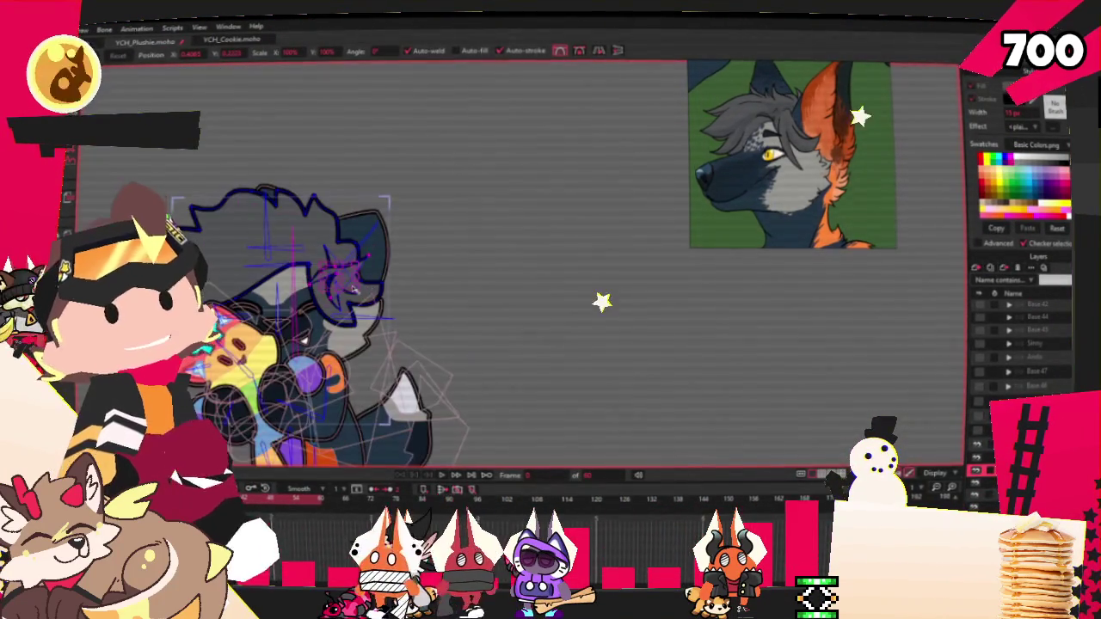
scroll(273, 248, "up", 3)
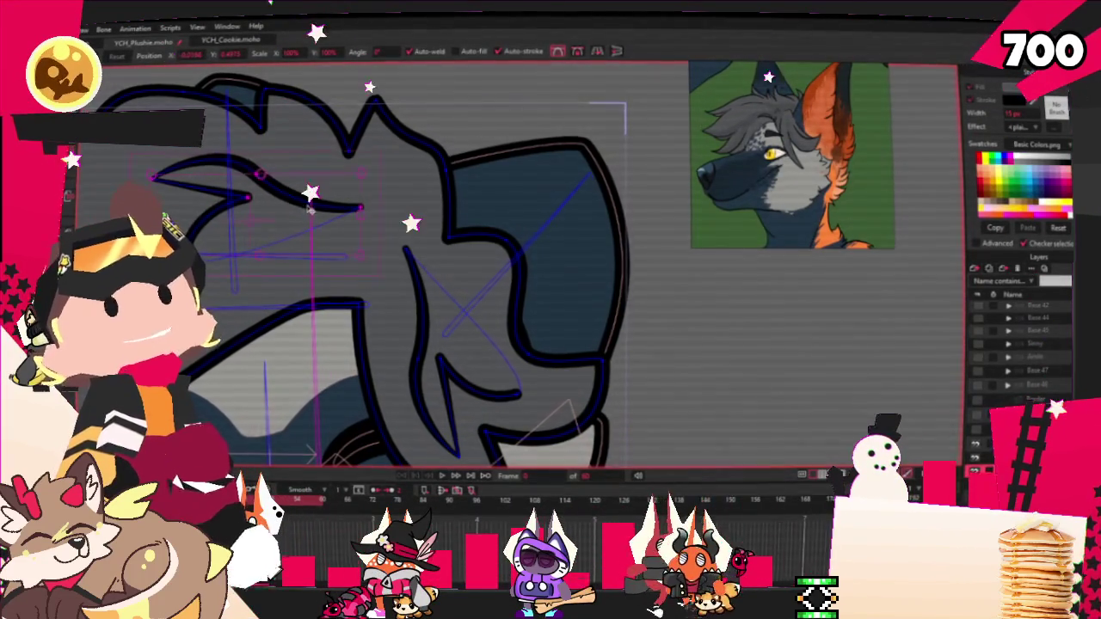
scroll(307, 209, "down", 2)
scroll(353, 215, "up", 2)
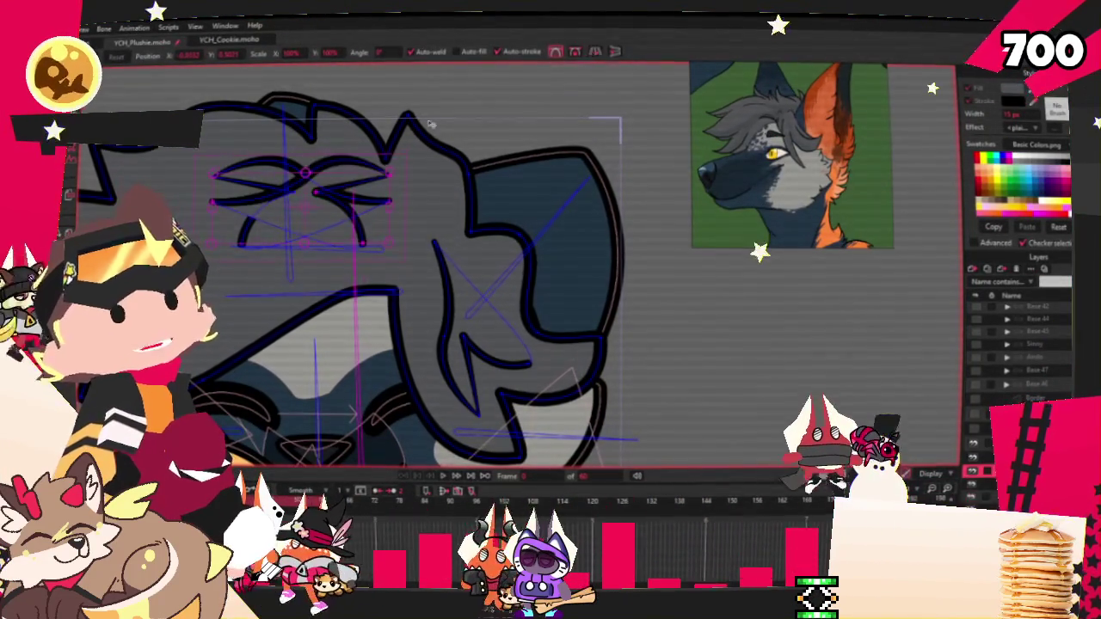
left_click(318, 299)
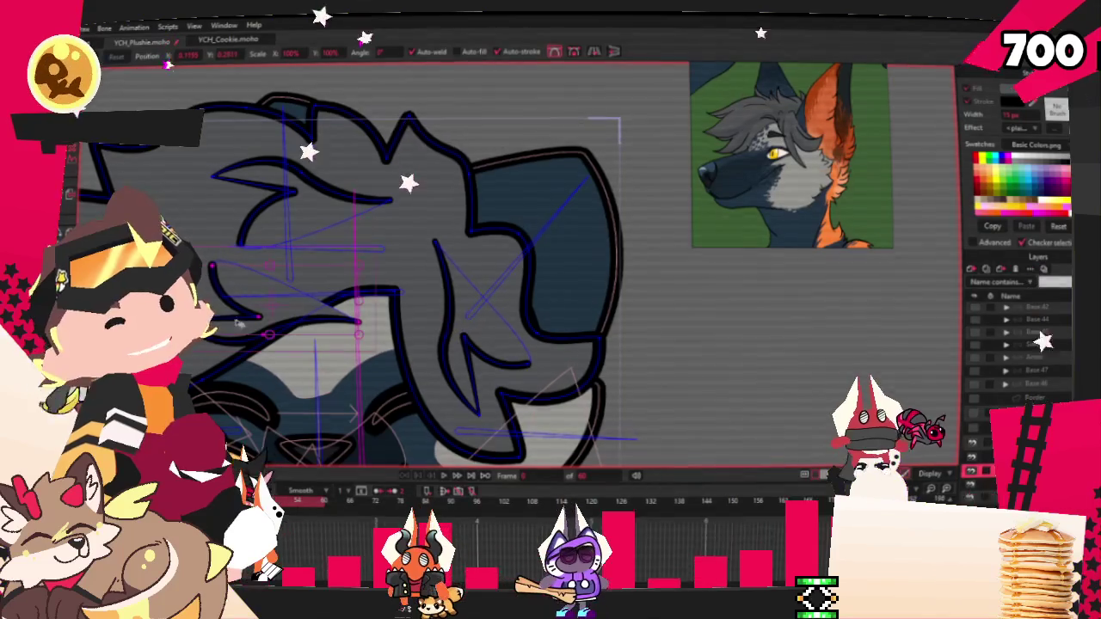
scroll(249, 299, "down", 2)
scroll(220, 298, "up", 2)
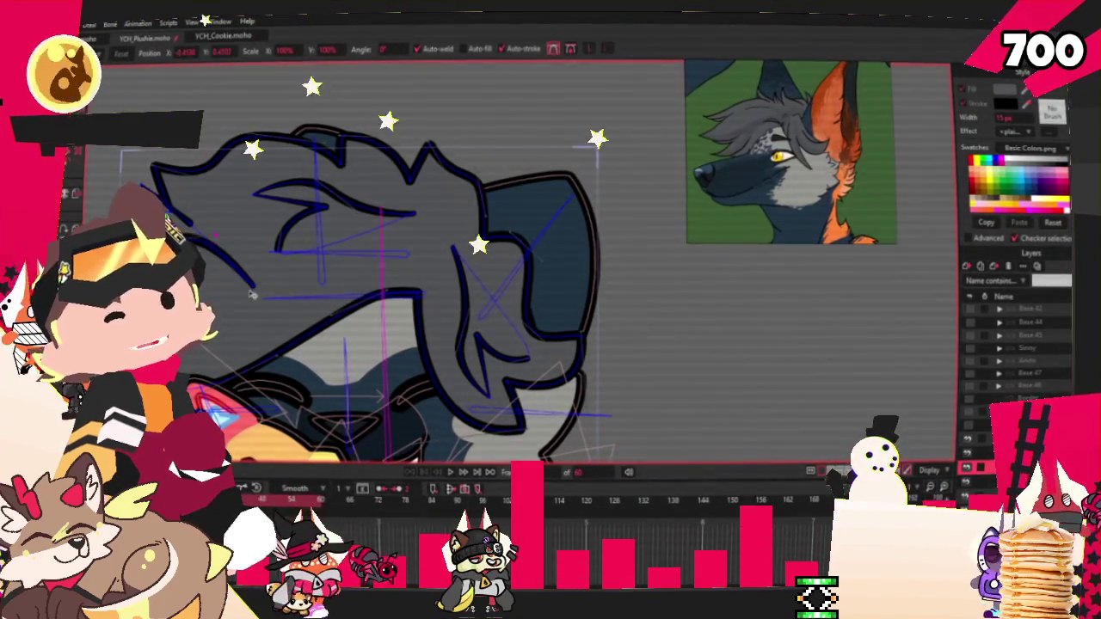
scroll(239, 247, "up", 2)
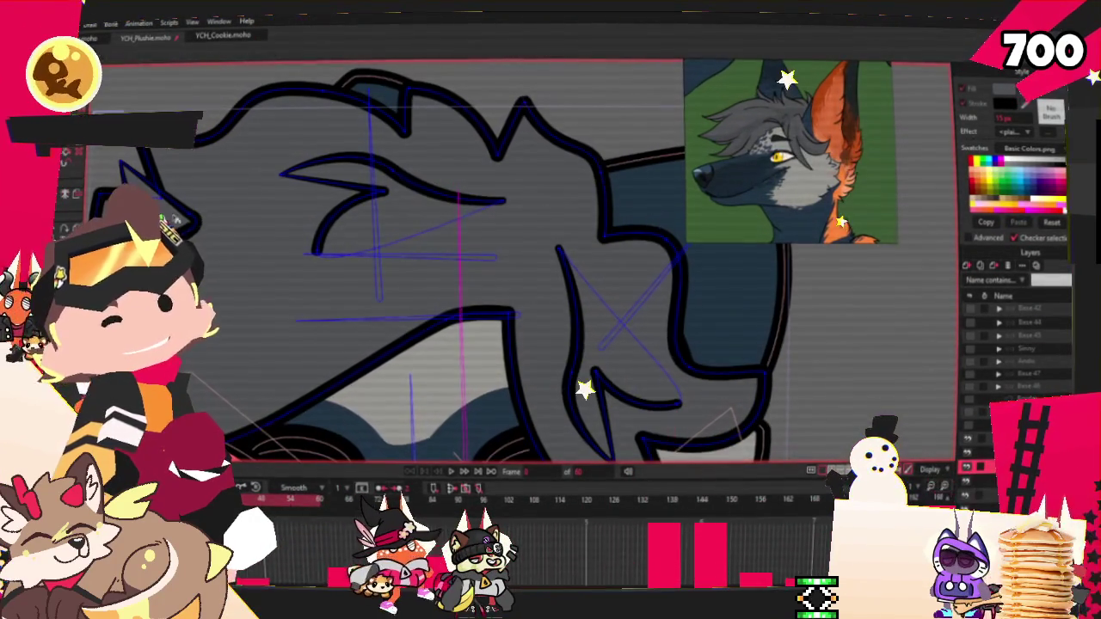
scroll(189, 232, "up", 1)
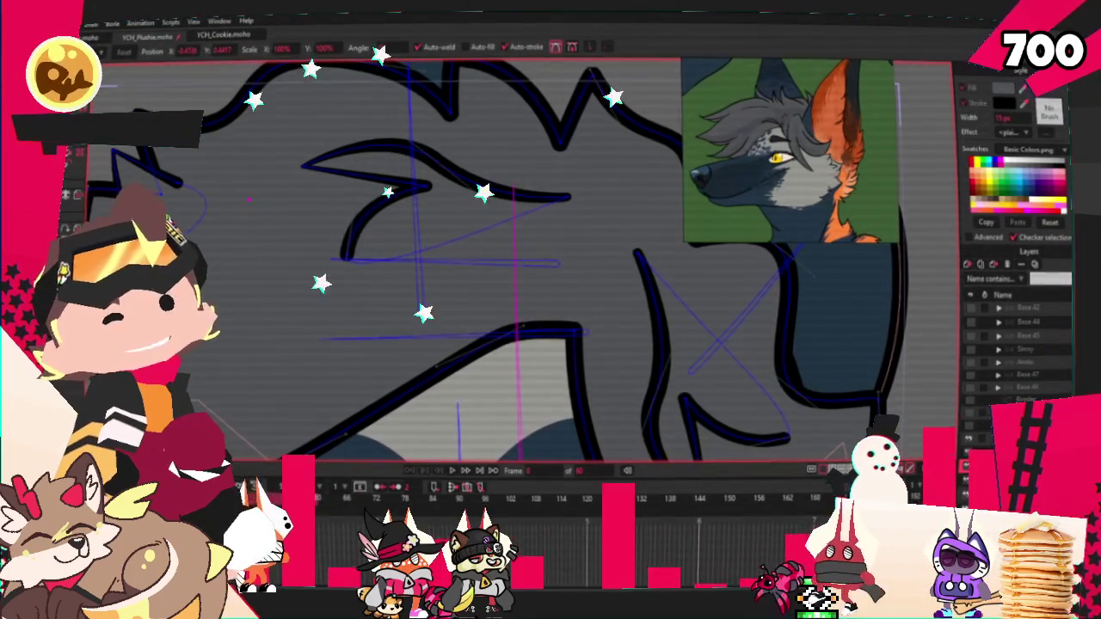
scroll(176, 185, "down", 4)
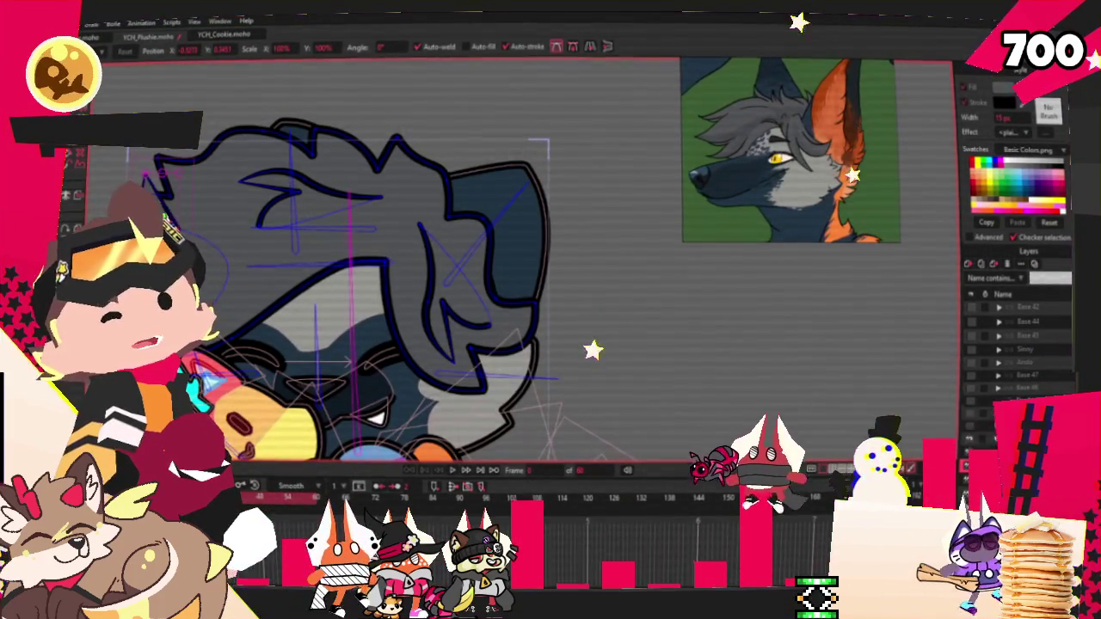
scroll(176, 224, "up", 2)
scroll(176, 206, "up", 1)
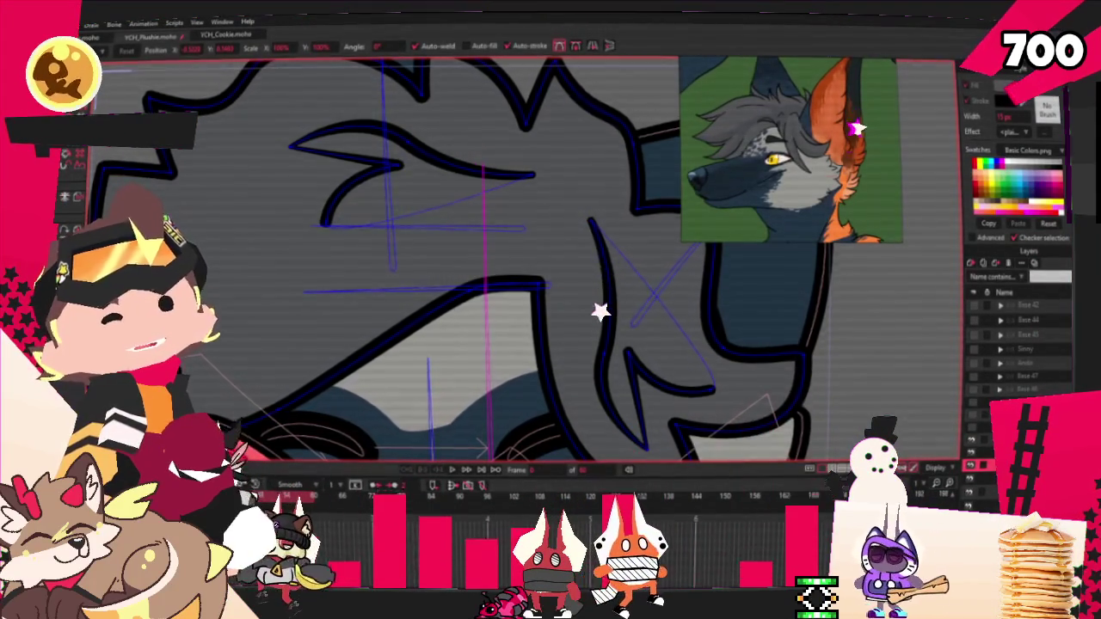
scroll(154, 215, "down", 1)
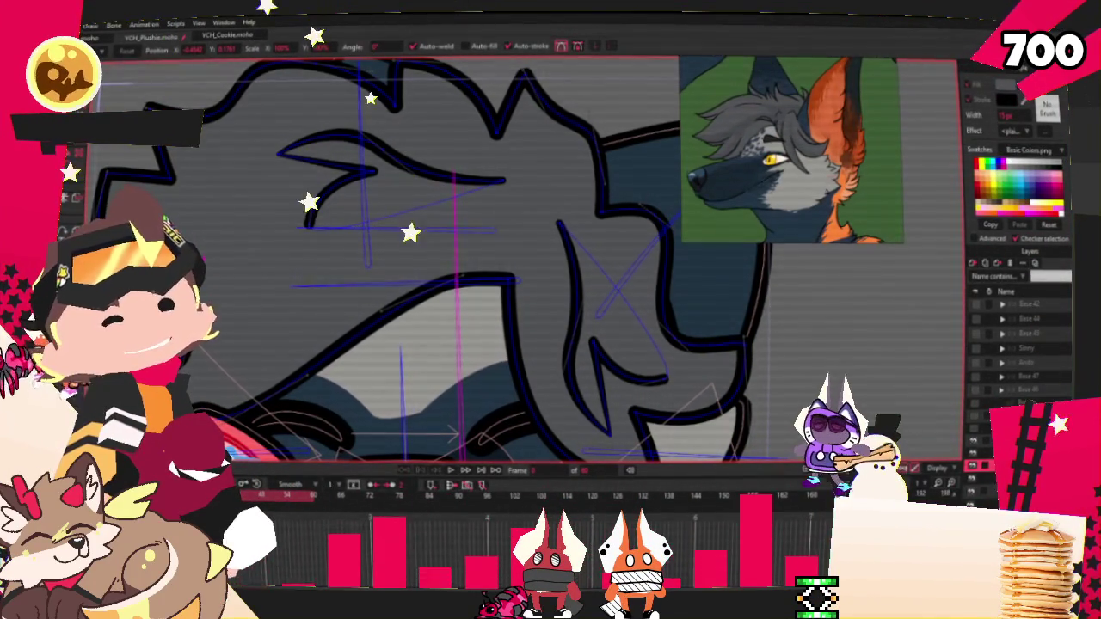
scroll(438, 284, "down", 1)
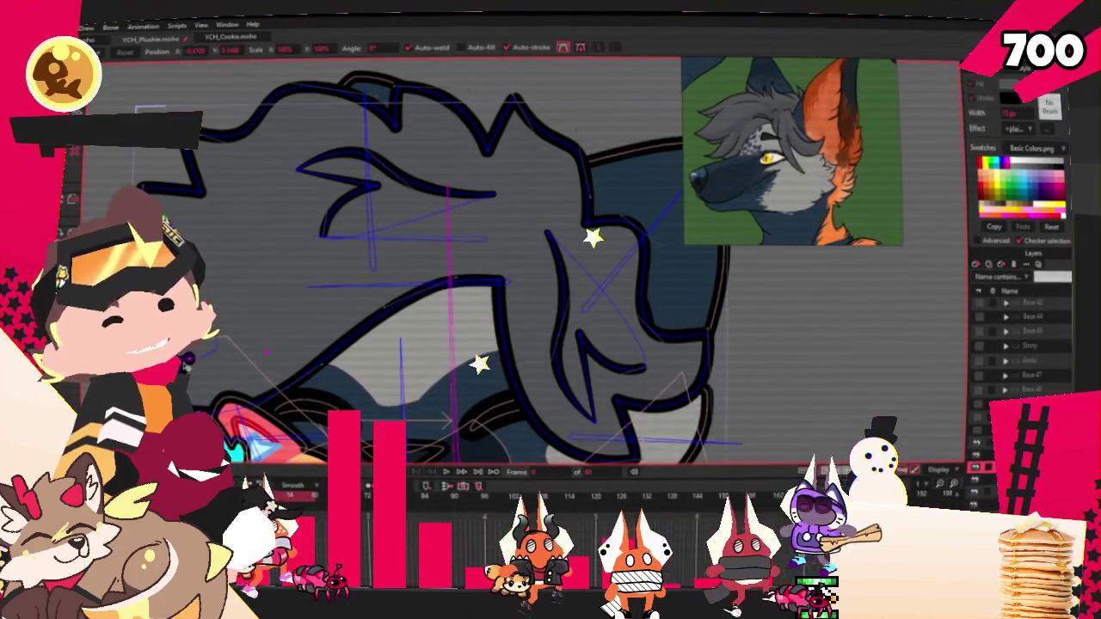
scroll(186, 355, "down", 4)
scroll(271, 258, "up", 2)
scroll(271, 257, "up", 1)
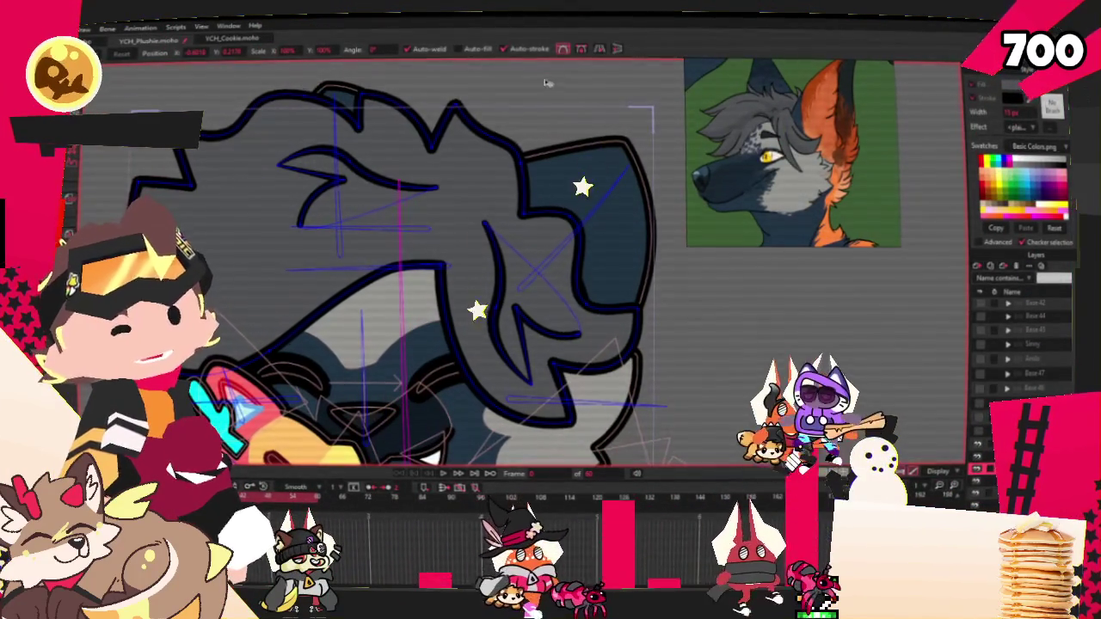
scroll(331, 283, "up", 1)
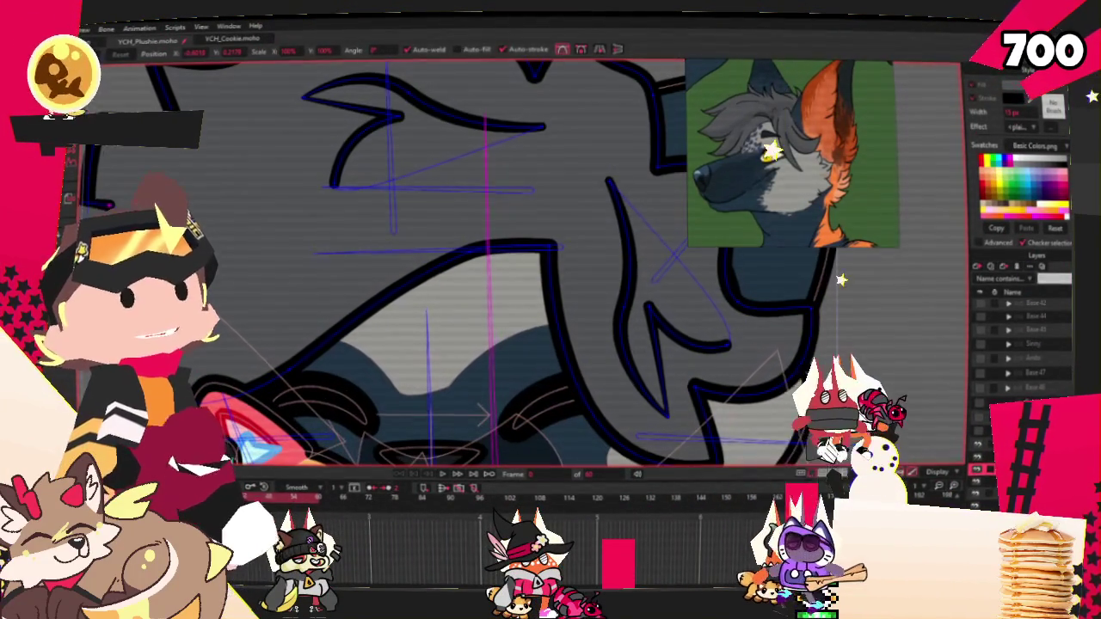
mouse_move(451, 305)
left_mouse_down()
mouse_move(415, 254)
mouse_move(516, 250)
left_mouse_up()
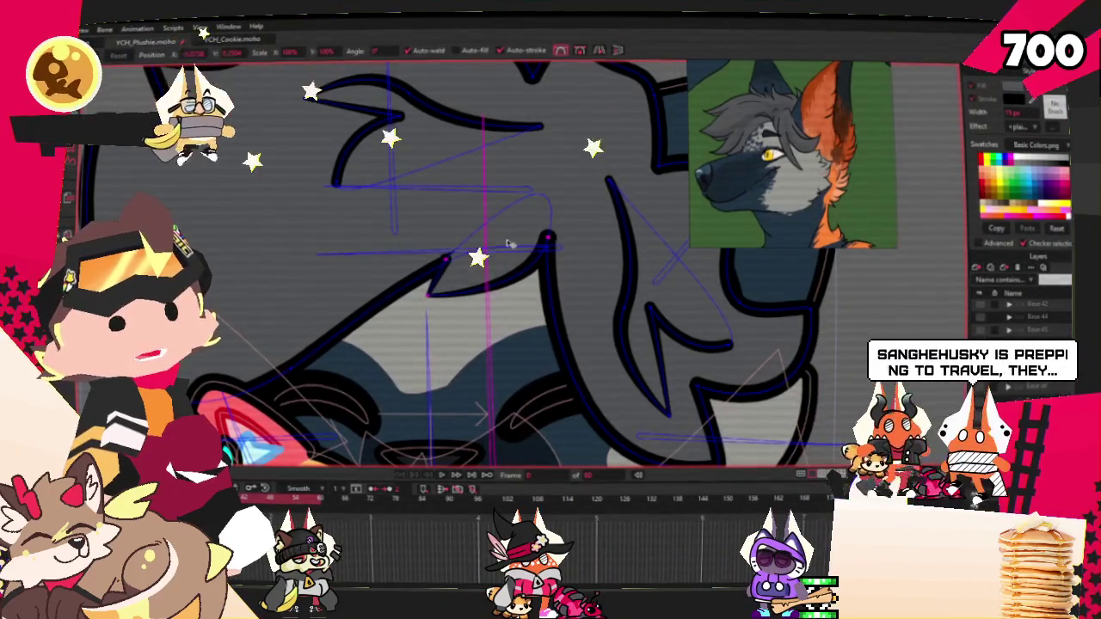
Pull the hair strand's lower tip downward, then deselect its points
scroll(516, 251, "up", 3)
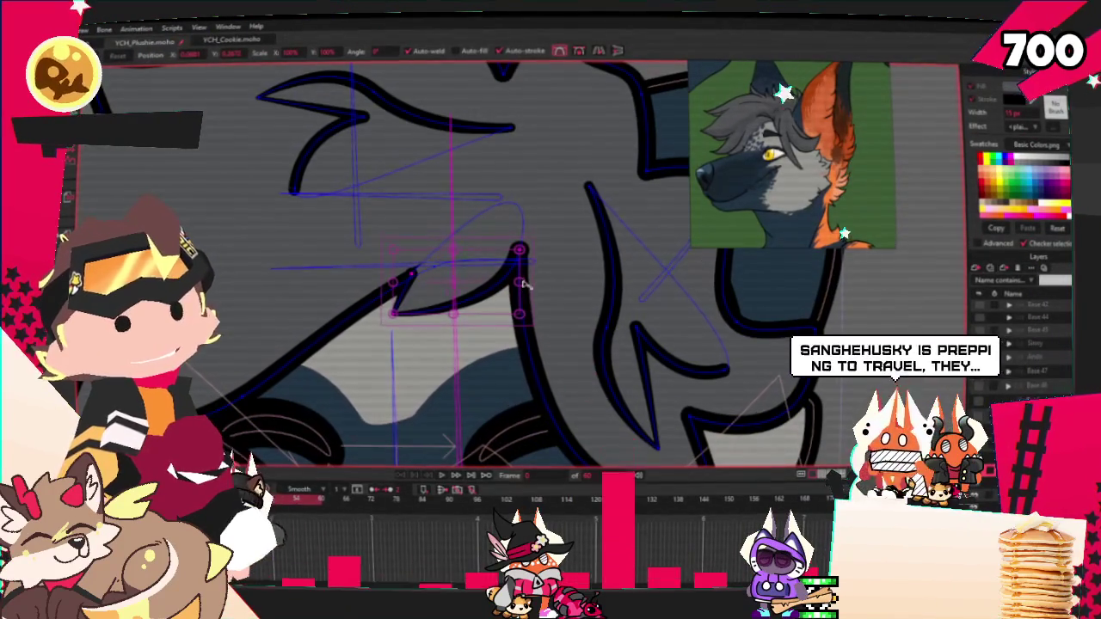
scroll(528, 290, "down", 2)
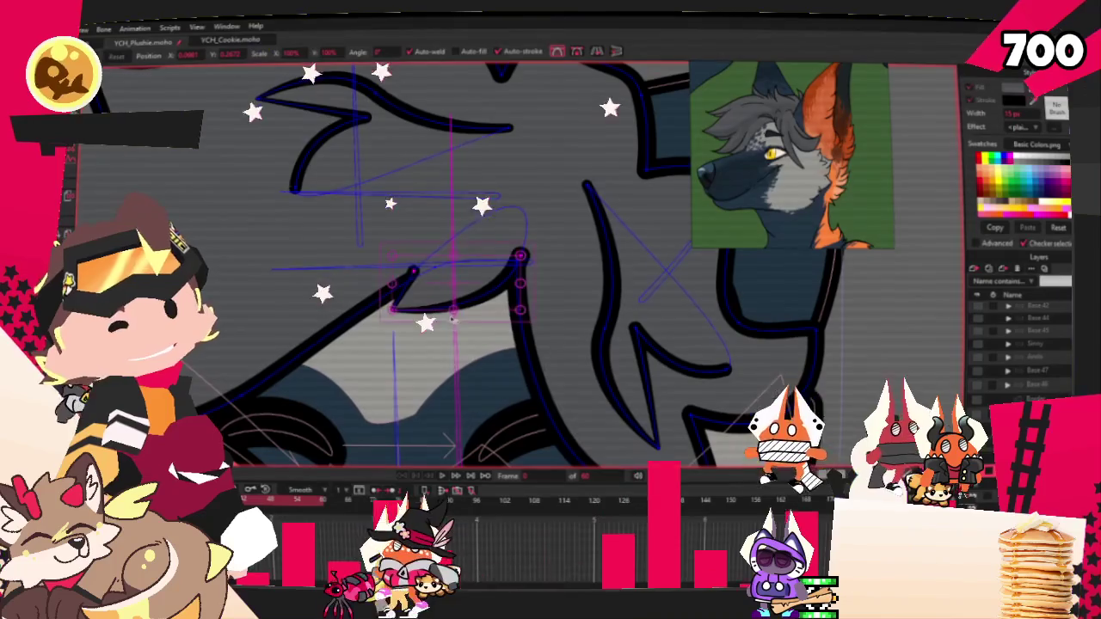
left_click_drag(457, 315, 454, 338)
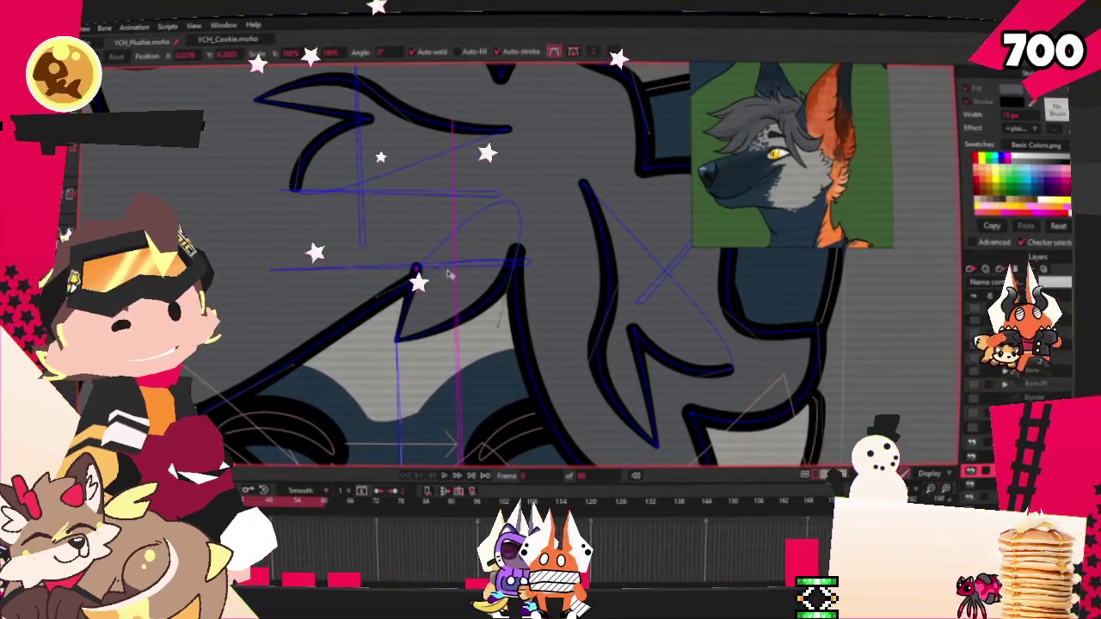
scroll(500, 296, "down", 3)
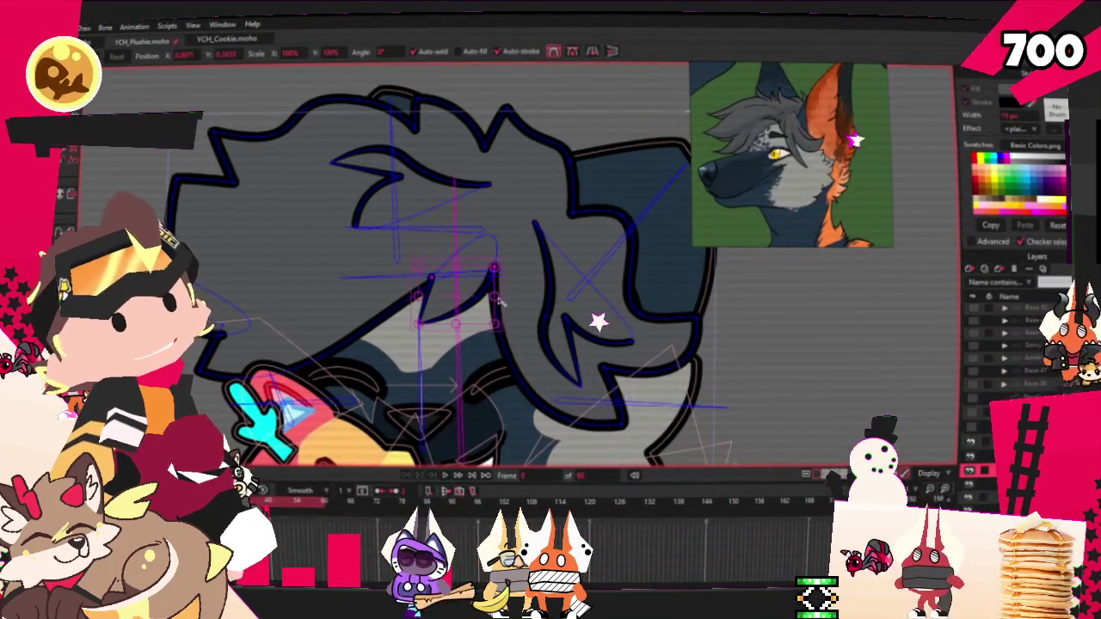
left_click(472, 258)
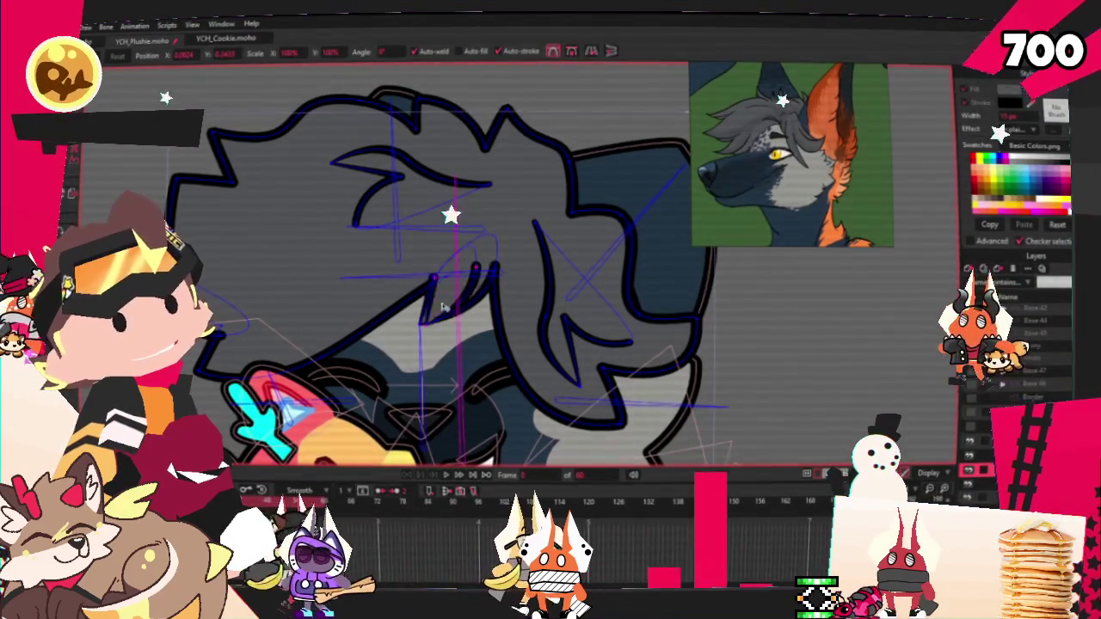
Reshape the hair-strand curve near the face and deselect it
scroll(550, 241, "up", 2)
scroll(585, 206, "up", 1)
left_click_drag(593, 196, 534, 168)
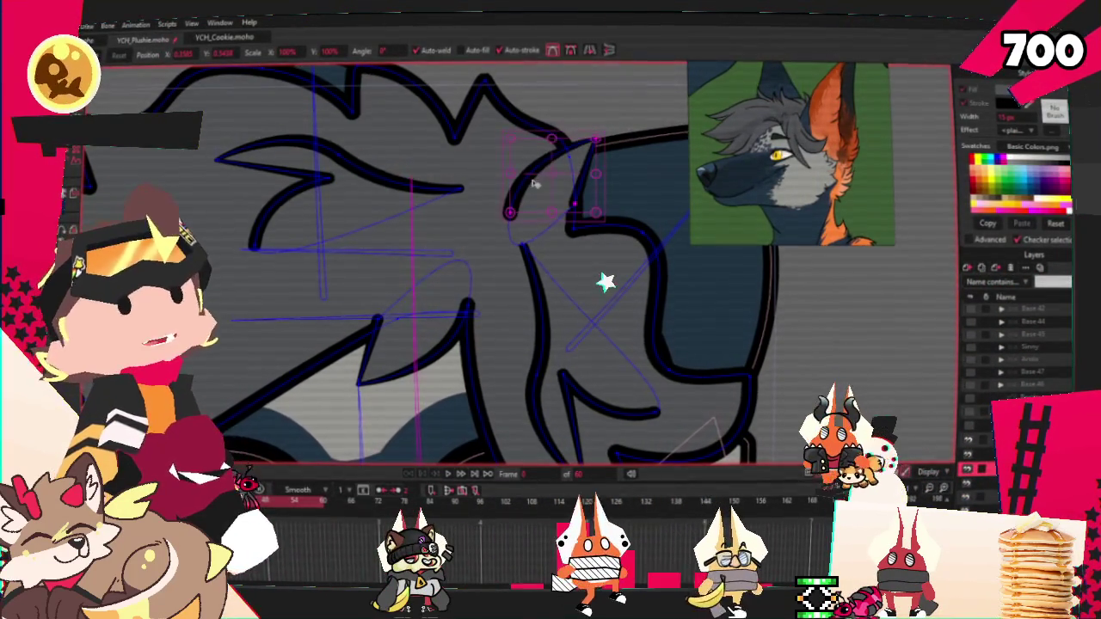
scroll(535, 185, "down", 3)
scroll(559, 241, "up", 2)
scroll(567, 266, "down", 2)
scroll(563, 258, "up", 3)
scroll(559, 240, "down", 3)
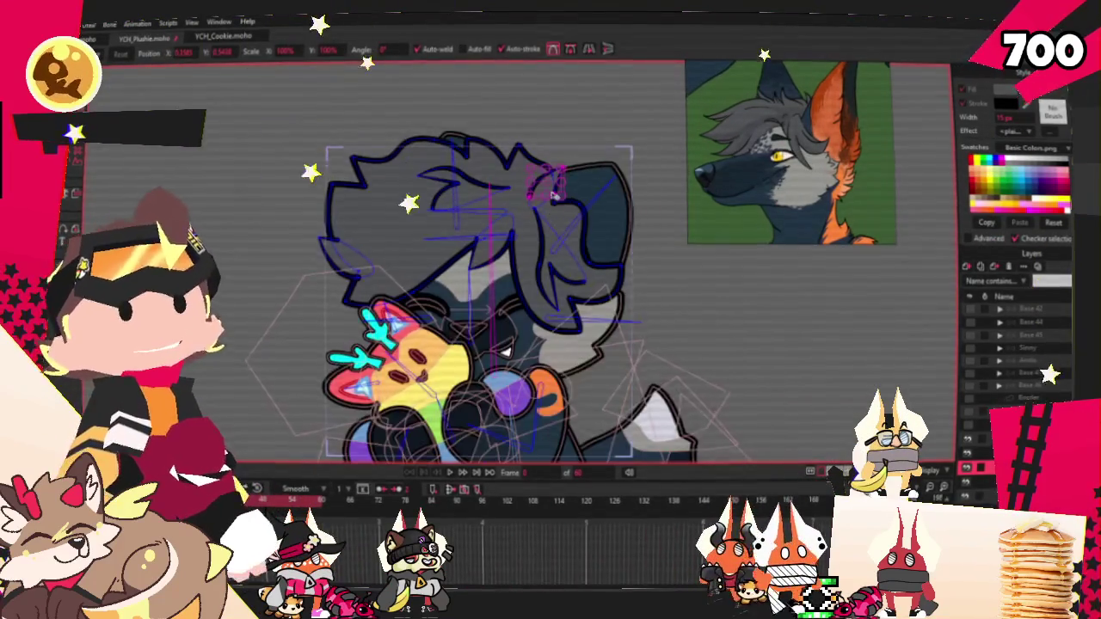
scroll(553, 187, "up", 3)
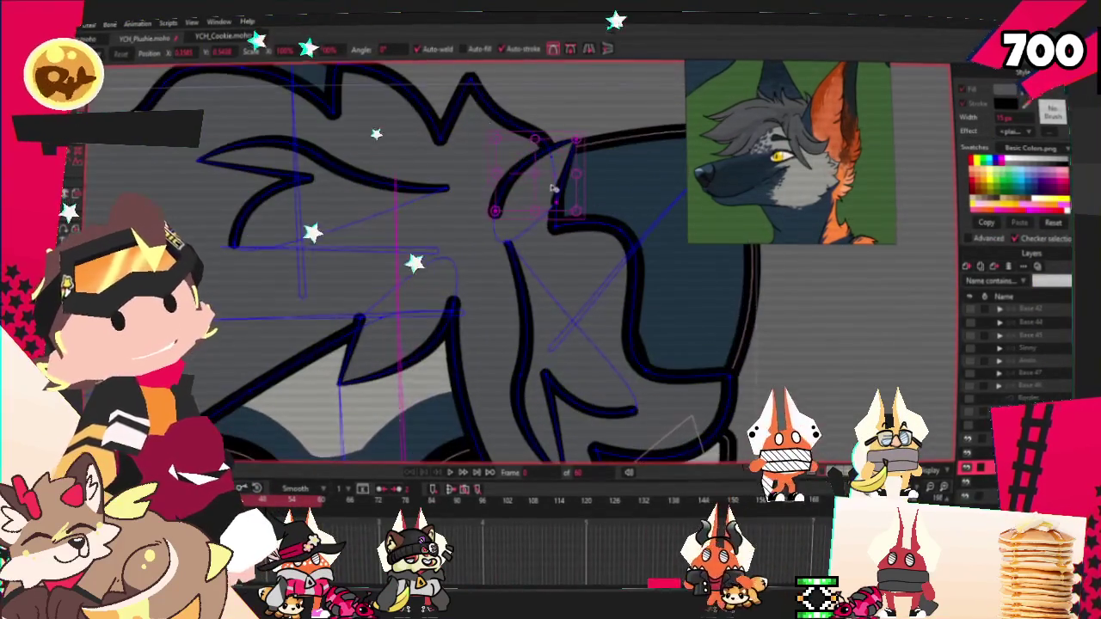
left_click(497, 231)
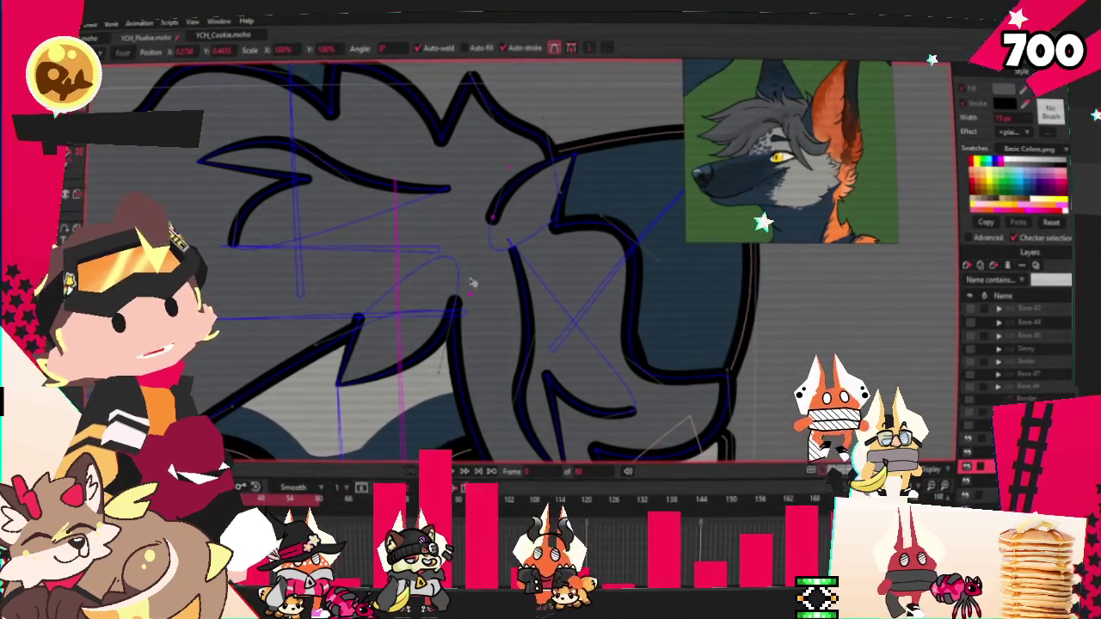
scroll(505, 228, "down", 1)
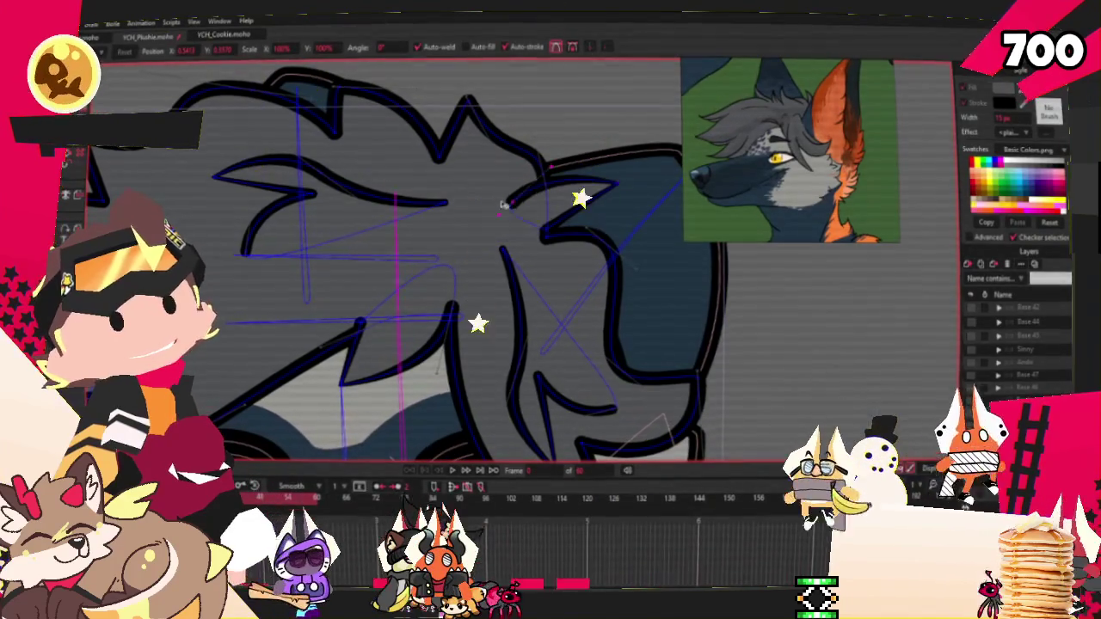
scroll(497, 215, "down", 1)
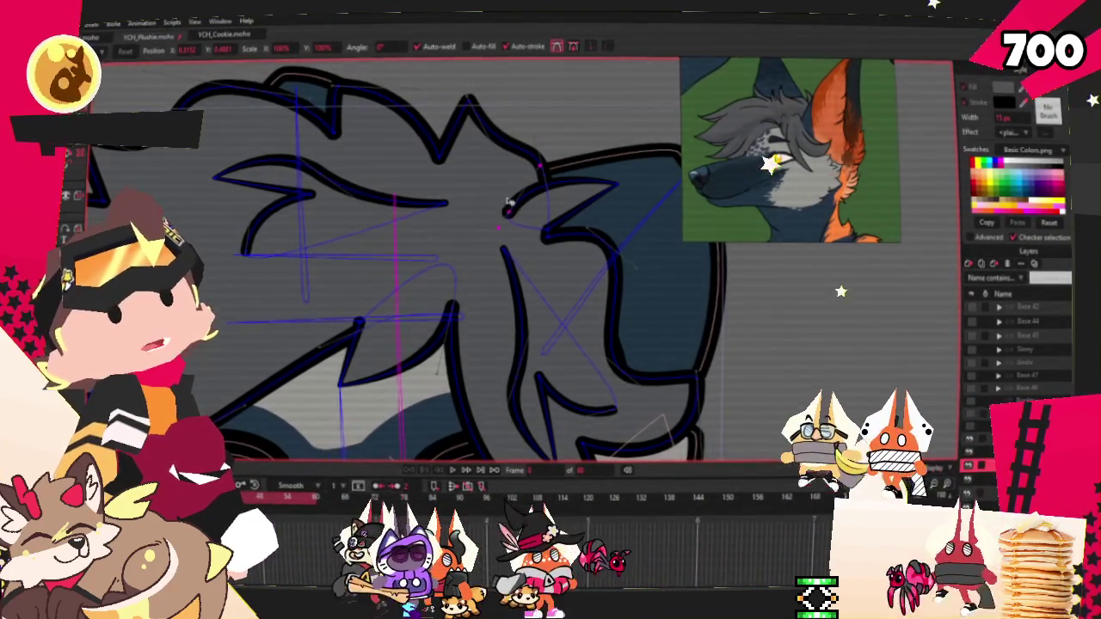
scroll(572, 186, "up", 1)
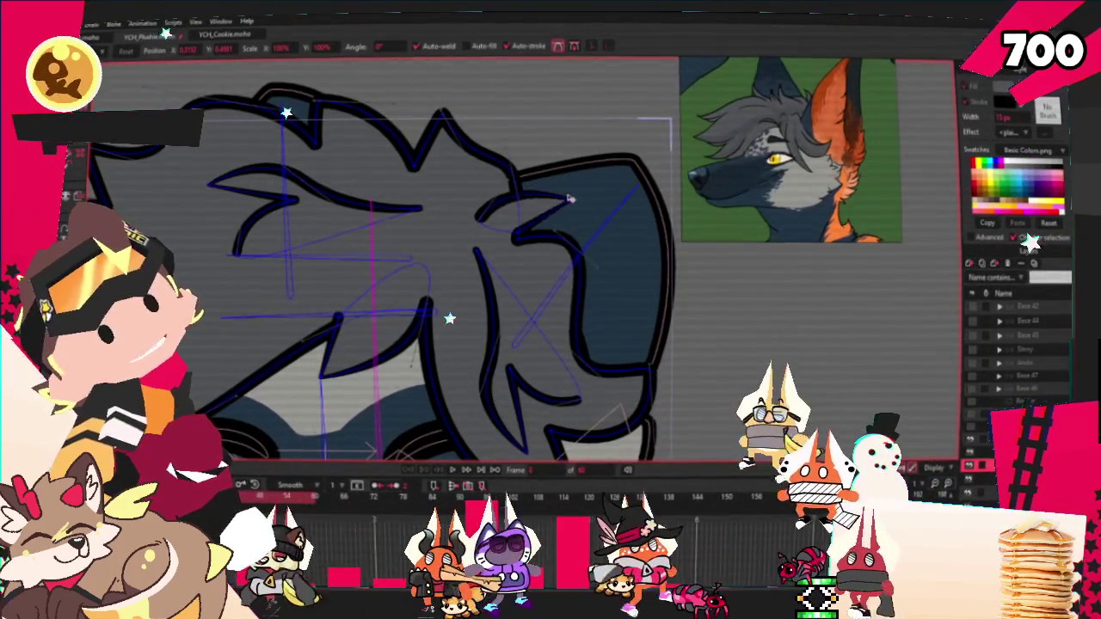
scroll(568, 207, "up", 1)
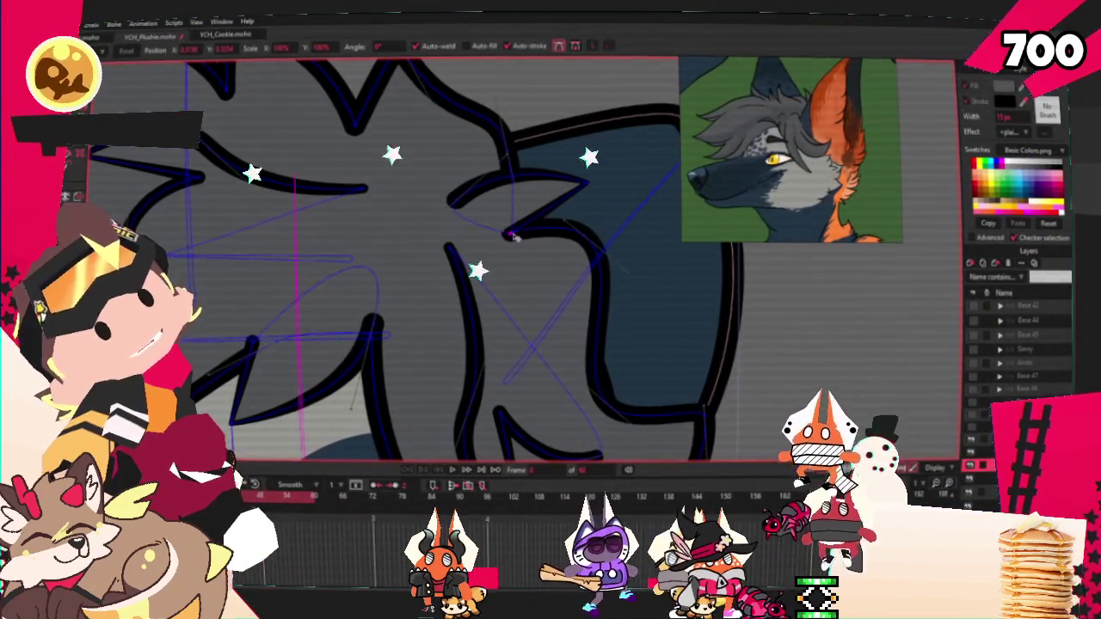
scroll(512, 236, "down", 1)
scroll(507, 238, "down", 1)
scroll(490, 245, "up", 1)
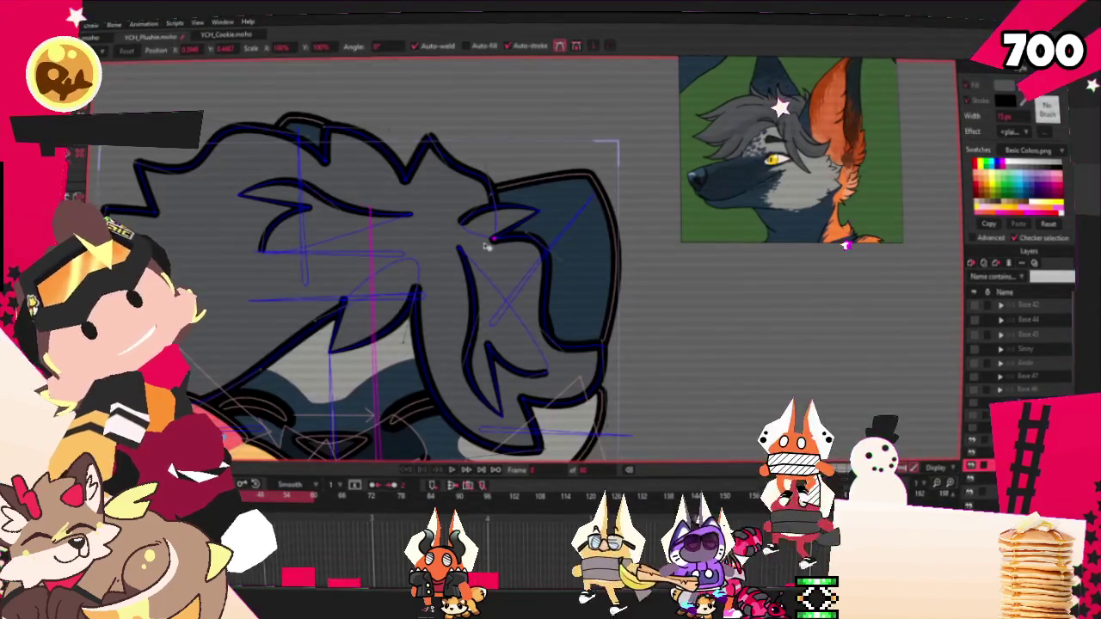
scroll(486, 247, "up", 1)
scroll(486, 247, "down", 1)
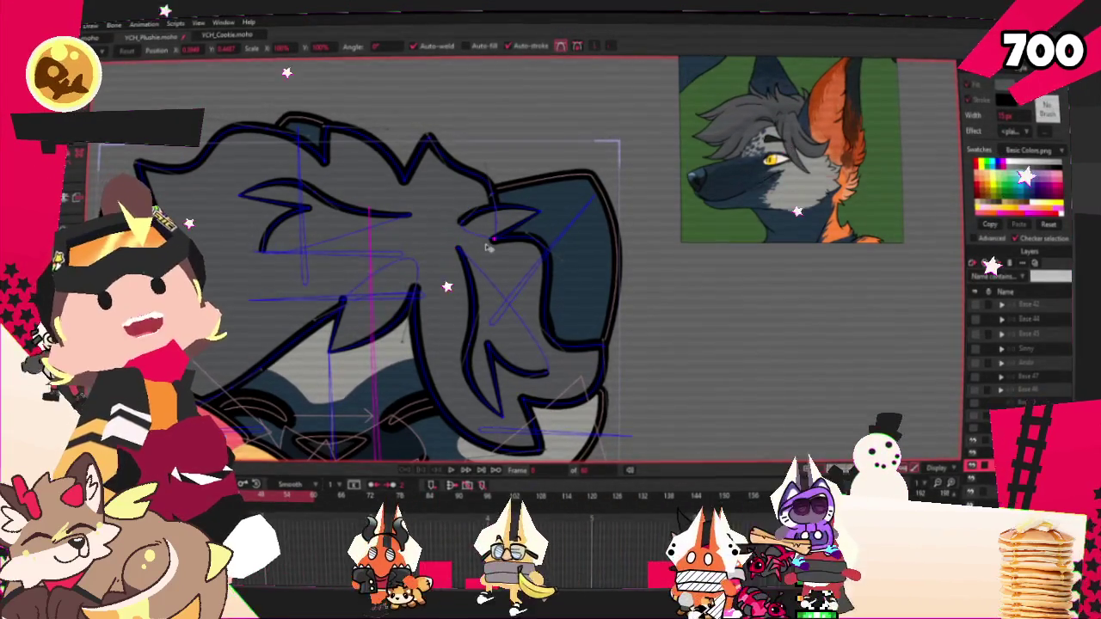